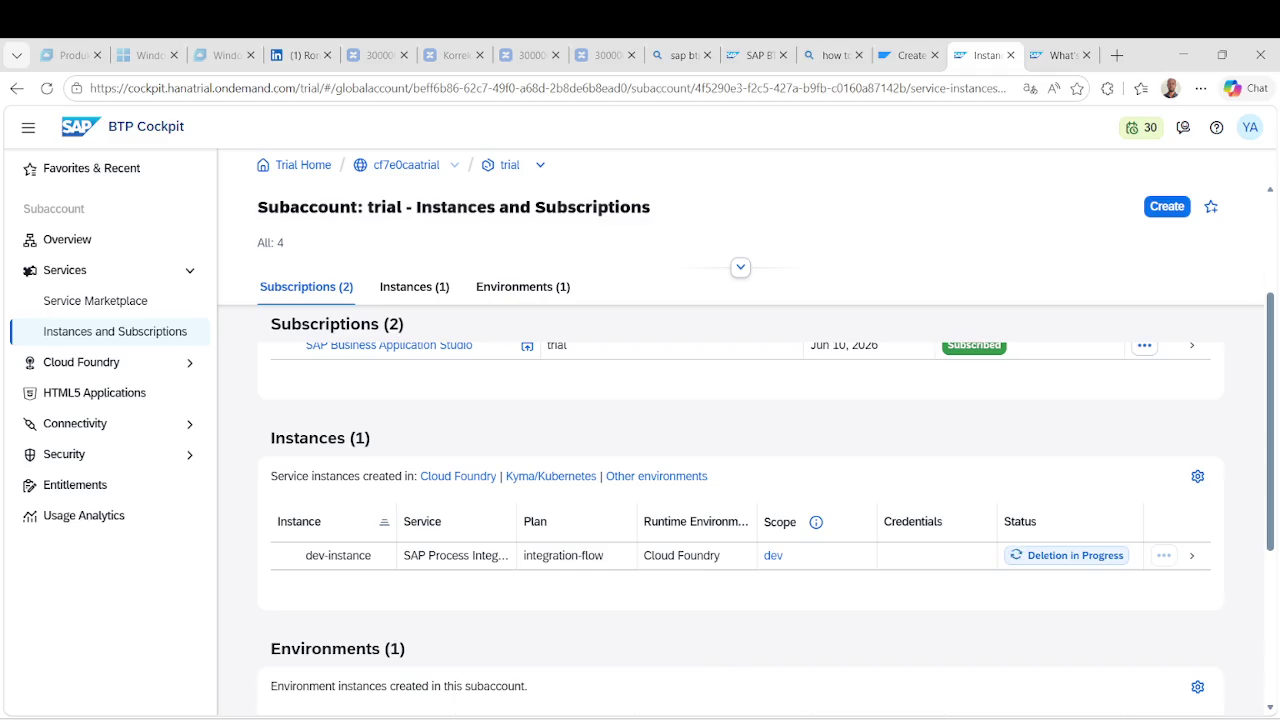
# Return to the cockpit, reload the page and dismiss the resource-not-found message.
pyautogui.click(608, 645)
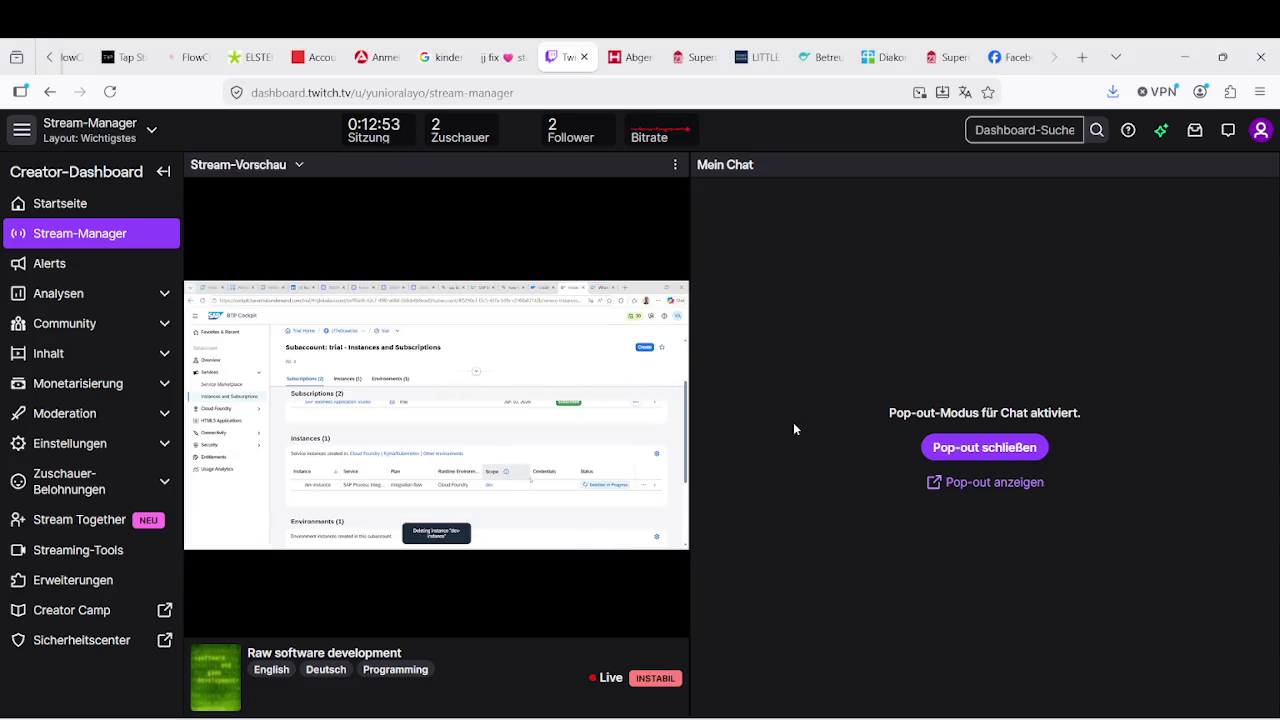
pyautogui.click(1184, 62)
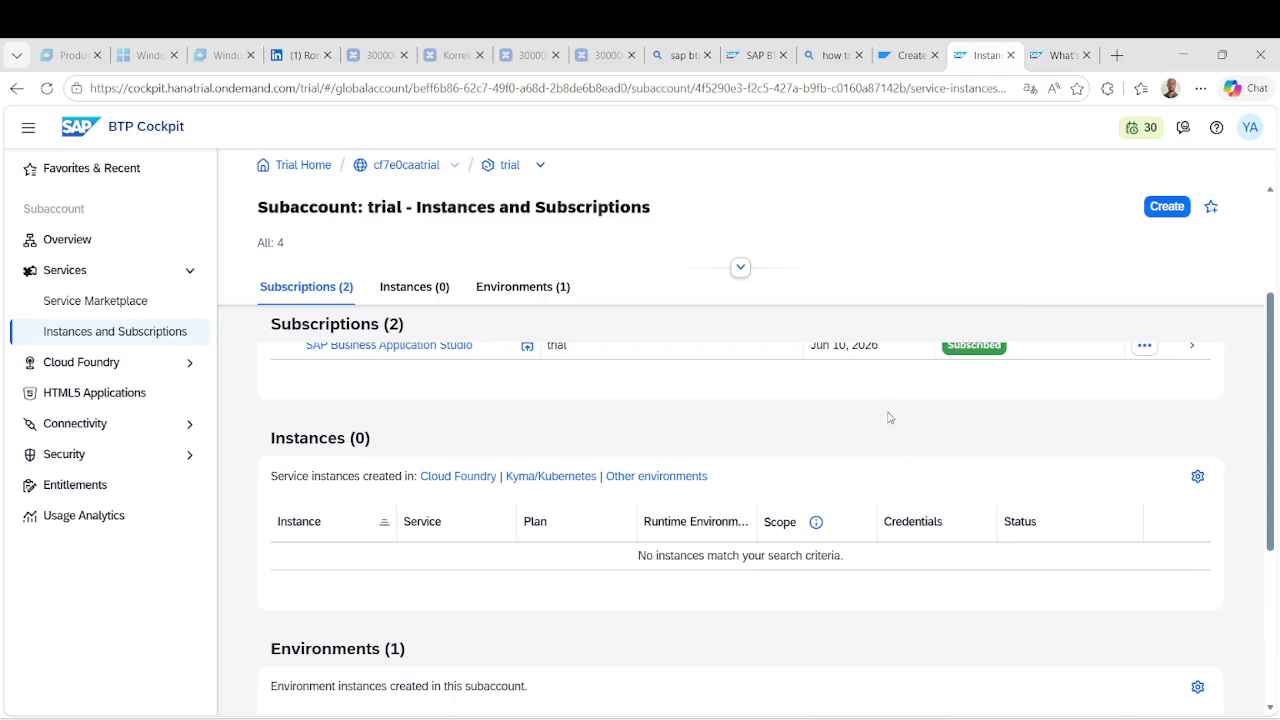
pyautogui.click(46, 88)
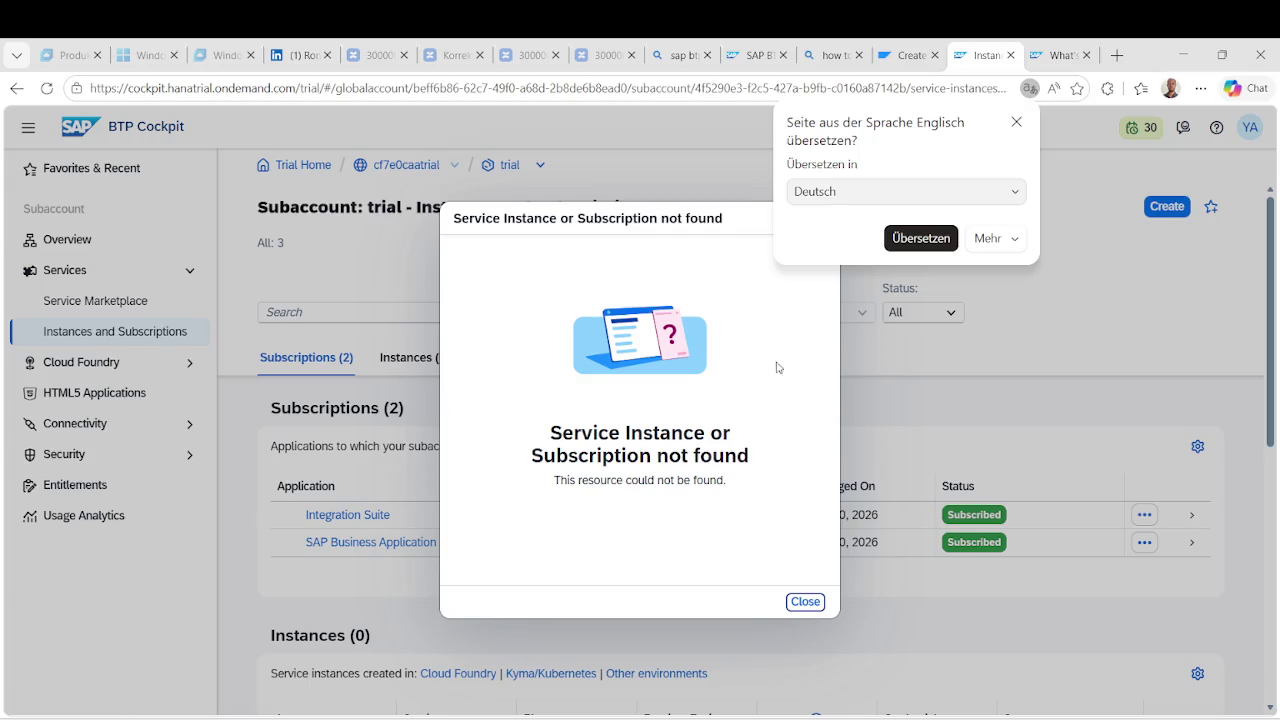
pyautogui.click(806, 602)
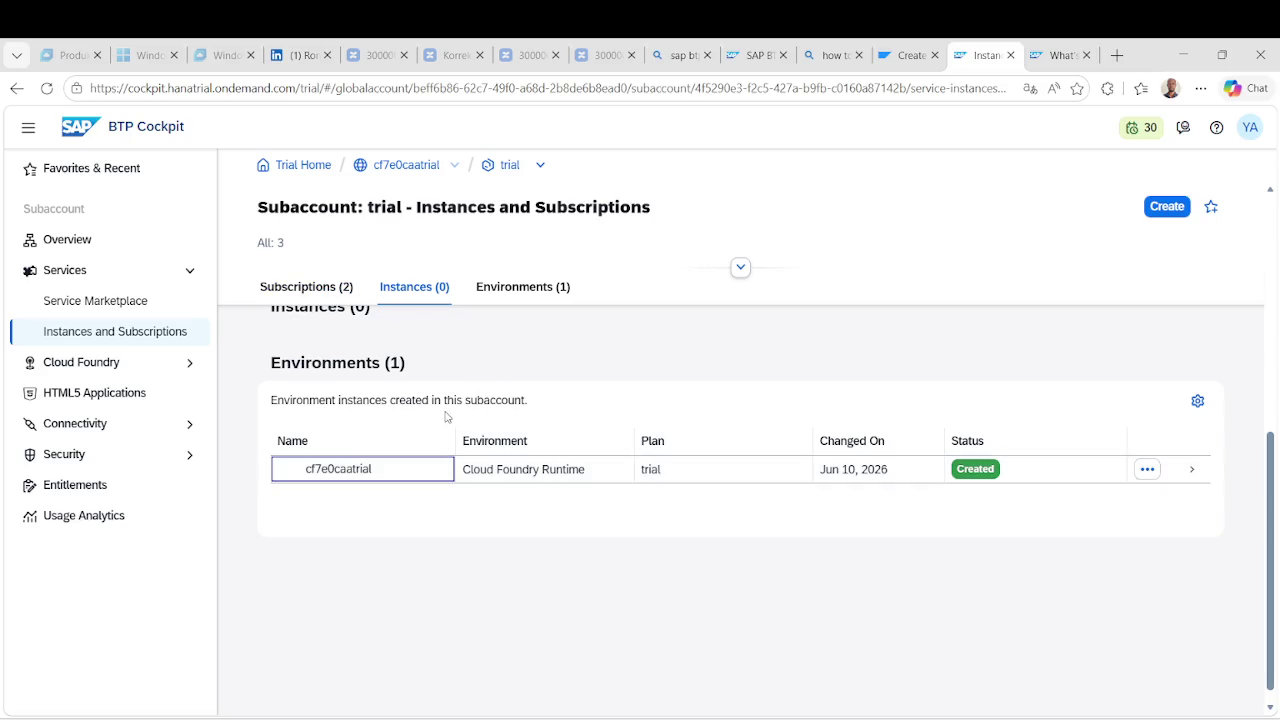
# Go to the Subscriptions section and start a new instance or subscription.
pyautogui.click(467, 347)
pyautogui.click(312, 290)
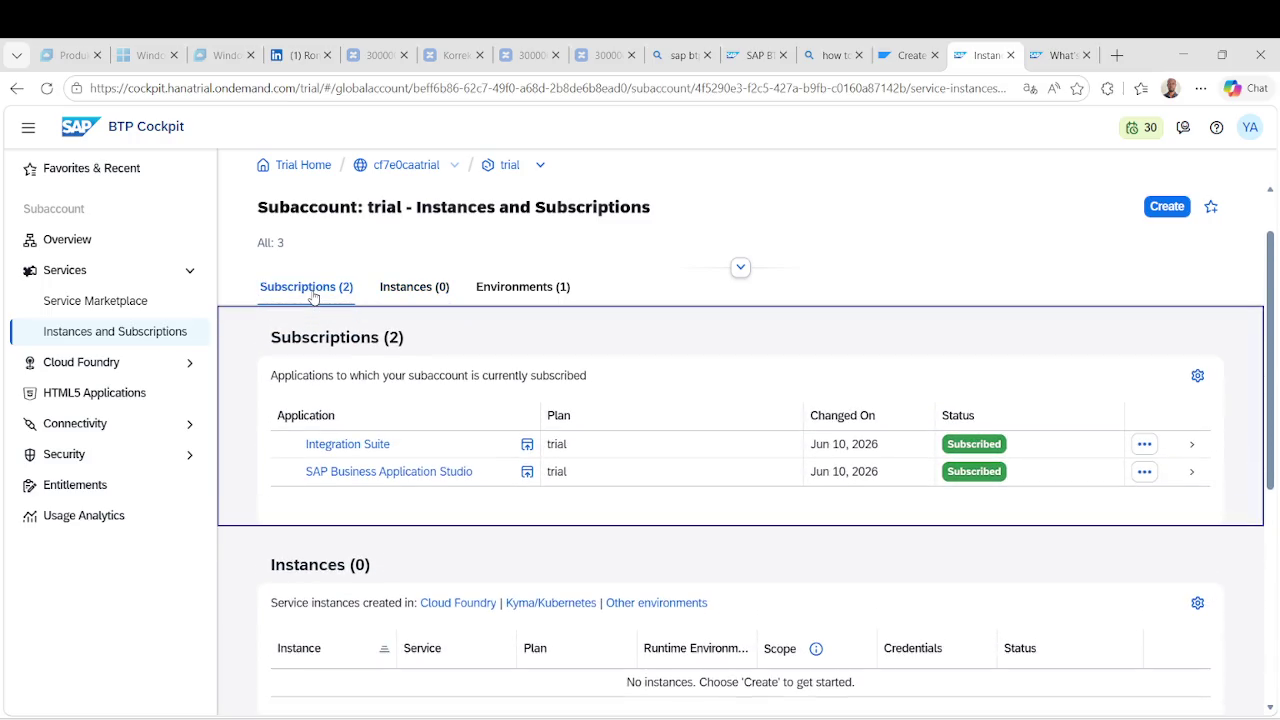
pyautogui.scroll(-2, 452, 495)
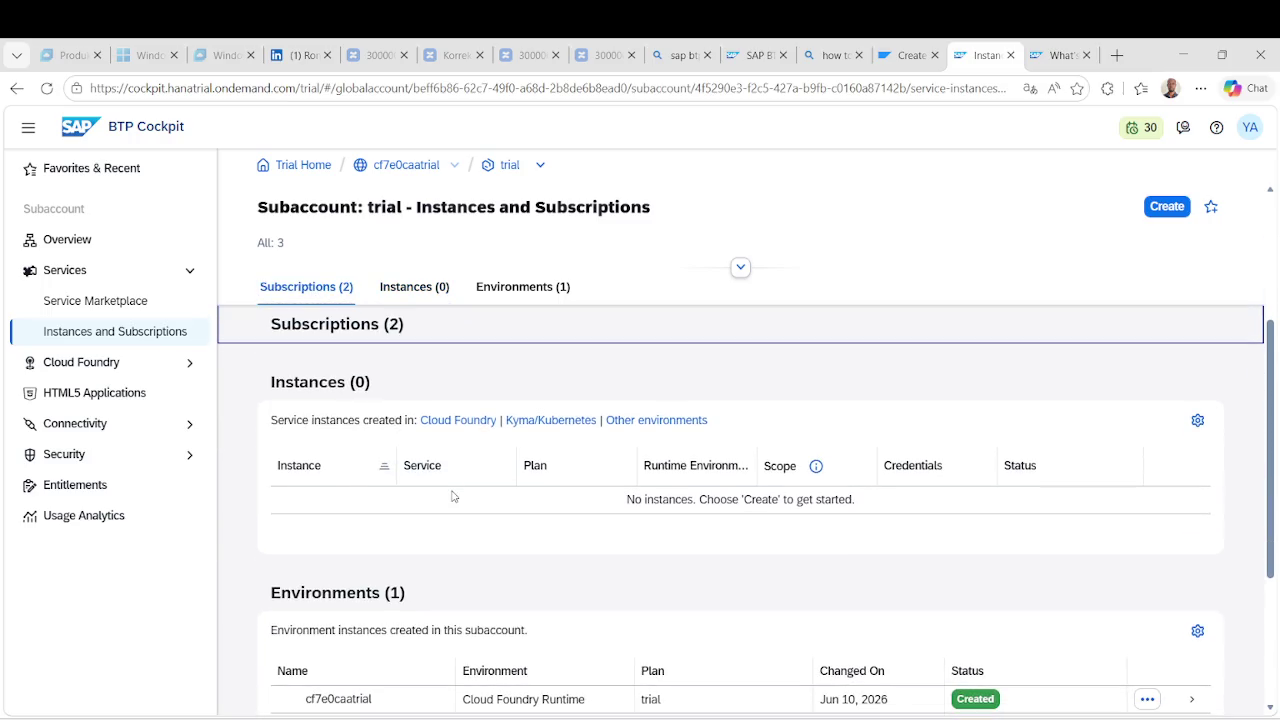
pyautogui.scroll(2, 452, 495)
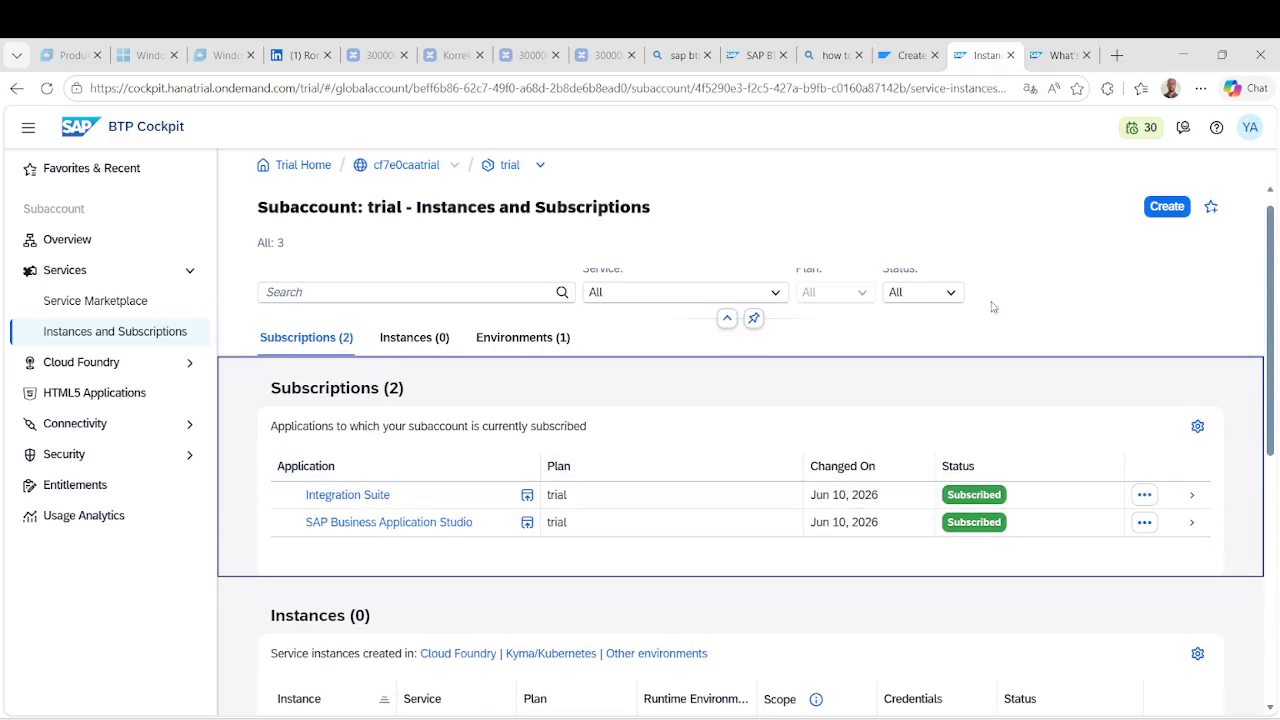
pyautogui.click(1162, 207)
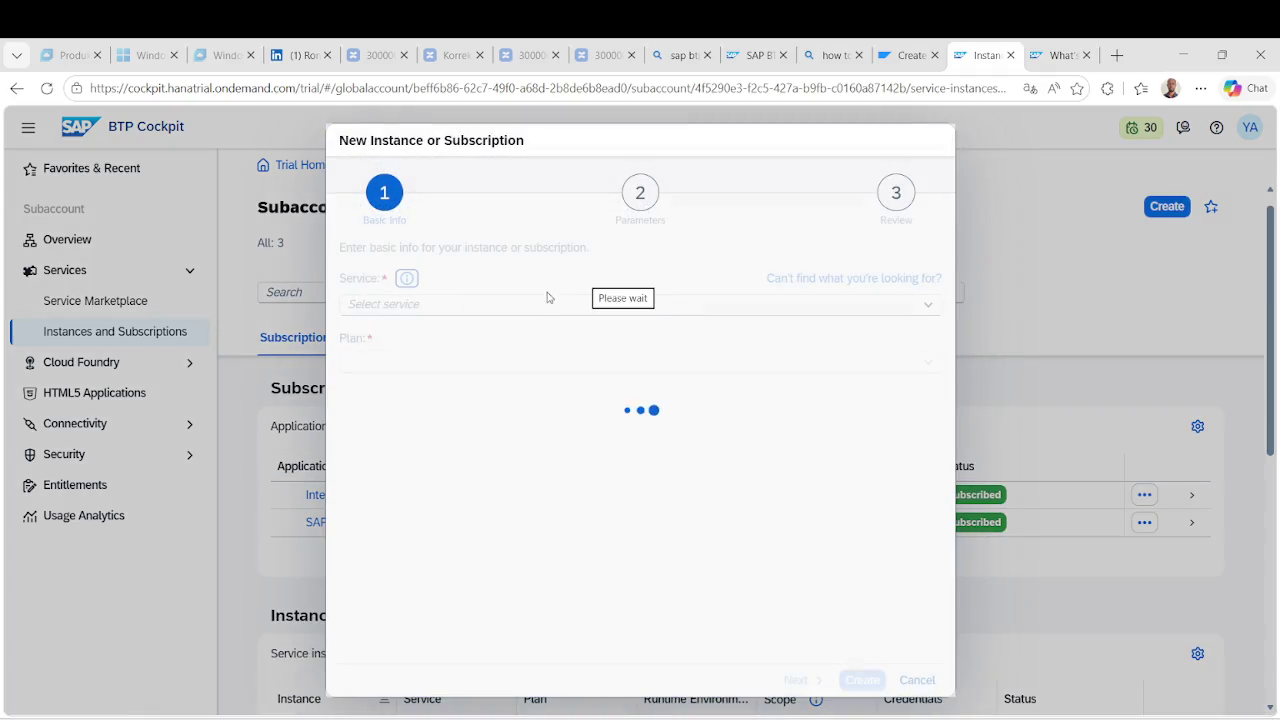
# Search the Service field for 'Run', then bring up the YouTube tutorial and rewind it.
pyautogui.click(525, 304)
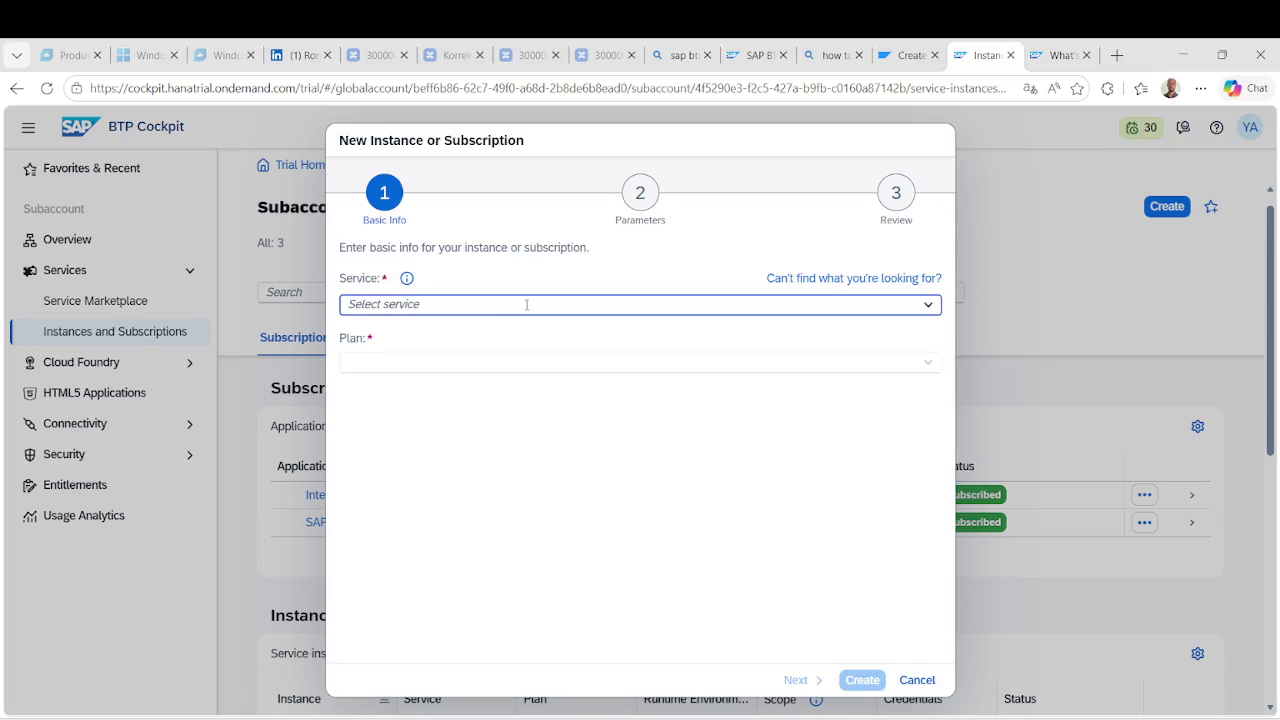
pyautogui.write('Run')
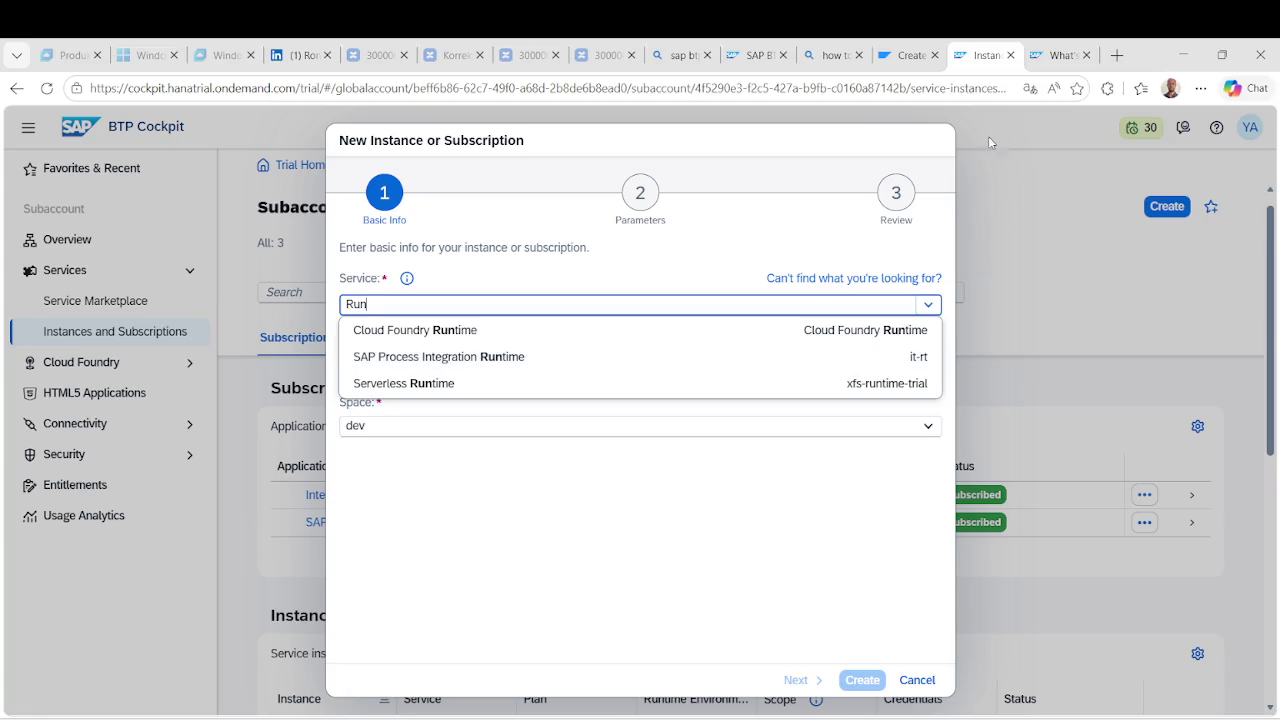
pyautogui.moveTo(672, 716)
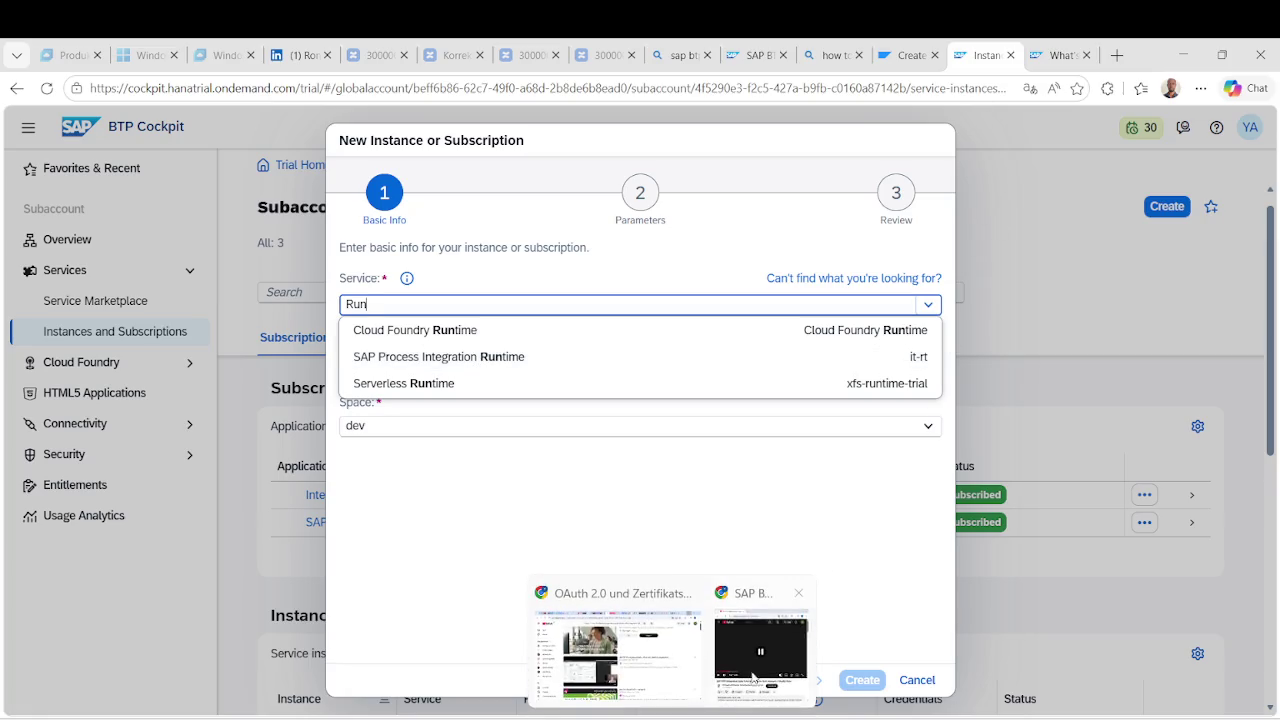
pyautogui.click(760, 700)
pyautogui.click(950, 367)
pyautogui.press('Left')
pyautogui.press('Left')
pyautogui.press('Left')
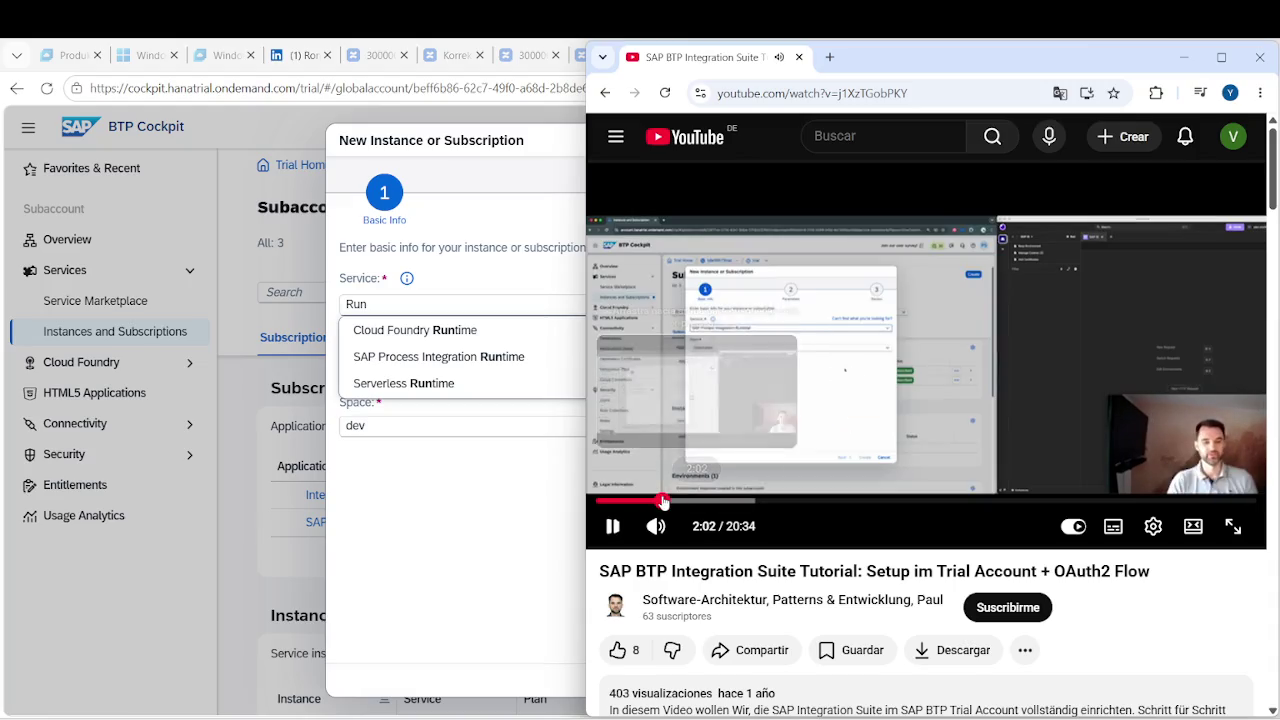
# Replay the tutorial from about 1:45, pause it, and return to the new-instance form.
pyautogui.click(654, 501)
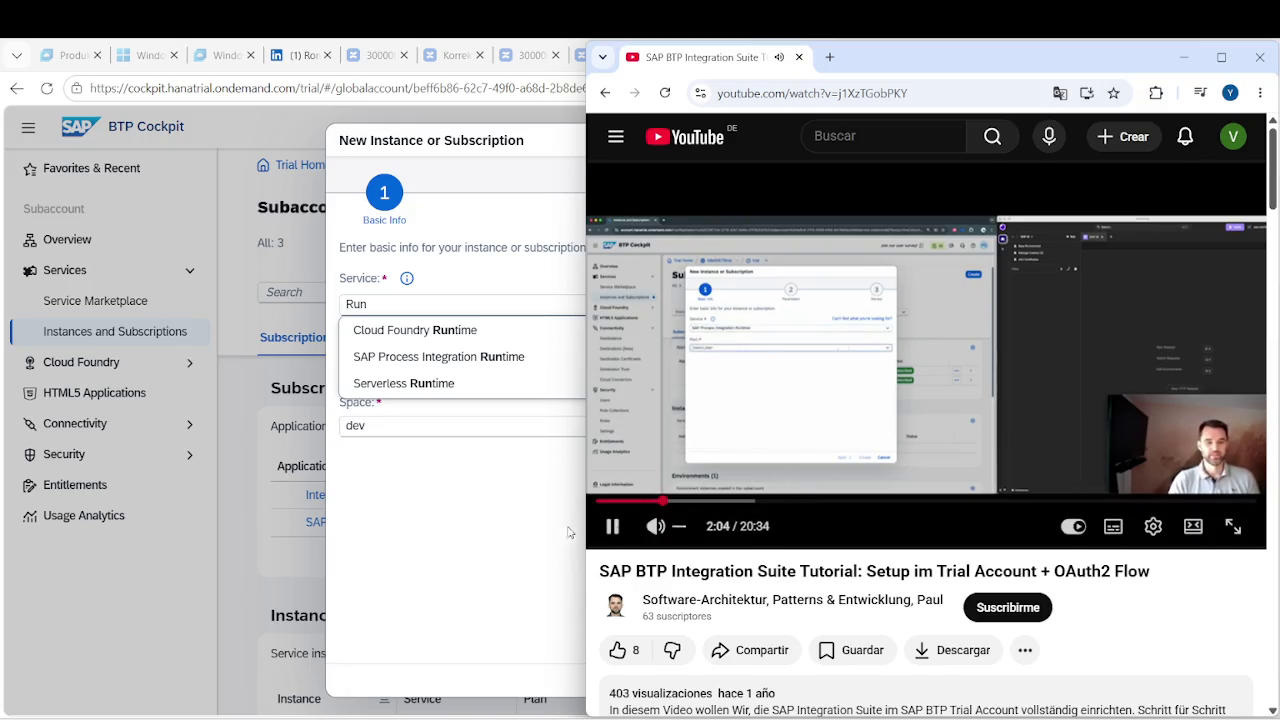
pyautogui.click(802, 413)
pyautogui.click(553, 475)
# Search 'Runtim' and select SAP Process Integration Runtime as the service.
pyautogui.click(567, 306)
pyautogui.doubleClick(567, 306)
pyautogui.click(567, 306)
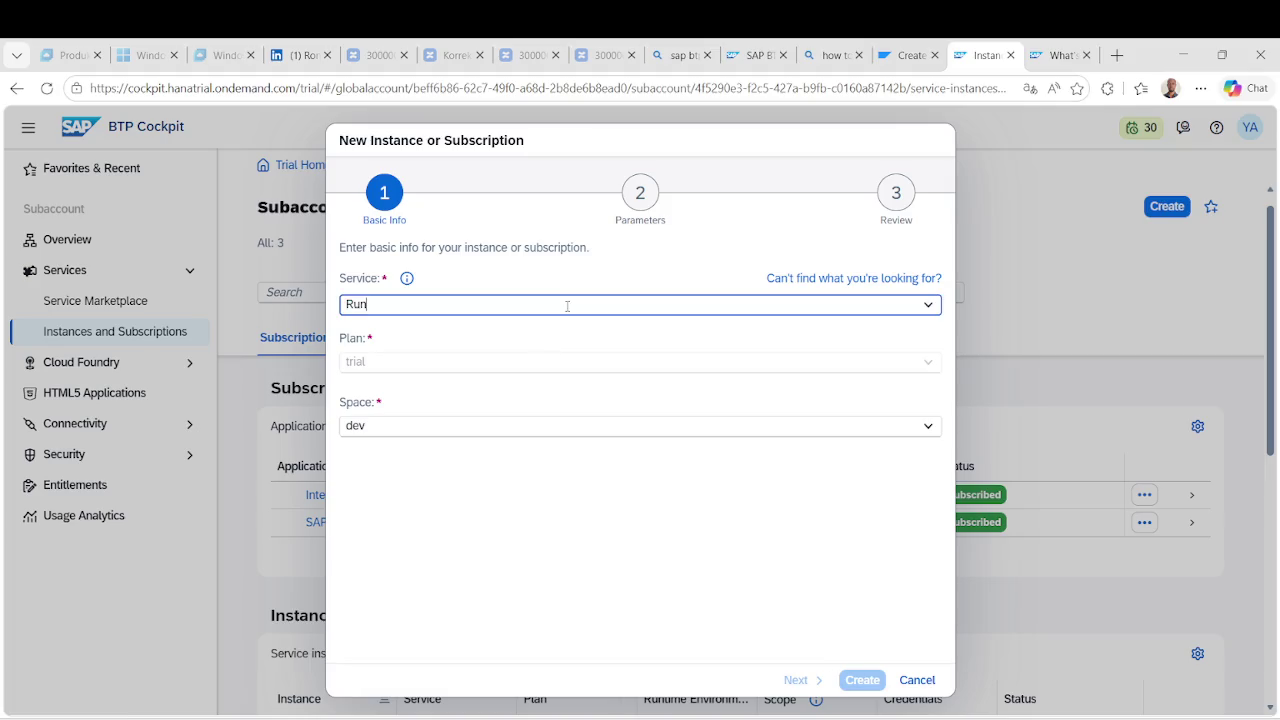
pyautogui.write('tim')
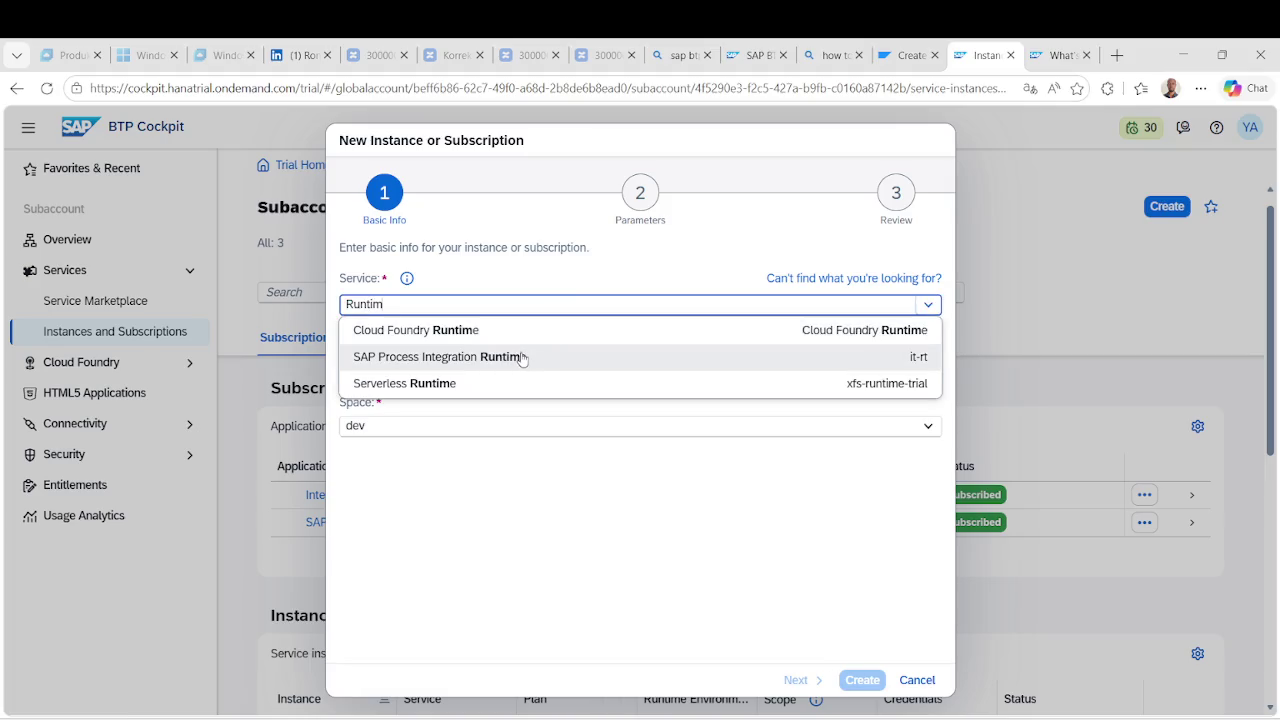
pyautogui.click(522, 358)
# Choose the integration-flow plan, name the instance dev-runtime, and create it.
pyautogui.click(586, 365)
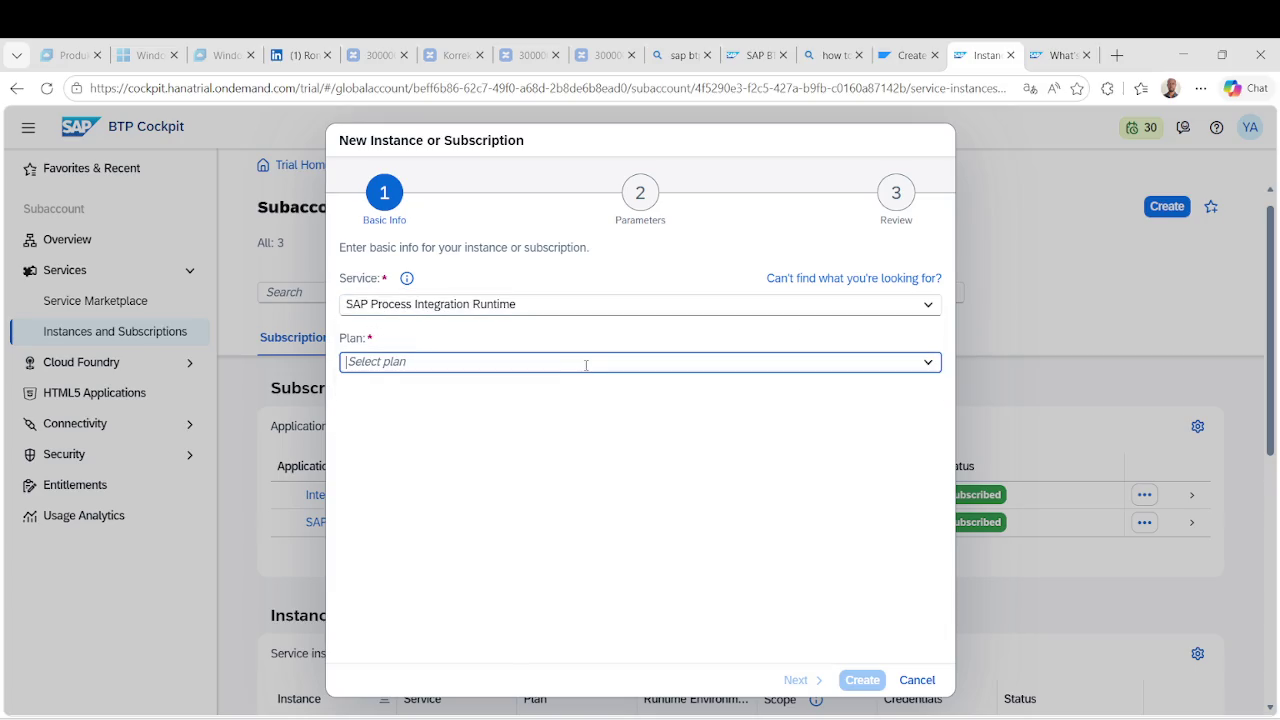
pyautogui.click(928, 363)
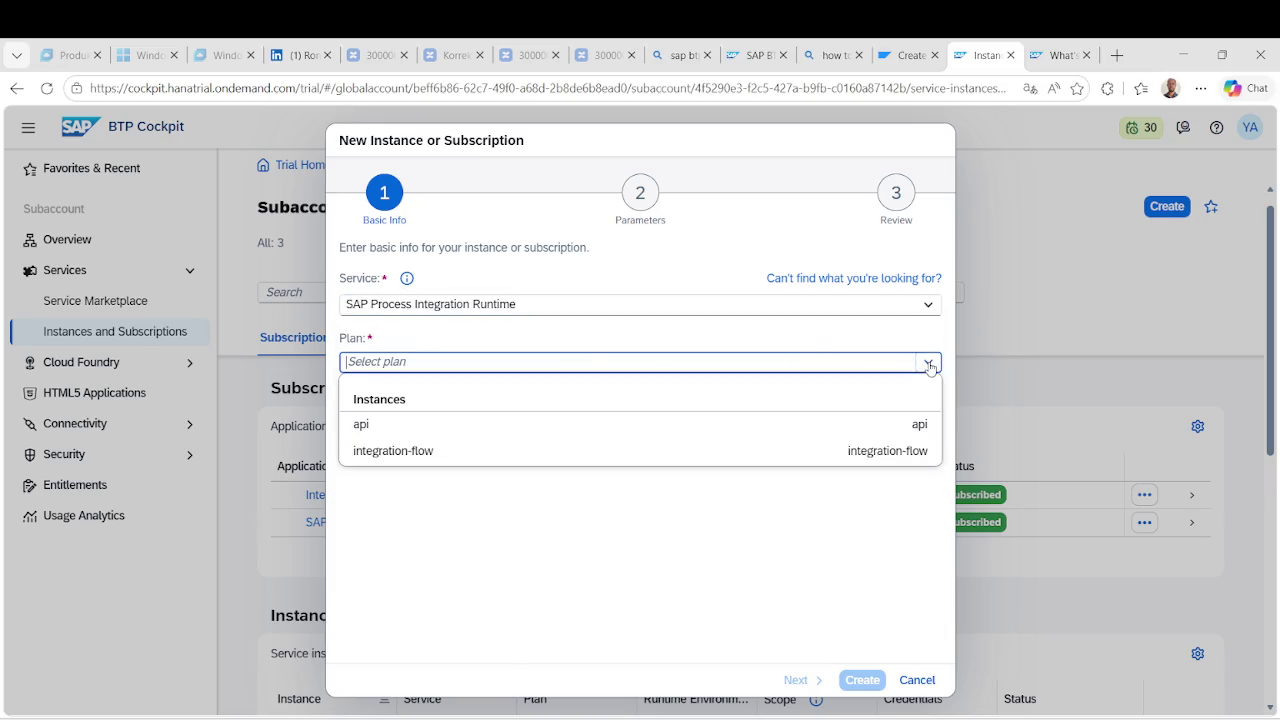
pyautogui.click(764, 451)
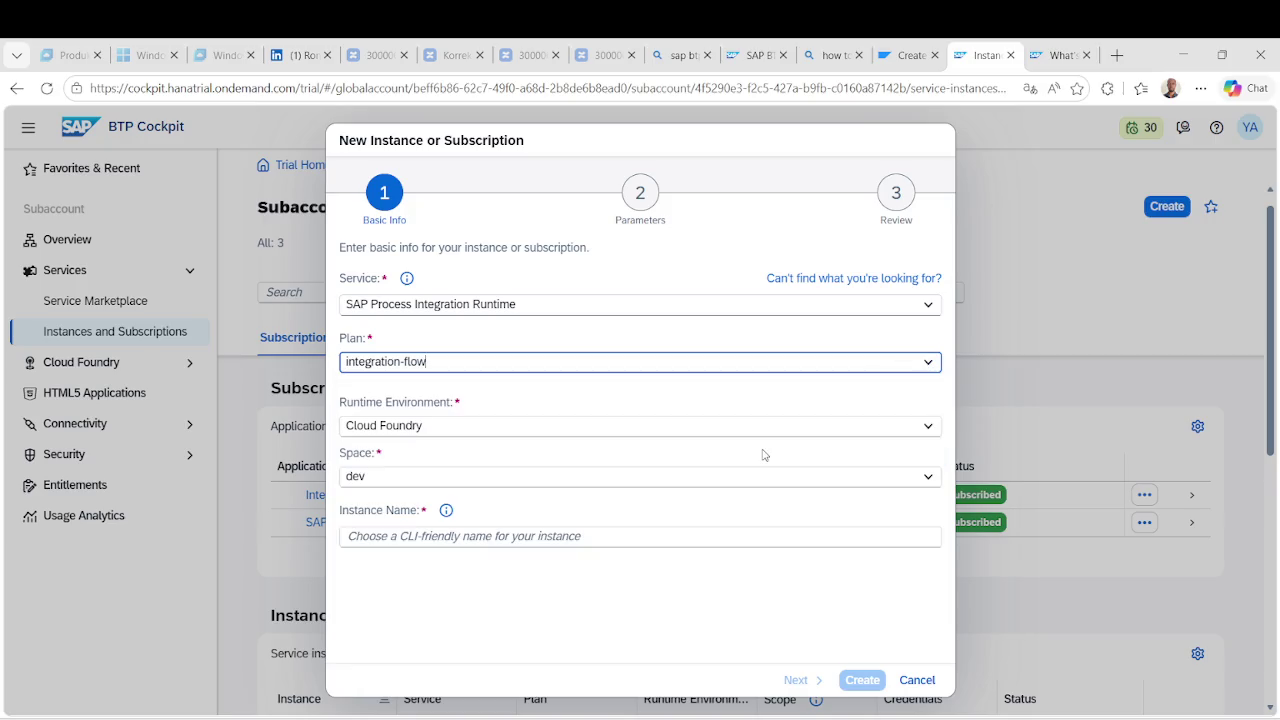
pyautogui.click(460, 540)
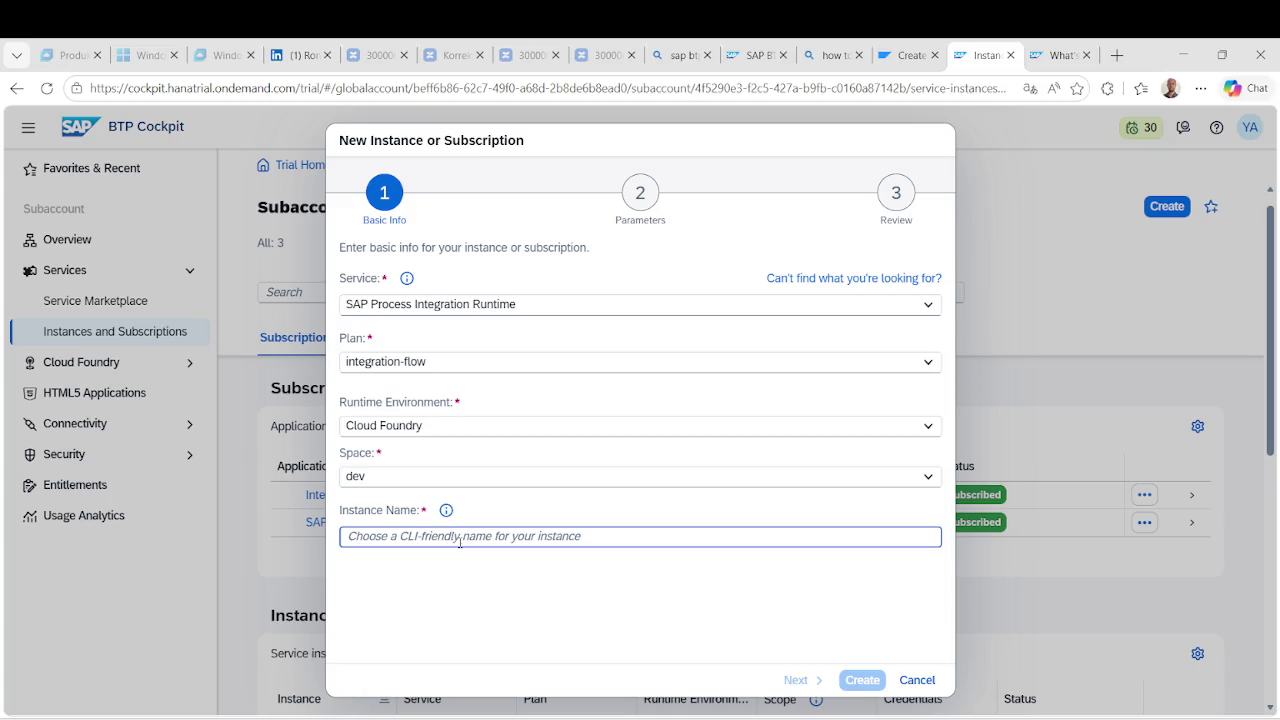
pyautogui.write('dev-runtime')
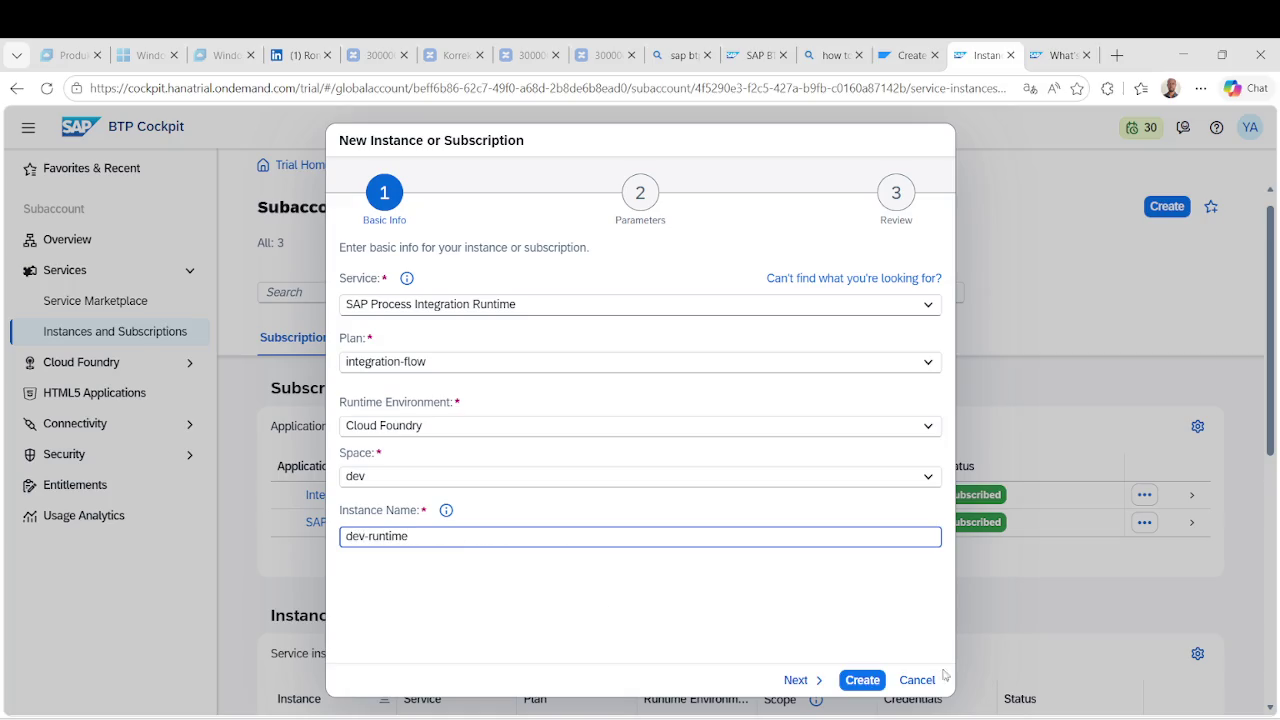
pyautogui.click(856, 682)
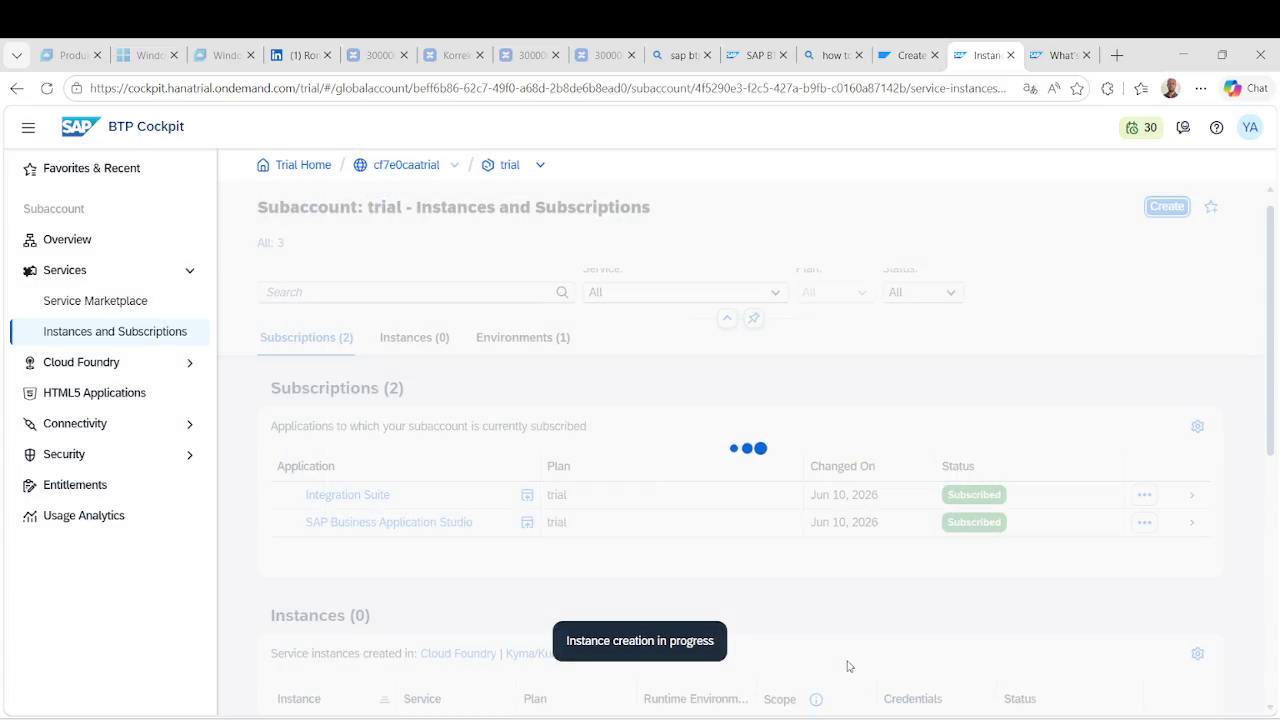
# Open the dev-runtime failure message and expand the full service broker error details.
pyautogui.scroll(-3, 843, 580)
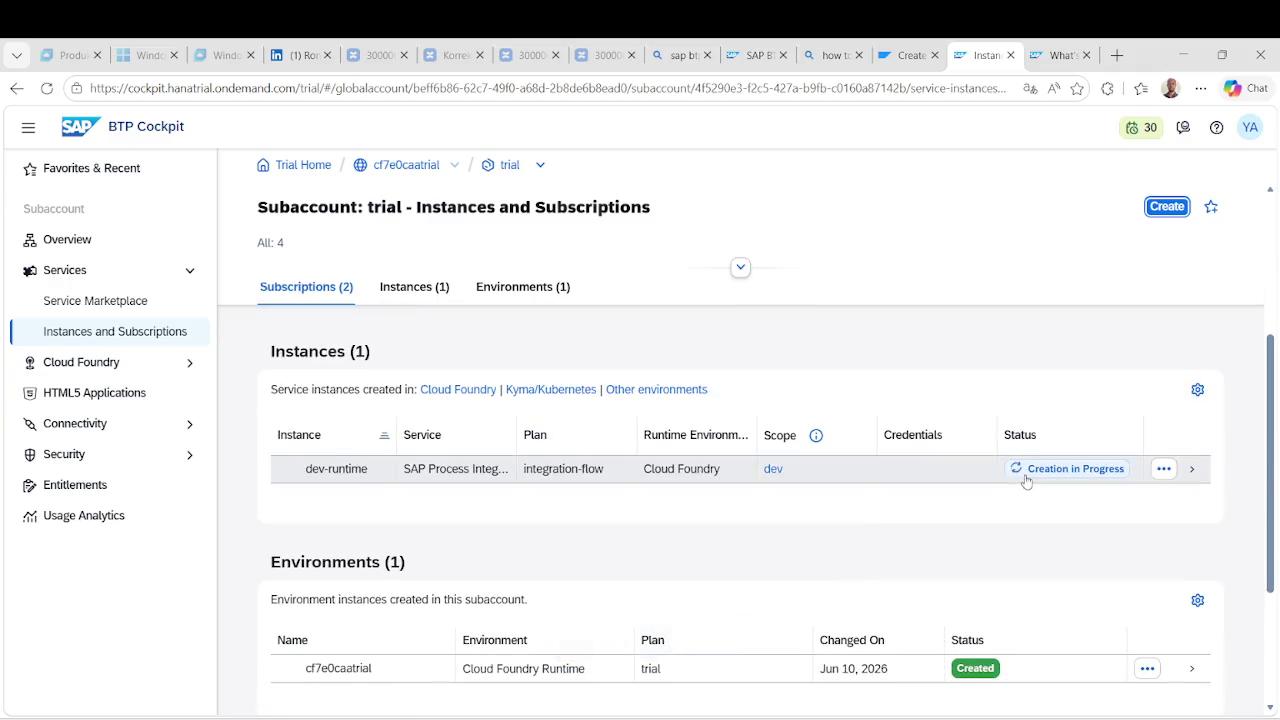
pyautogui.scroll(1, 962, 552)
pyautogui.scroll(-1, 962, 552)
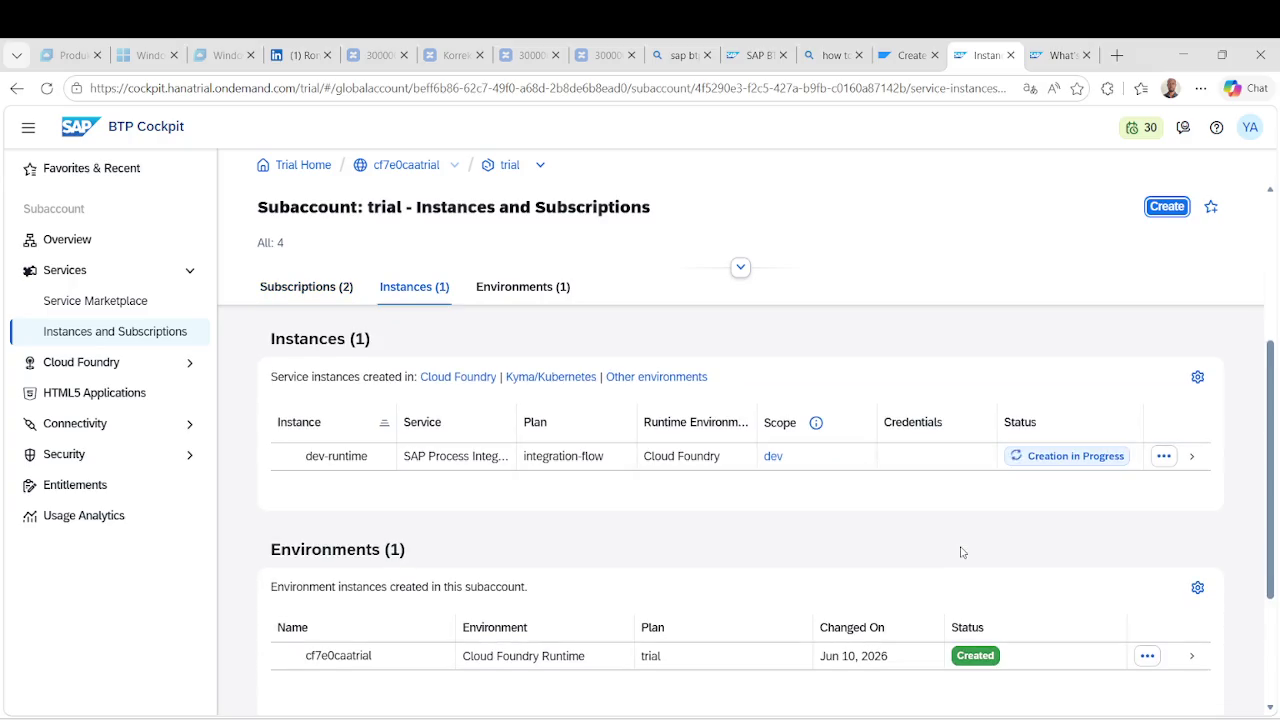
pyautogui.scroll(1, 962, 552)
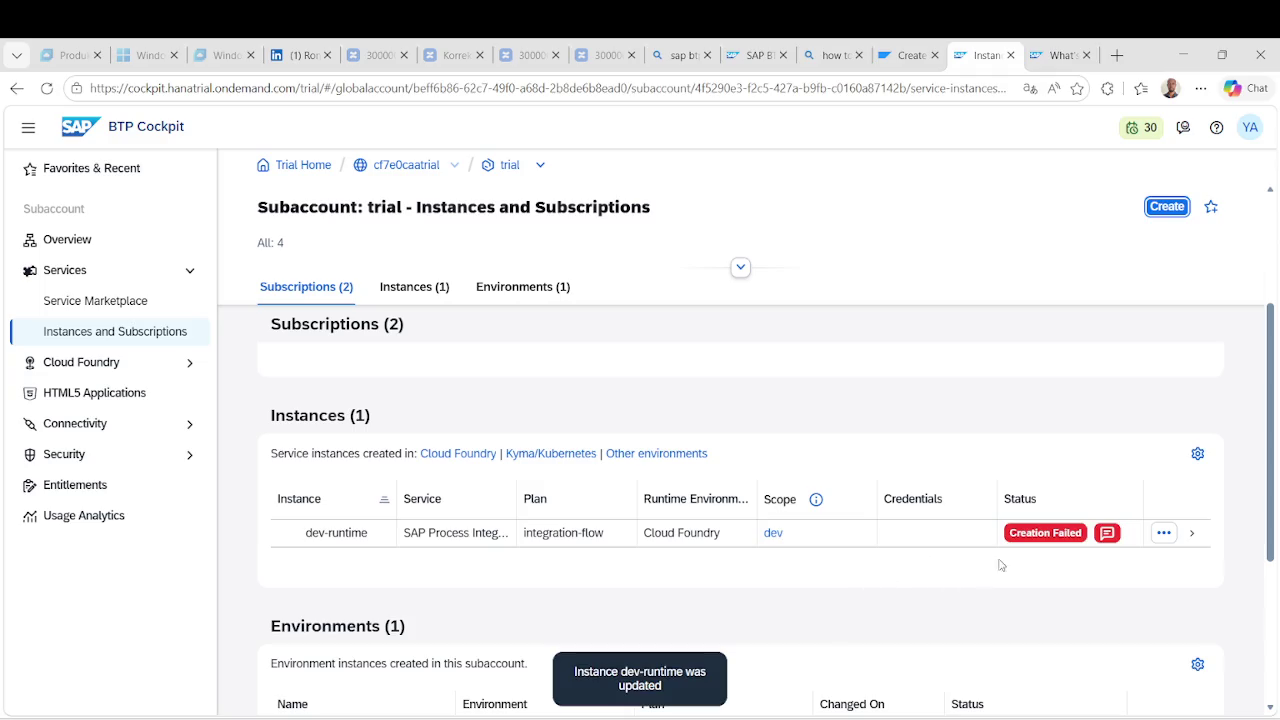
pyautogui.click(1107, 534)
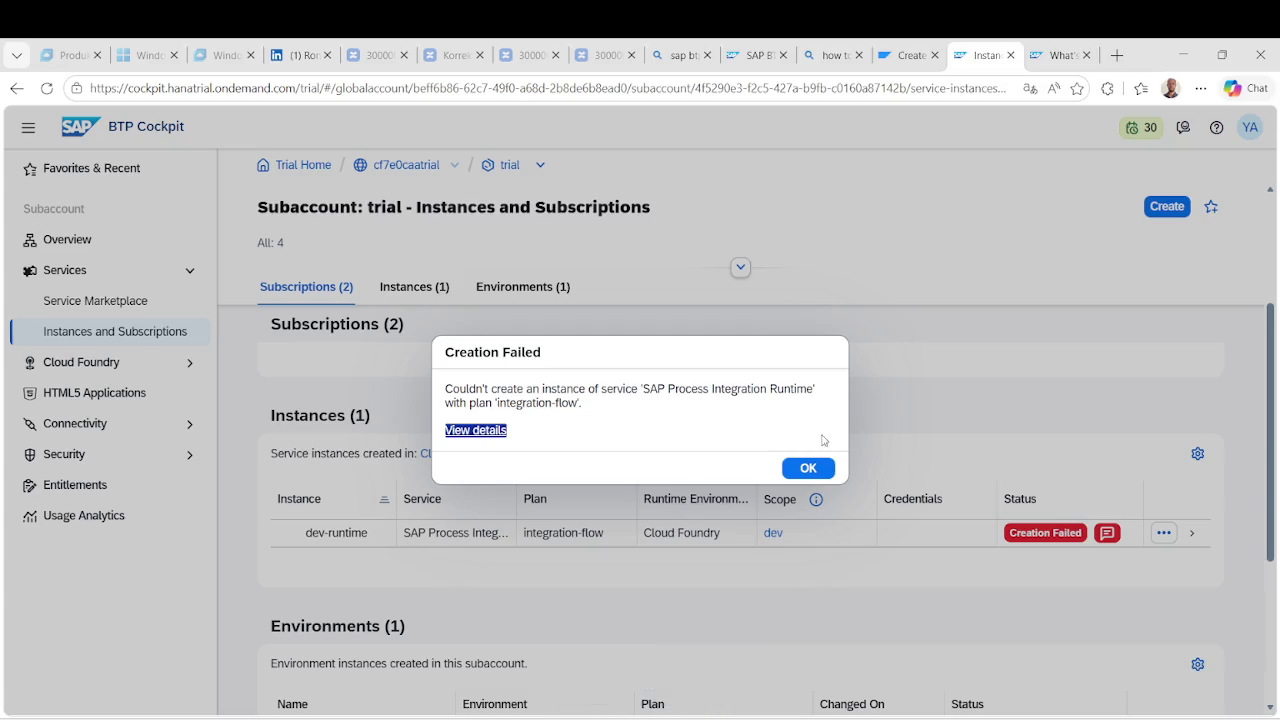
pyautogui.click(482, 430)
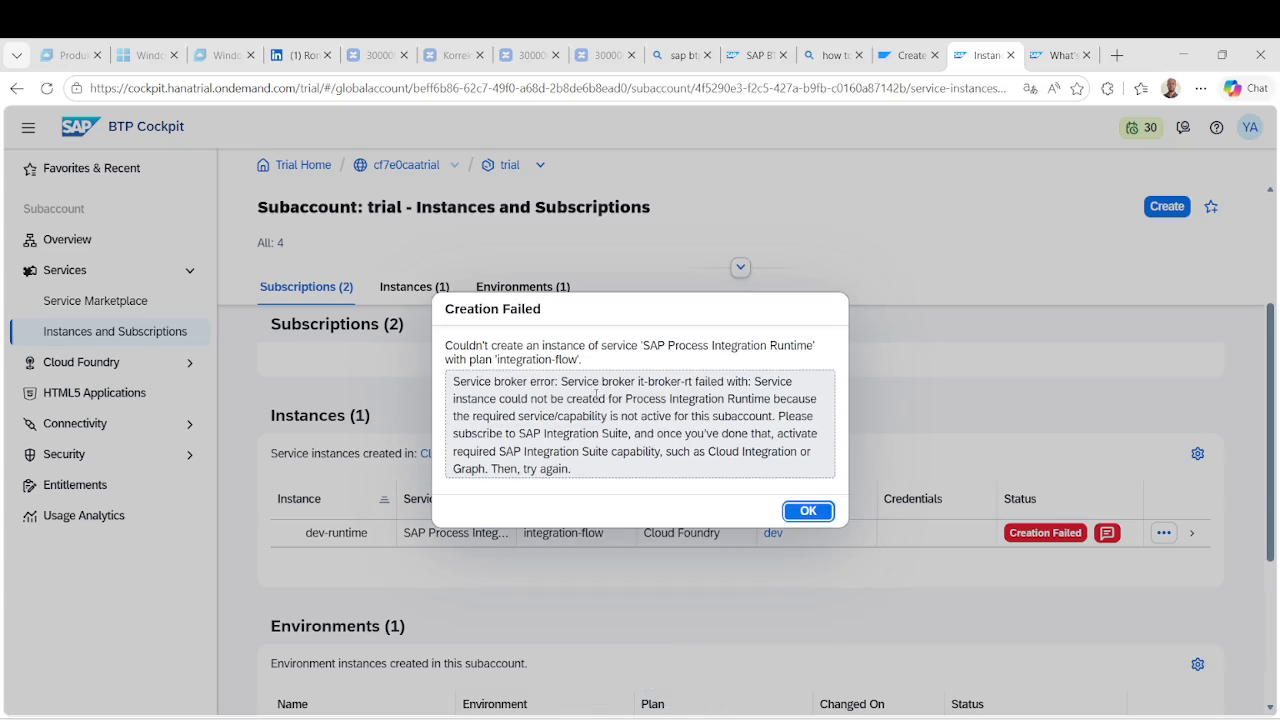
# Highlight the service broker error and its advice to subscribe to SAP Integration Suite.
pyautogui.moveTo(512, 381)
pyautogui.mouseDown()
pyautogui.moveTo(704, 382)
pyautogui.moveTo(698, 433)
pyautogui.mouseUp()
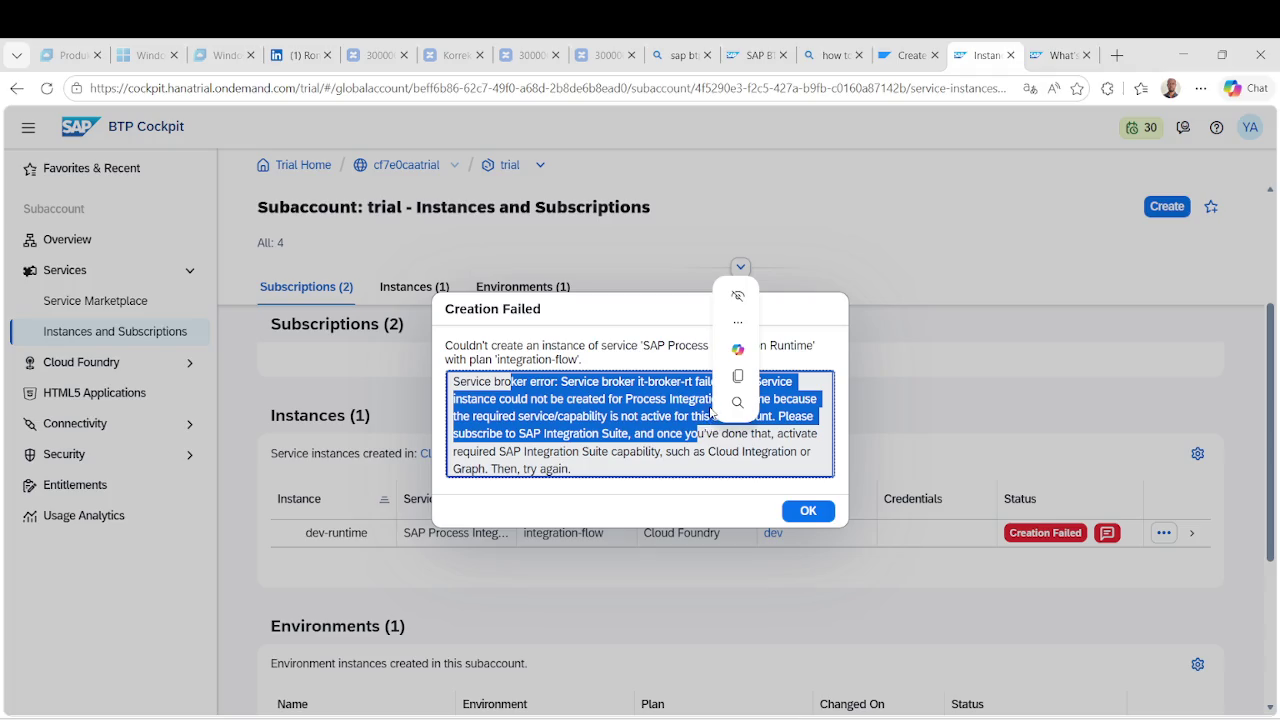
pyautogui.click(510, 429)
pyautogui.moveTo(537, 416); pyautogui.dragTo(717, 416)
pyautogui.click(632, 421)
pyautogui.click(489, 436)
pyautogui.moveTo(504, 436); pyautogui.dragTo(748, 436)
pyautogui.click(493, 451)
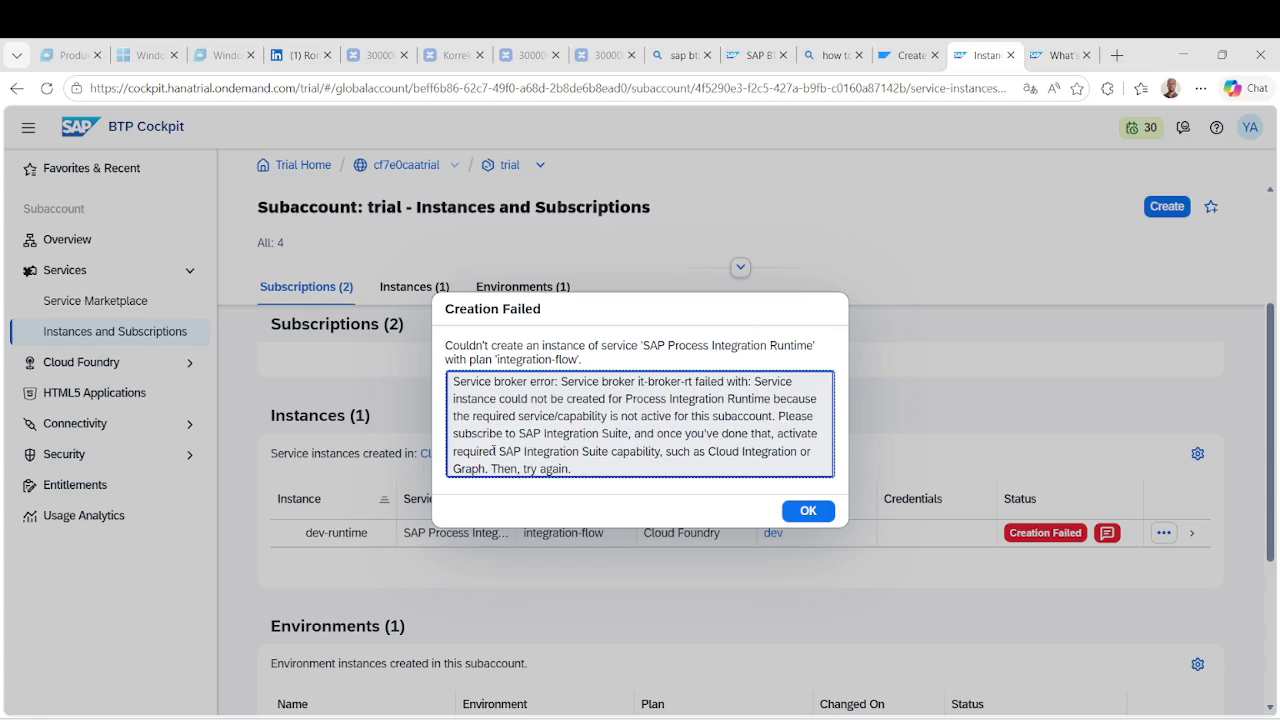
pyautogui.moveTo(487, 451)
pyautogui.mouseDown()
pyautogui.moveTo(560, 451)
pyautogui.moveTo(583, 434)
pyautogui.moveTo(748, 433)
pyautogui.mouseUp()
# Highlight the required Cloud Integration capability text, then bring ChatGPT to the front.
pyautogui.click(581, 436)
pyautogui.moveTo(488, 451); pyautogui.dragTo(599, 451)
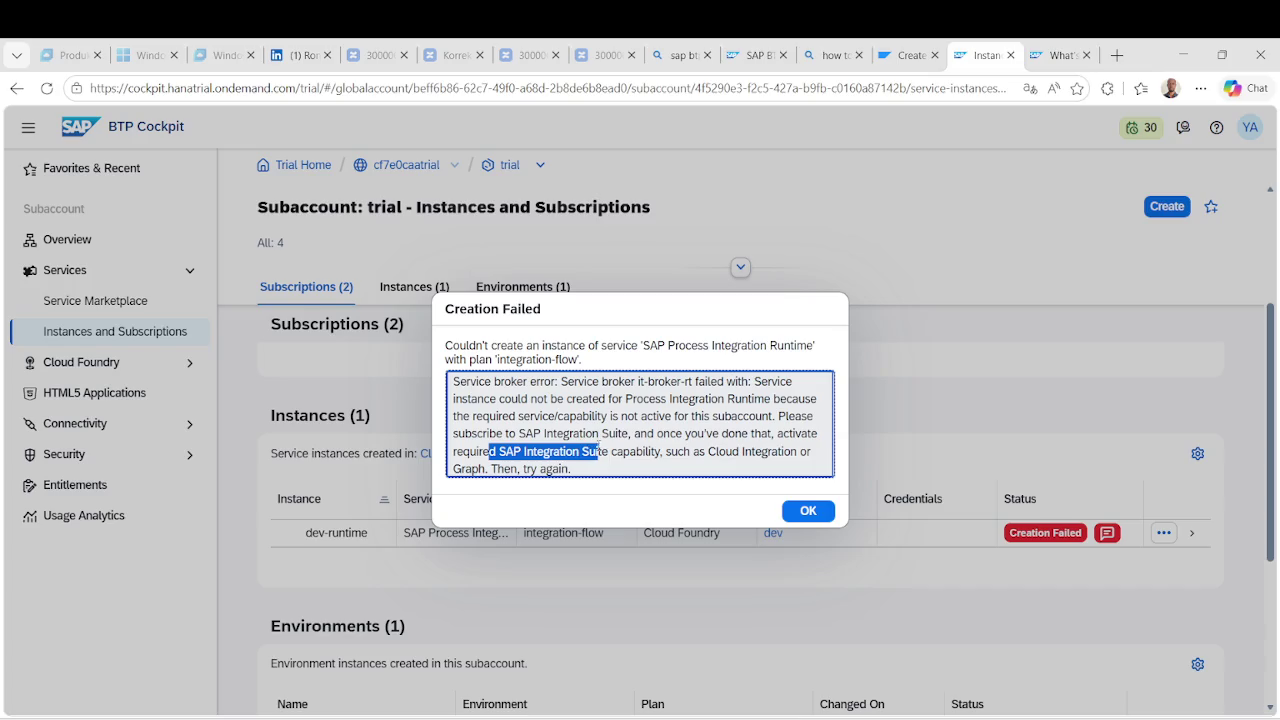
pyautogui.click(627, 447)
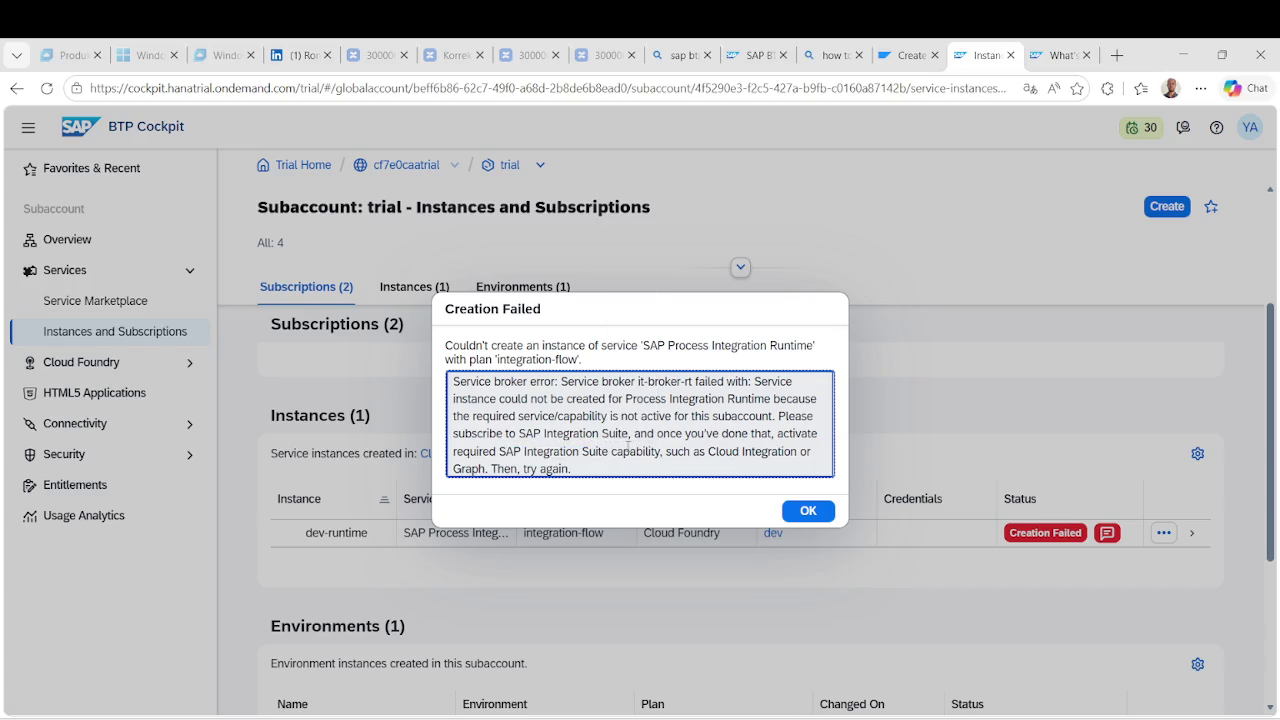
pyautogui.moveTo(709, 452); pyautogui.dragTo(783, 452)
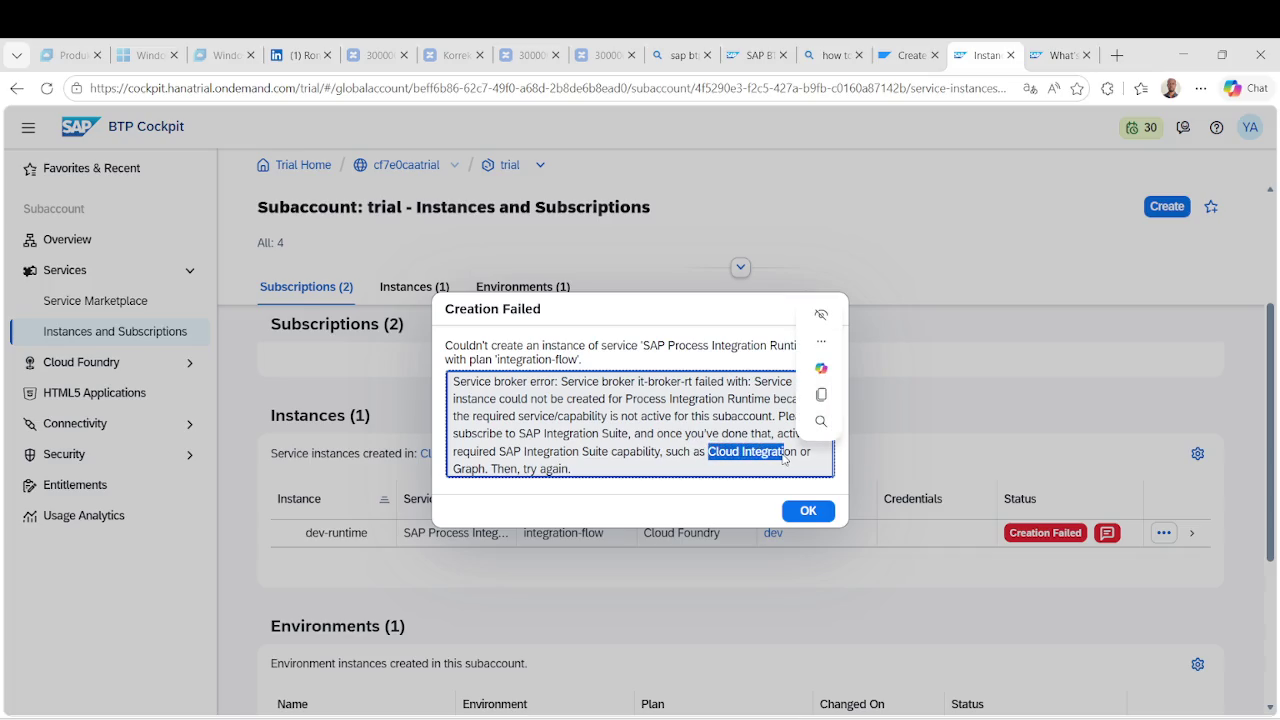
pyautogui.moveTo(522, 455); pyautogui.dragTo(520, 469)
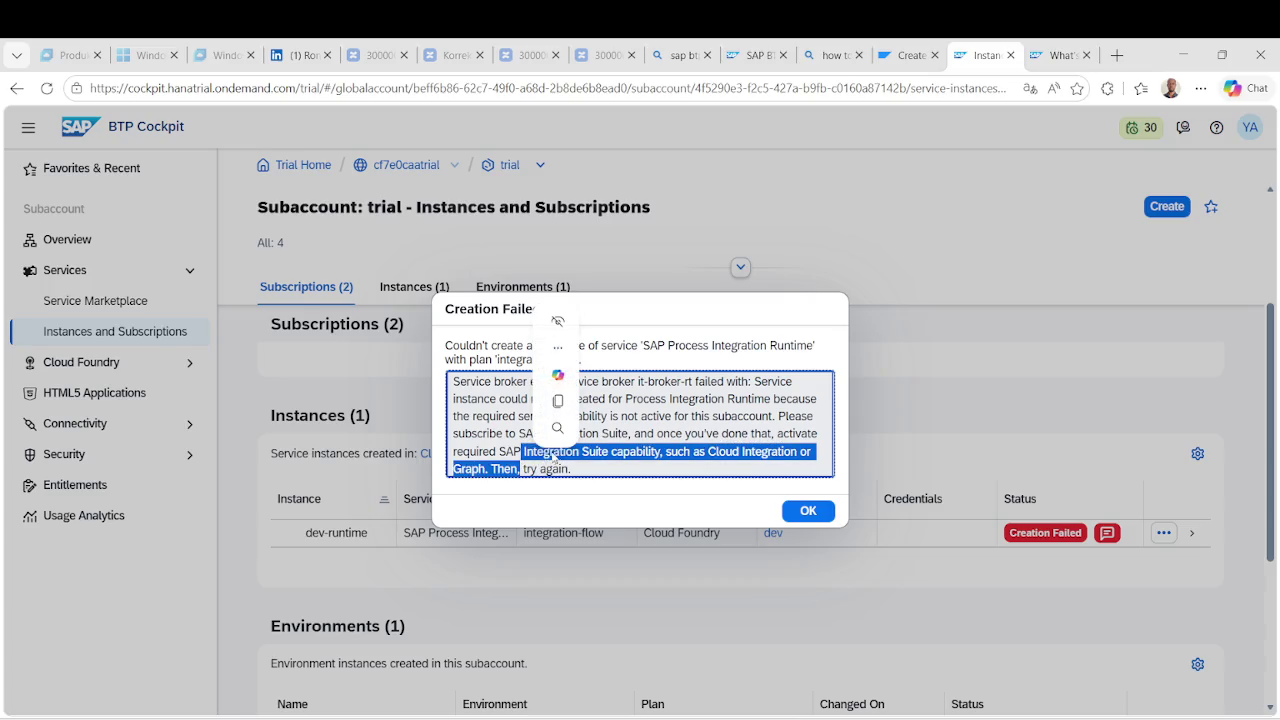
pyautogui.click(677, 425)
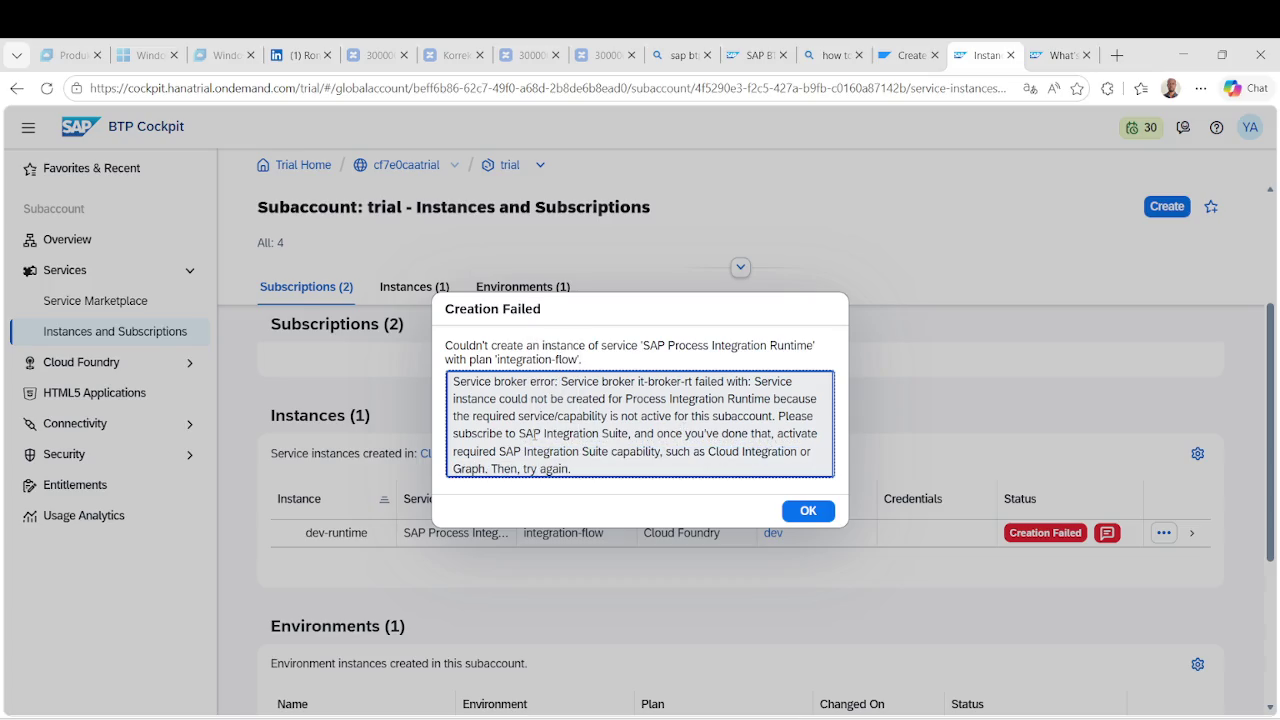
pyautogui.moveTo(780, 417); pyautogui.dragTo(771, 463)
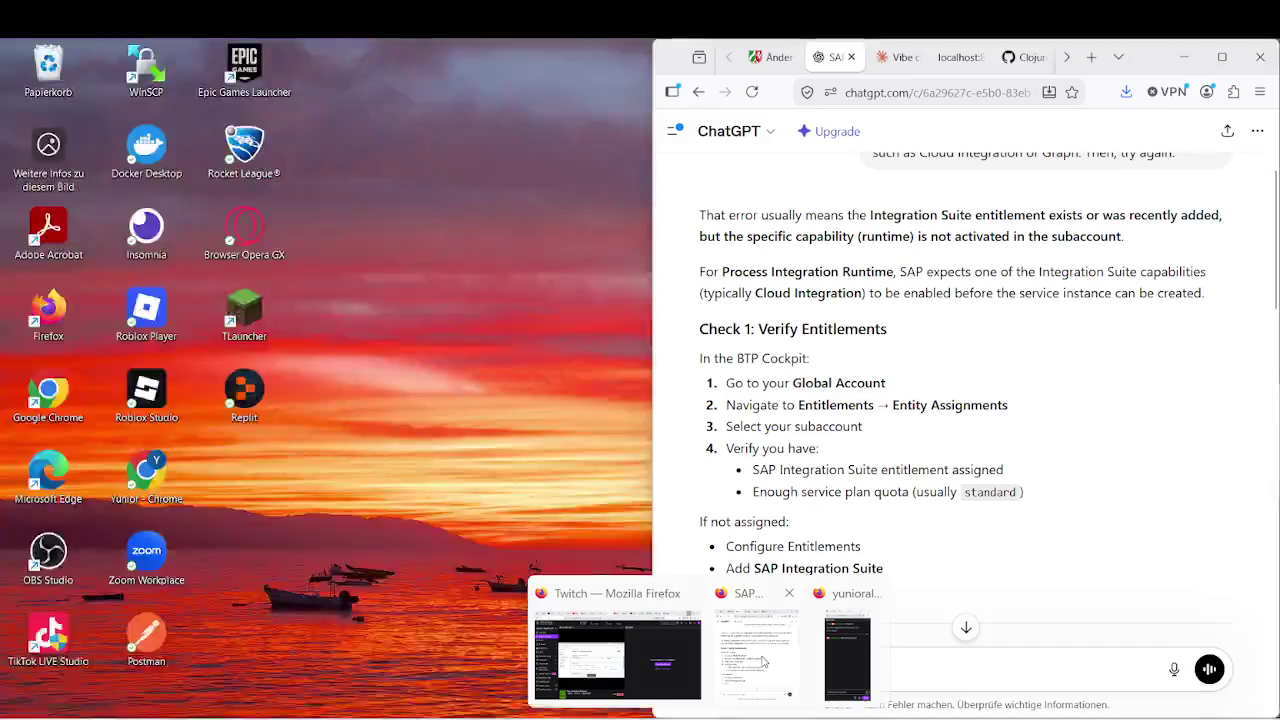
pyautogui.click(750, 626)
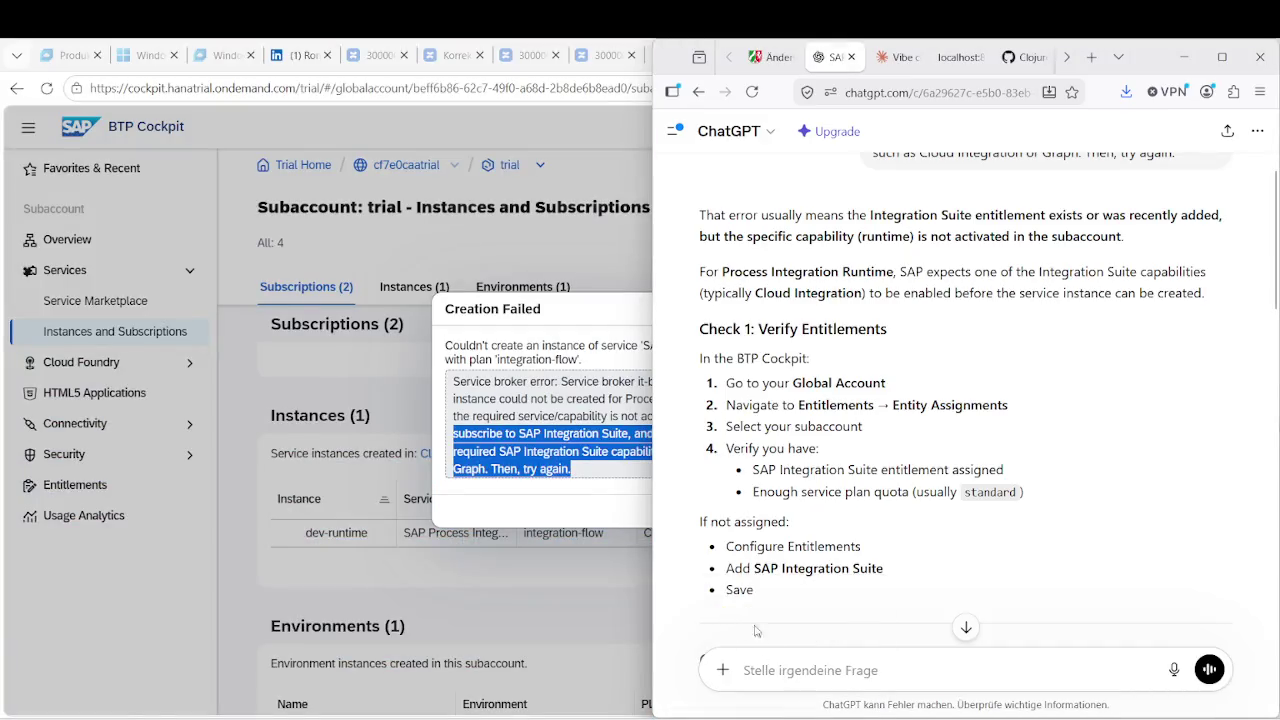
# Read through ChatGPT's entitlement, subscription and Cloud Integration checks, then return to the cockpit.
pyautogui.scroll(-3, 826, 548)
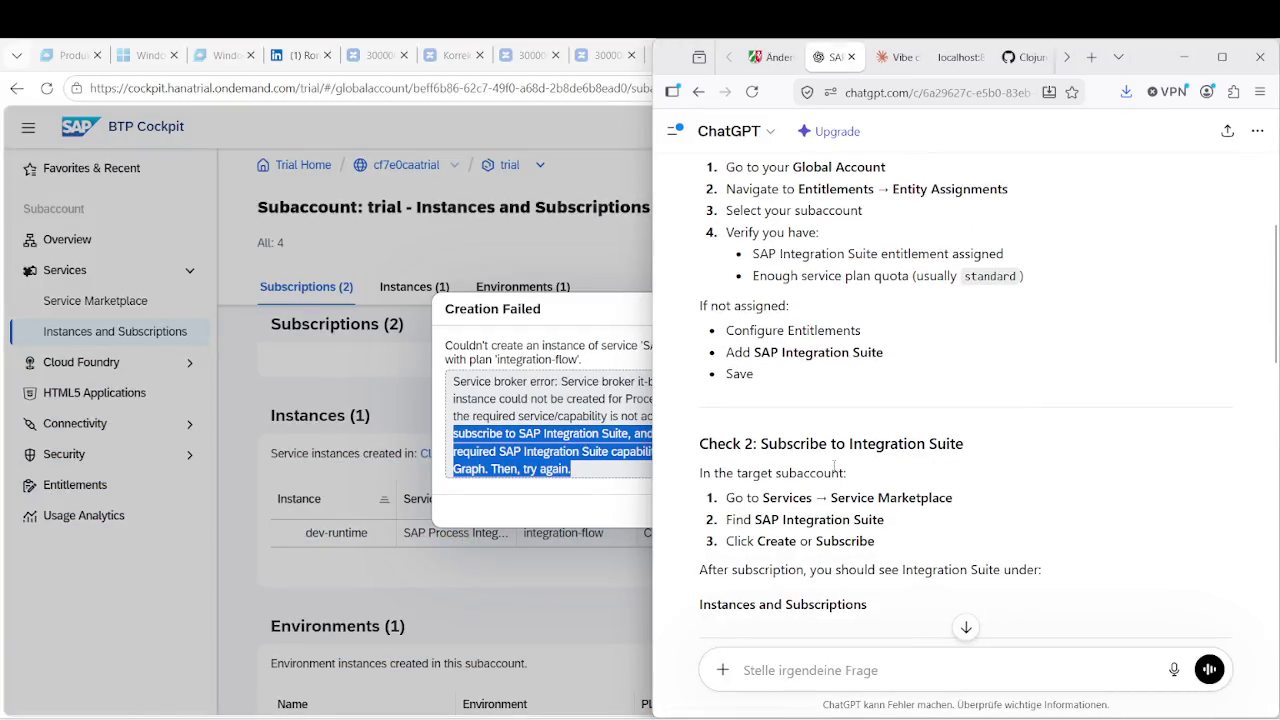
pyautogui.scroll(-2, 851, 499)
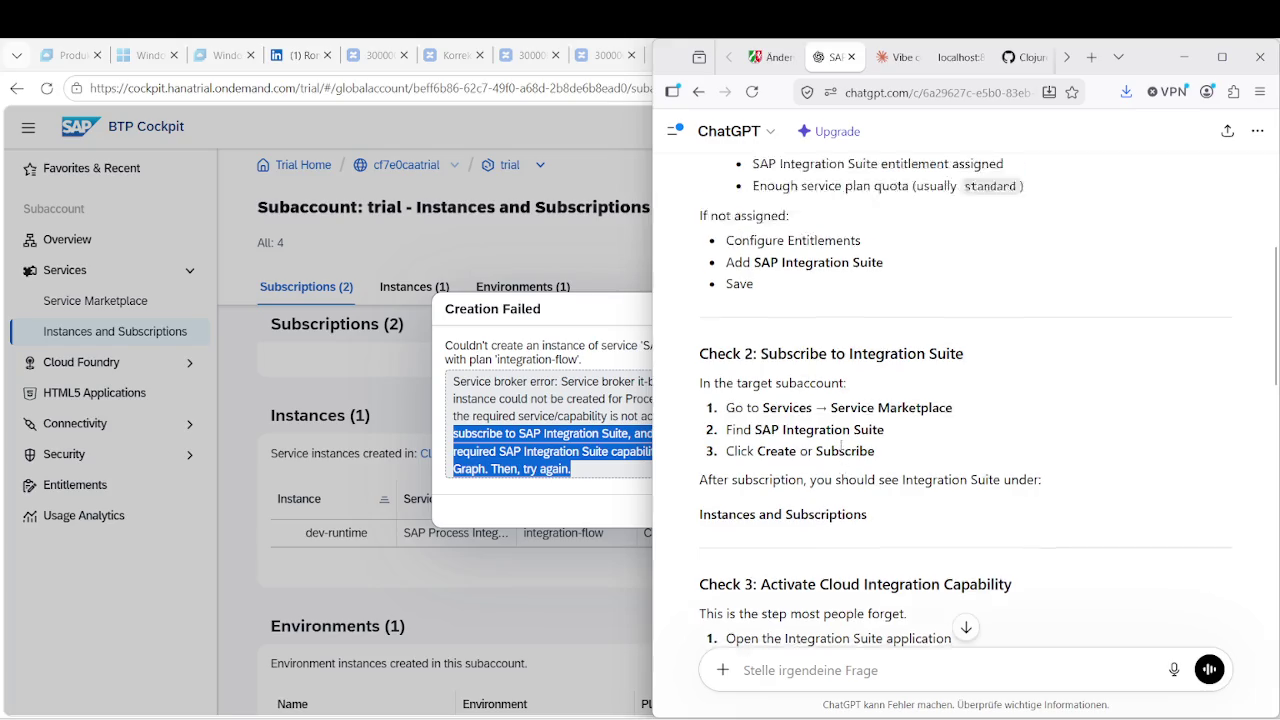
pyautogui.scroll(3, 840, 443)
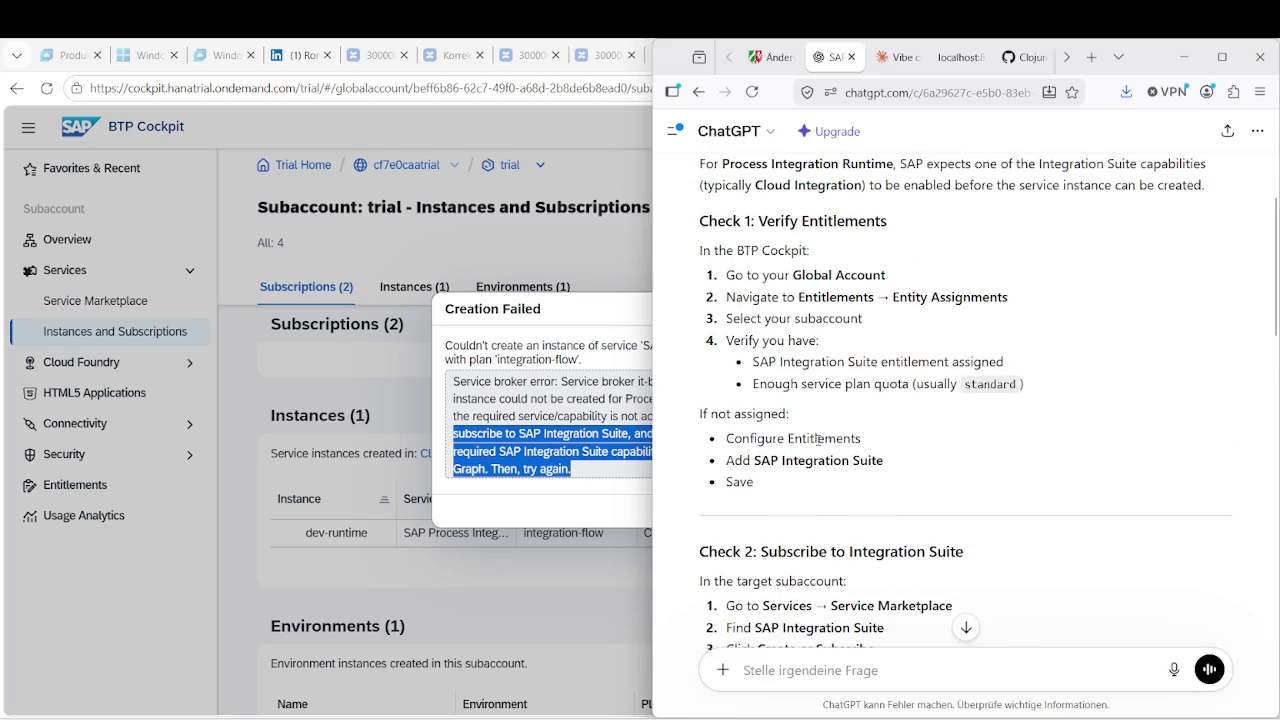
pyautogui.scroll(-3, 810, 440)
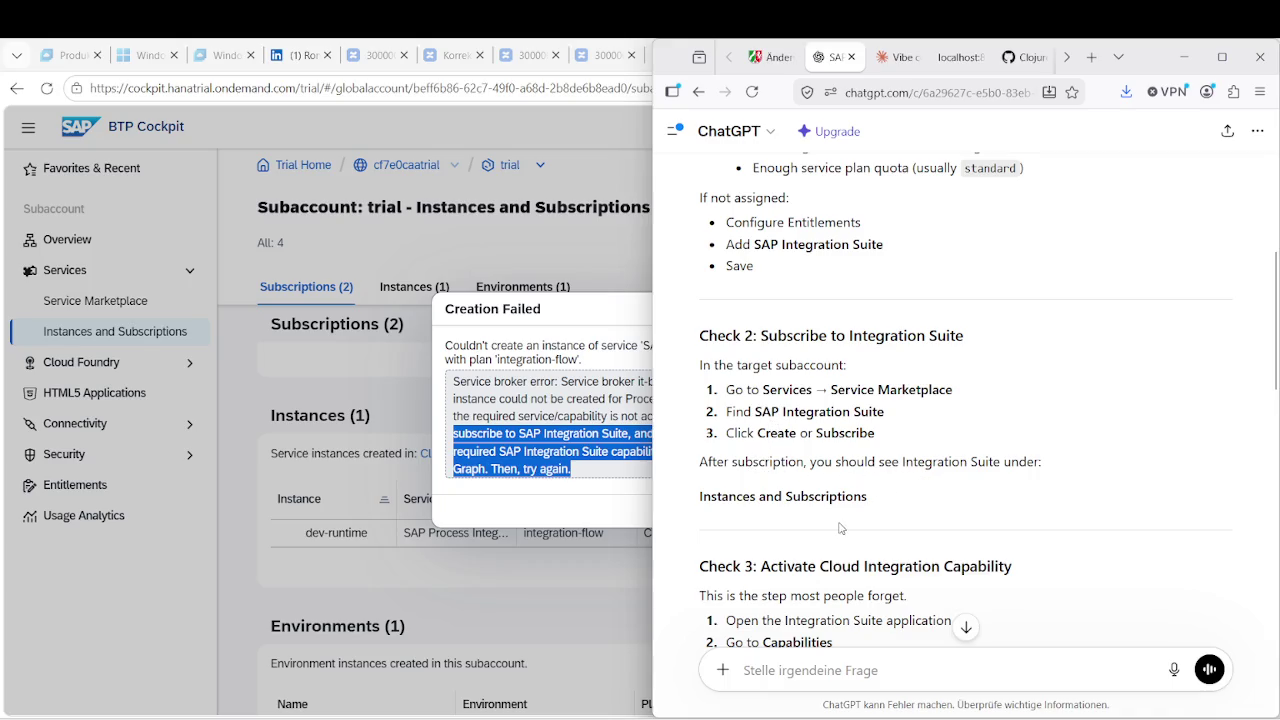
pyautogui.scroll(-2, 843, 529)
pyautogui.click(537, 551)
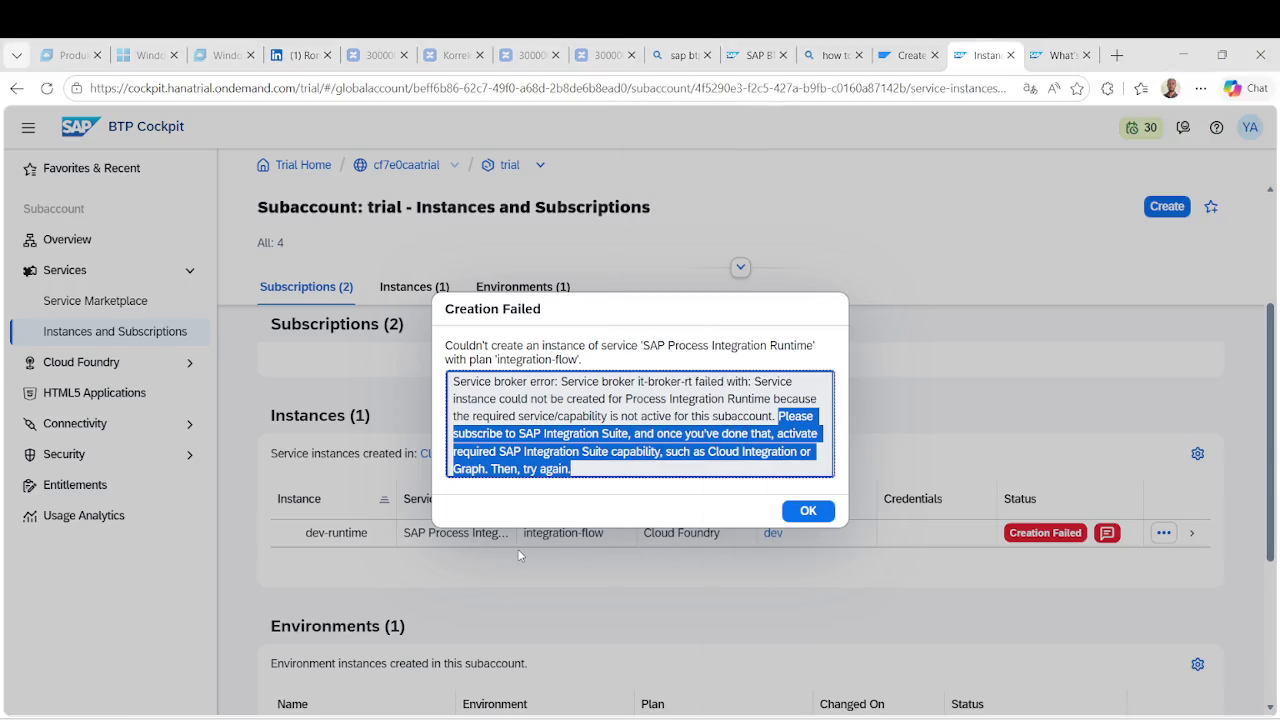
# Close the Creation Failed error and switch ChatGPT's answer back beside the cockpit.
pyautogui.click(808, 511)
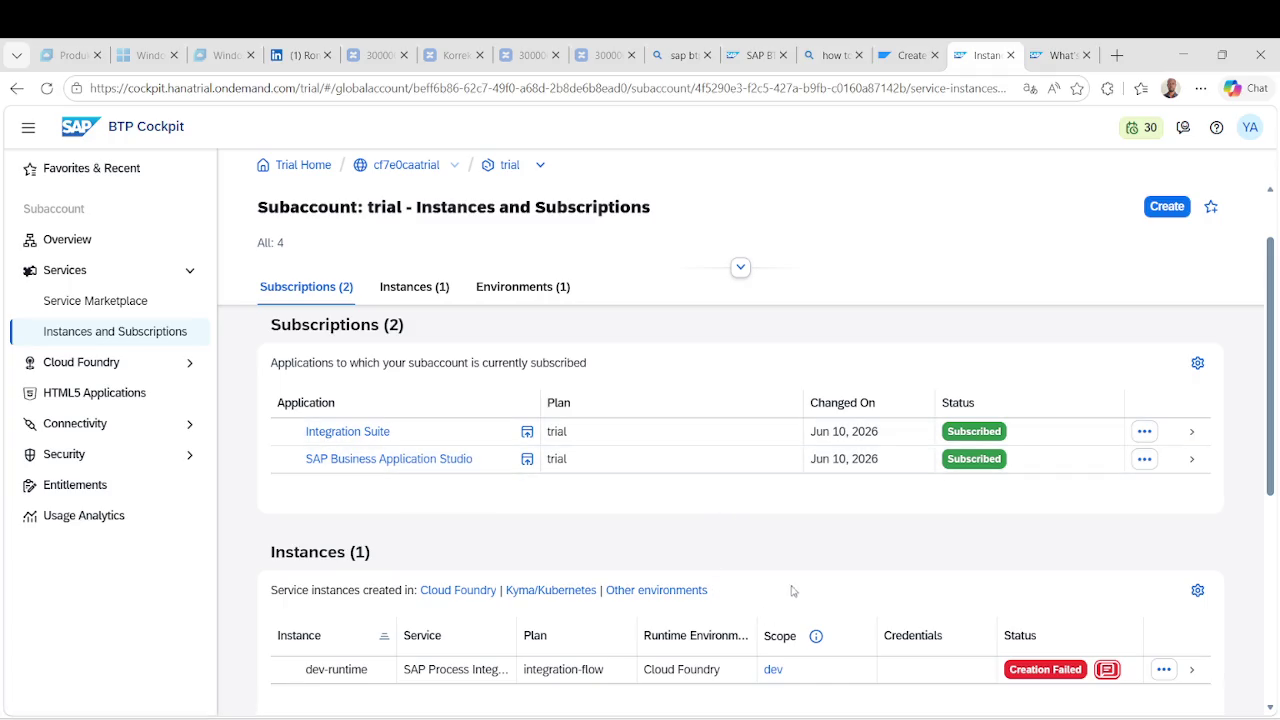
pyautogui.hotkey('alt', 'Tab')
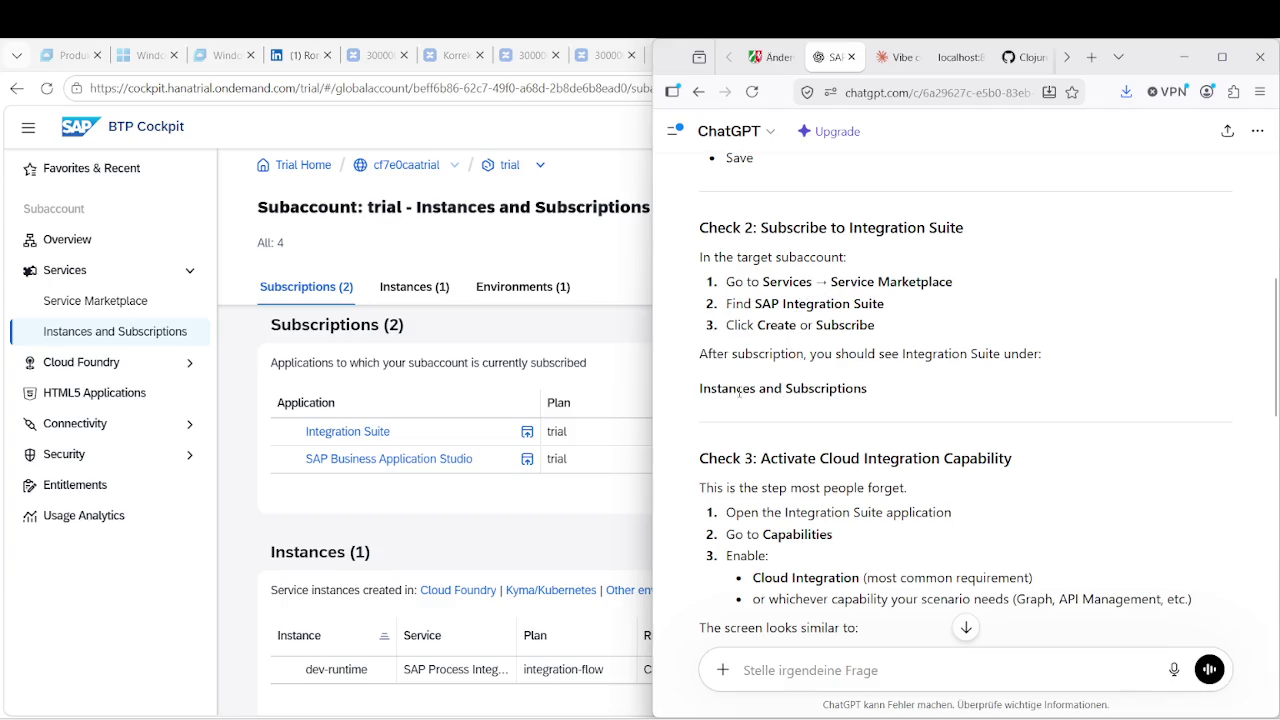
pyautogui.moveTo(739, 392); pyautogui.dragTo(838, 392)
pyautogui.scroll(-2, 837, 448)
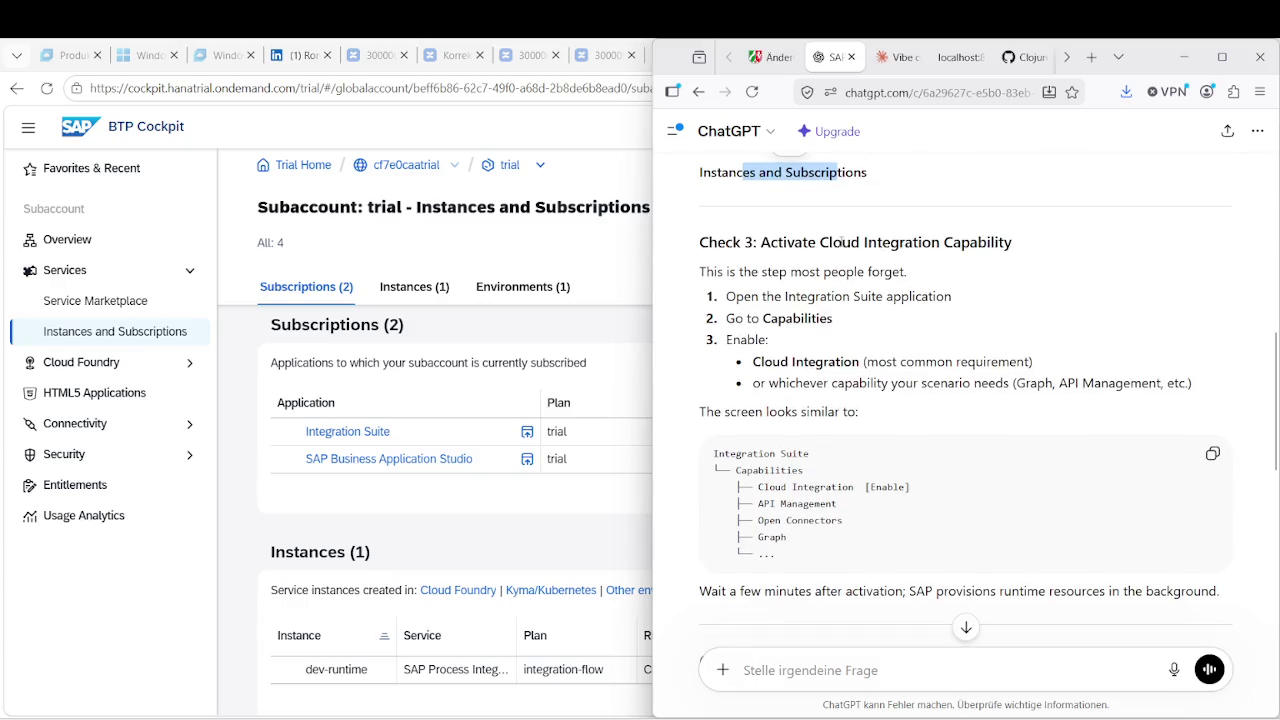
pyautogui.moveTo(819, 245); pyautogui.dragTo(900, 248)
pyautogui.doubleClick(765, 297)
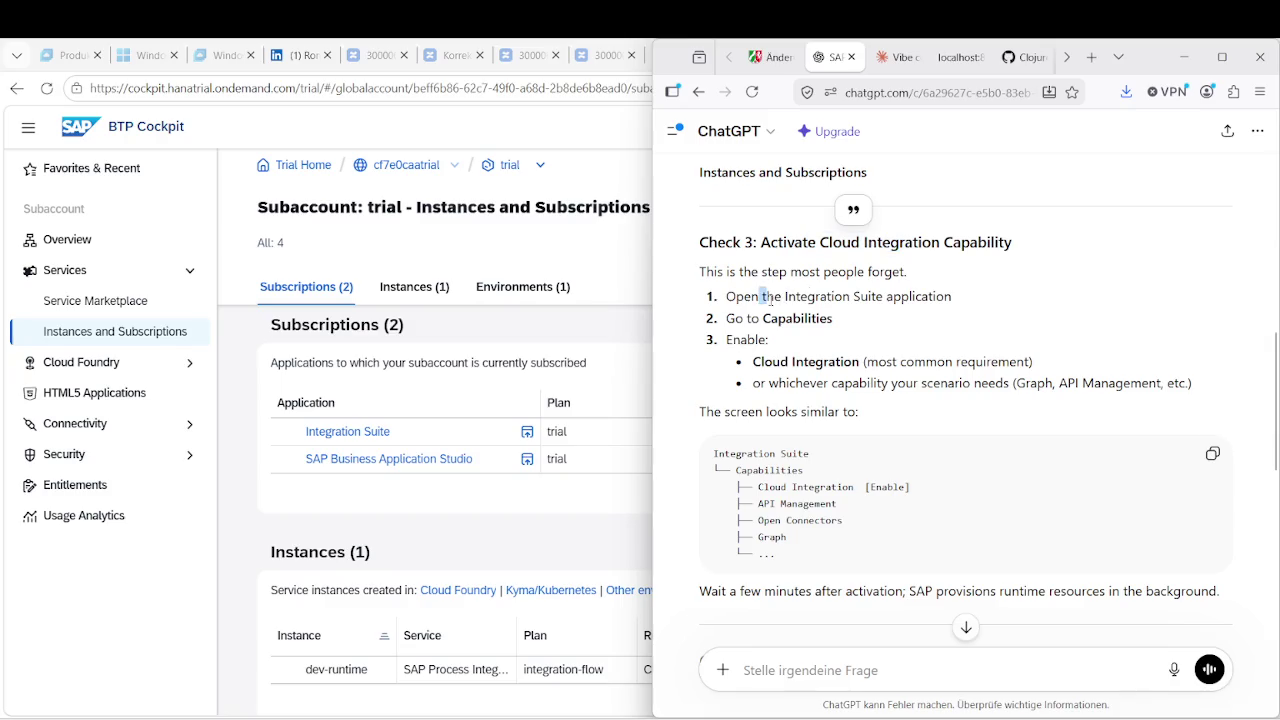
pyautogui.moveTo(767, 361); pyautogui.dragTo(863, 362)
pyautogui.click(753, 372)
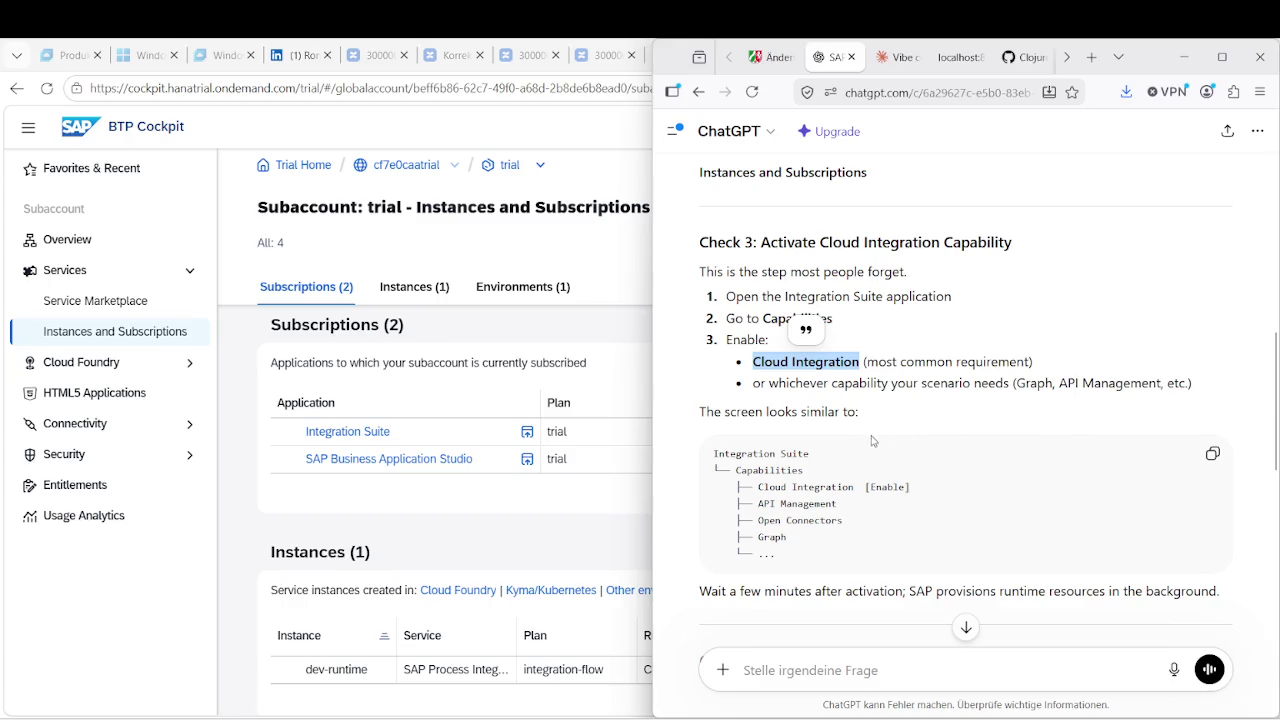
pyautogui.scroll(-5, 838, 440)
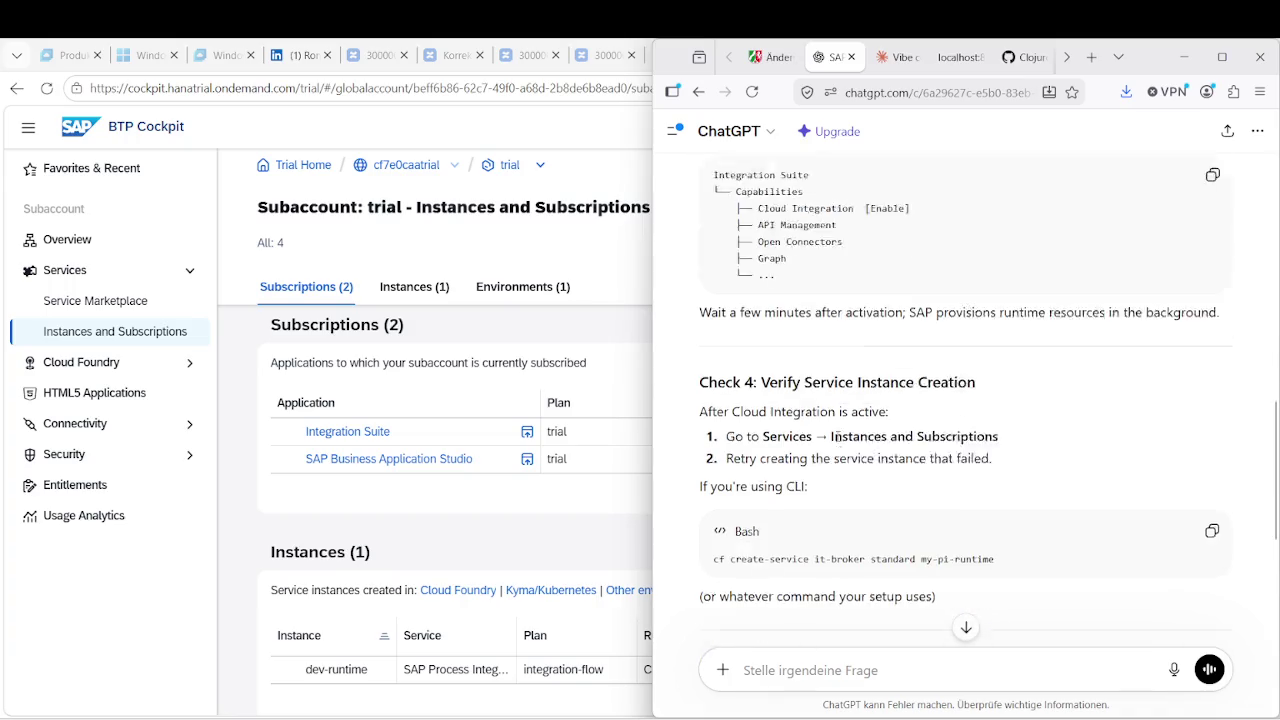
pyautogui.scroll(2, 838, 436)
pyautogui.scroll(3, 838, 436)
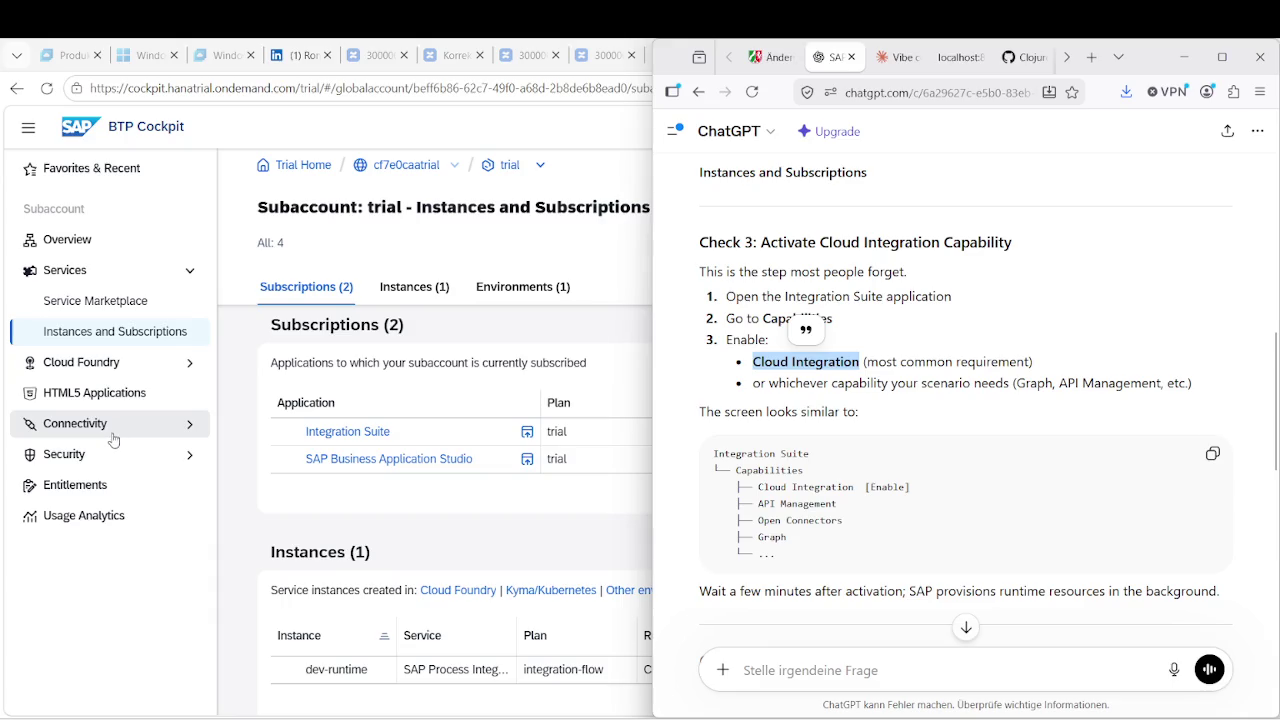
pyautogui.click(930, 312)
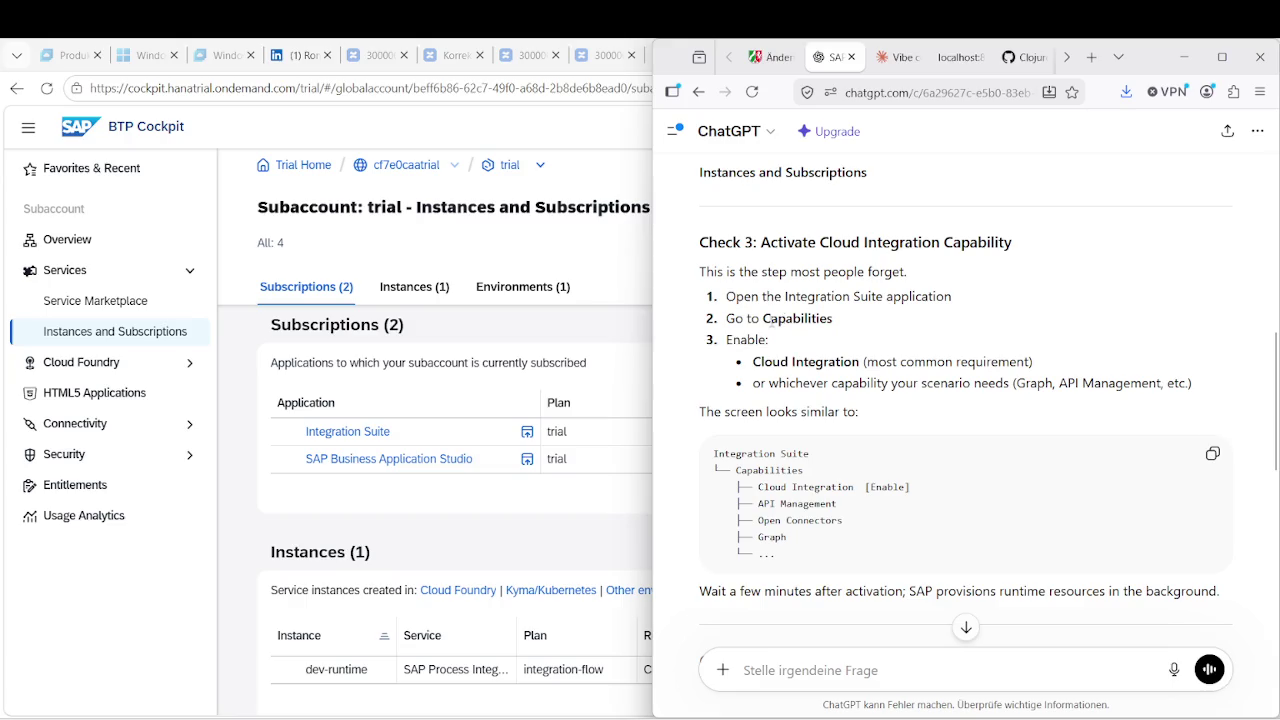
# Open Integration Suite from its subscription link in a new tab, then return to Instances and Subscriptions.
pyautogui.click(471, 327)
pyautogui.rightClick(352, 432)
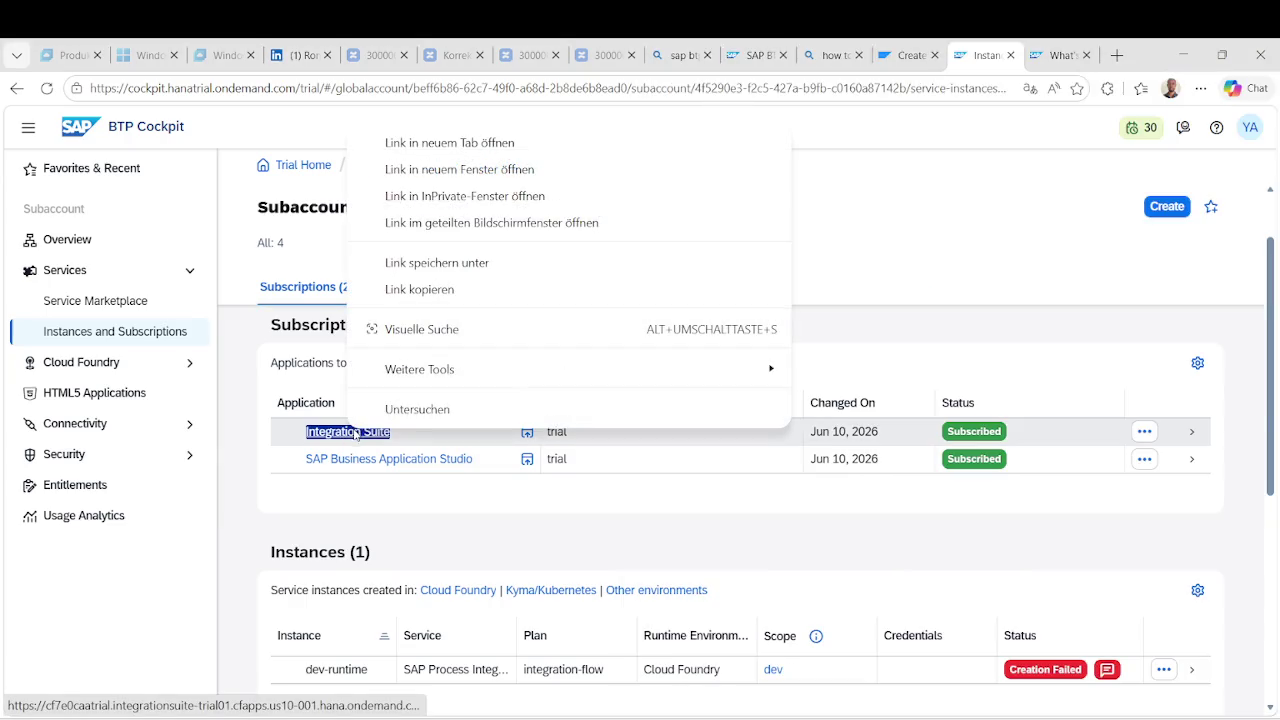
pyautogui.click(450, 143)
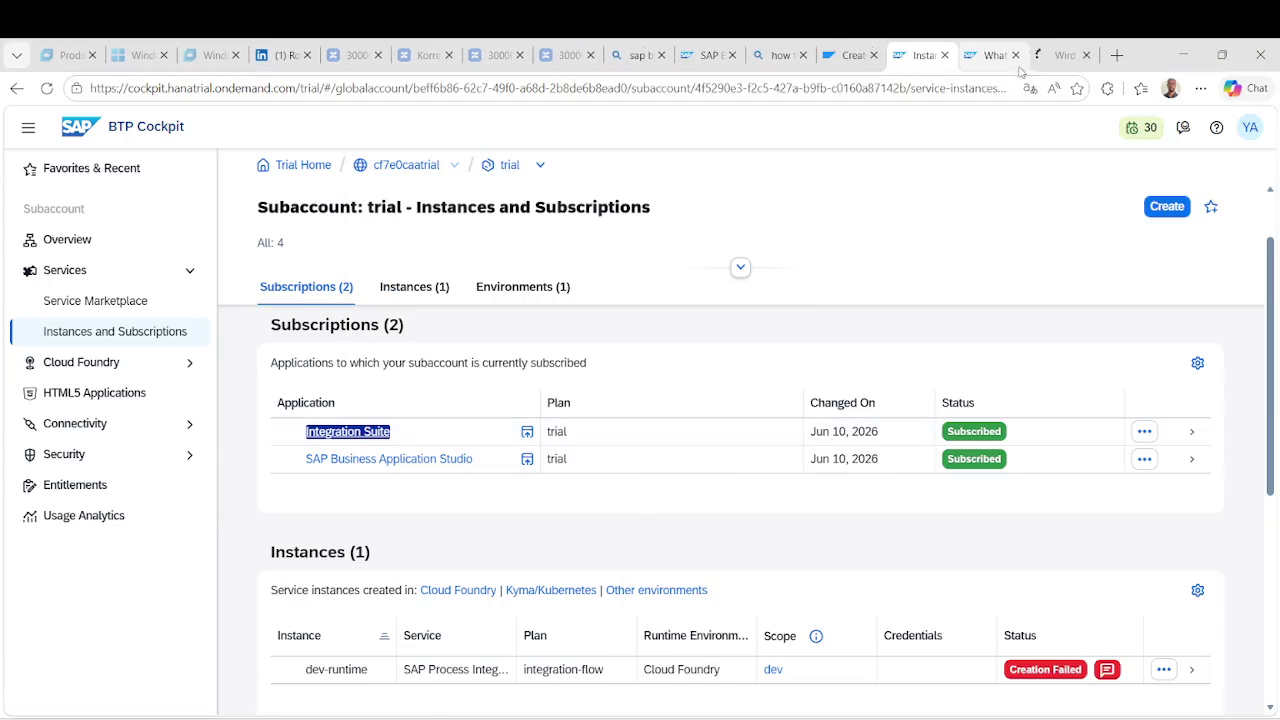
pyautogui.click(1058, 55)
pyautogui.click(995, 57)
pyautogui.moveTo(995, 57); pyautogui.dragTo(1067, 57)
pyautogui.click(997, 58)
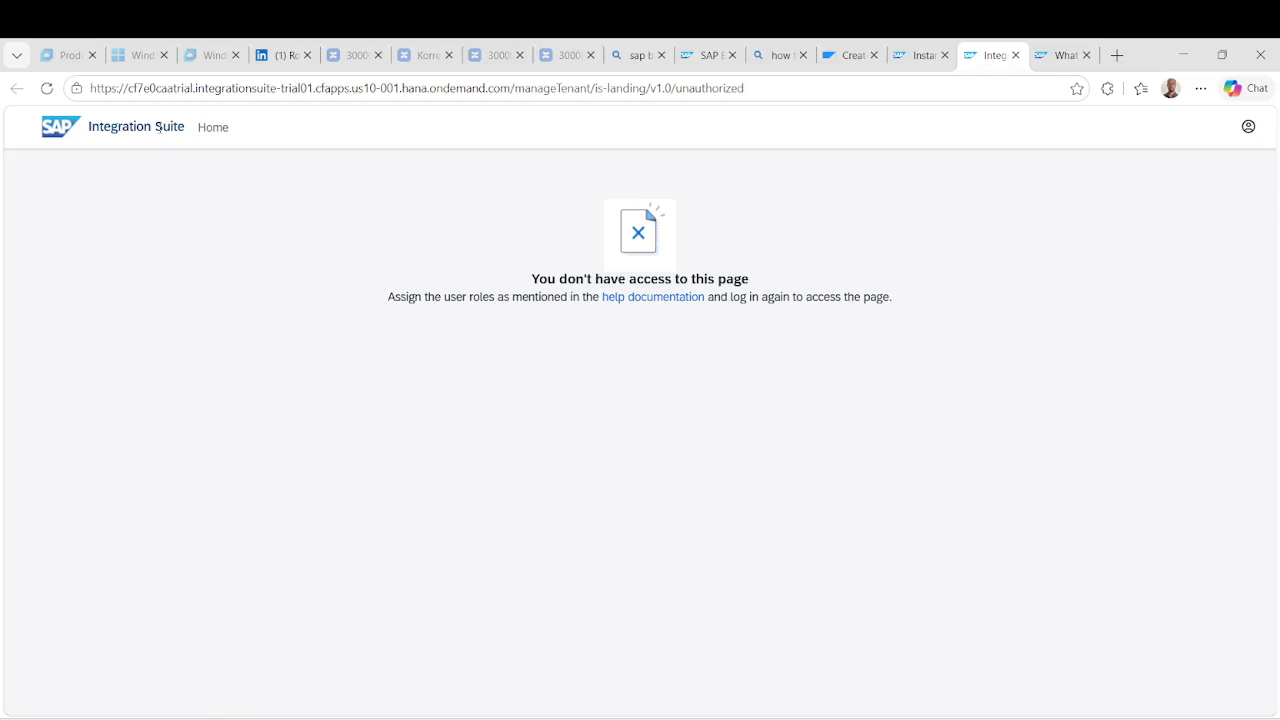
pyautogui.click(926, 55)
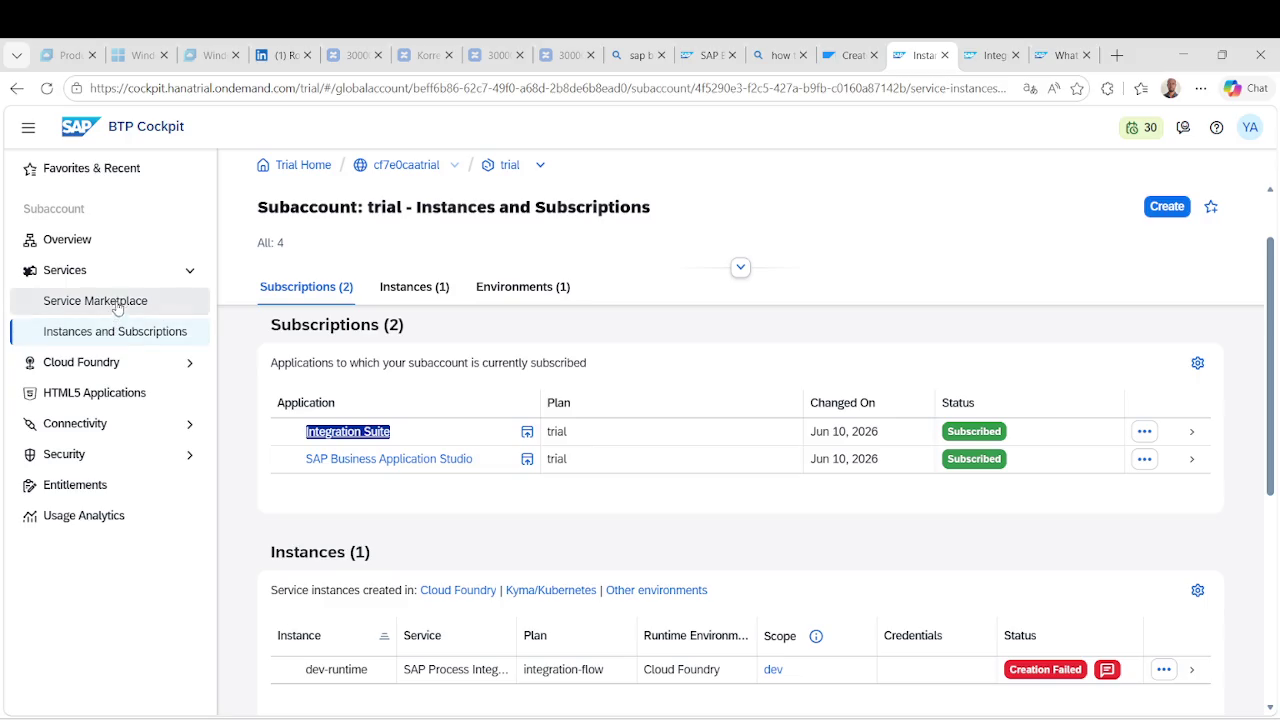
# Search Entitlements for 'Integration Su' instead of 'Cloud Integration', inspect its row, then revisit the no-access tab.
pyautogui.click(76, 488)
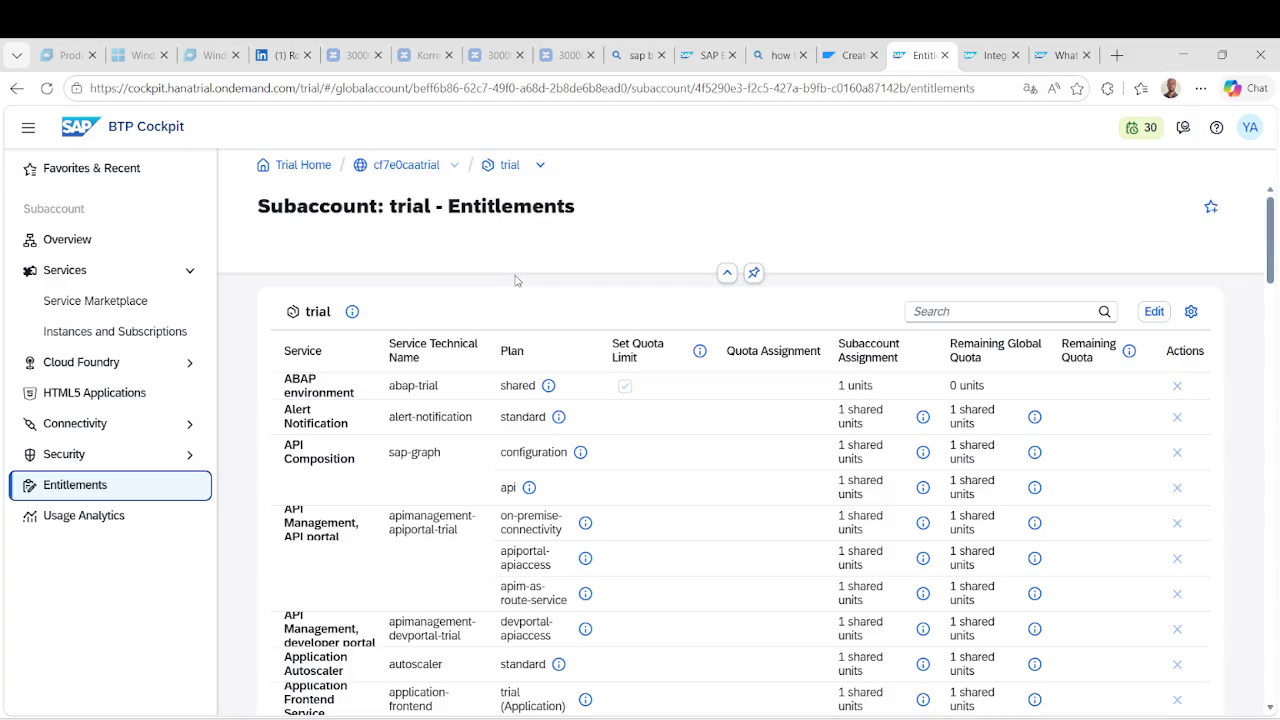
pyautogui.click(964, 310)
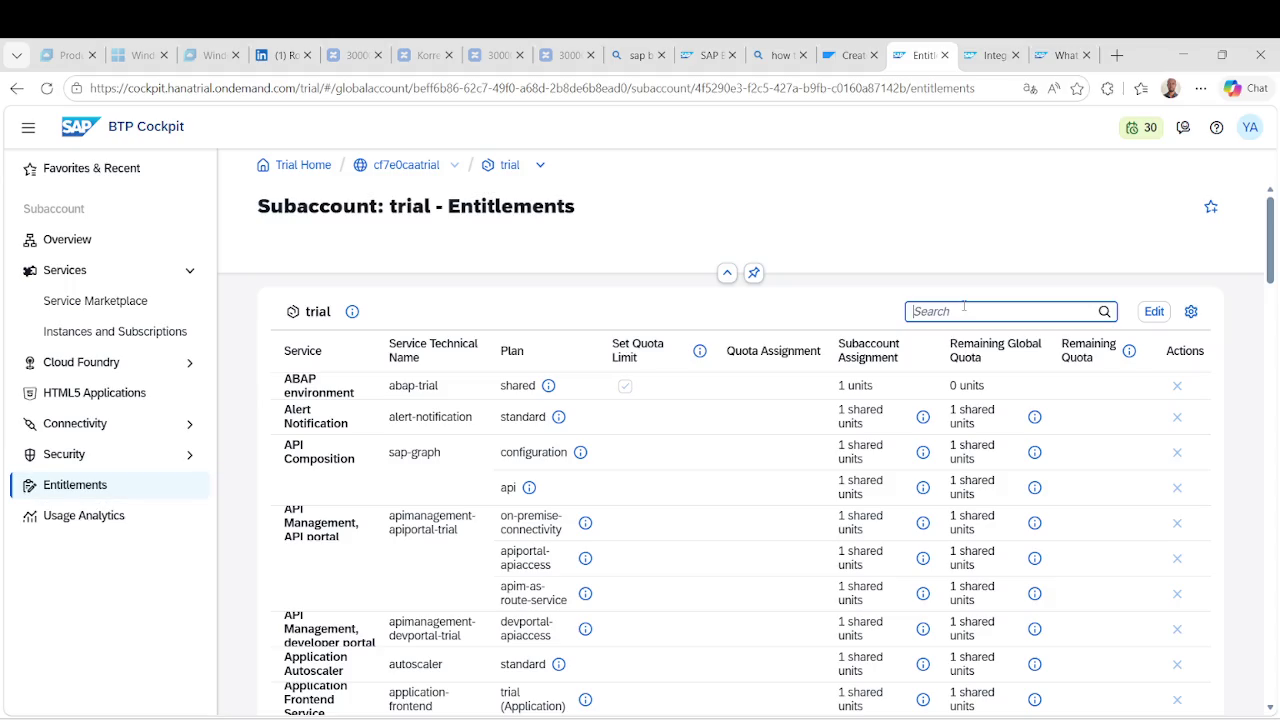
pyautogui.write('Cloud Integration')
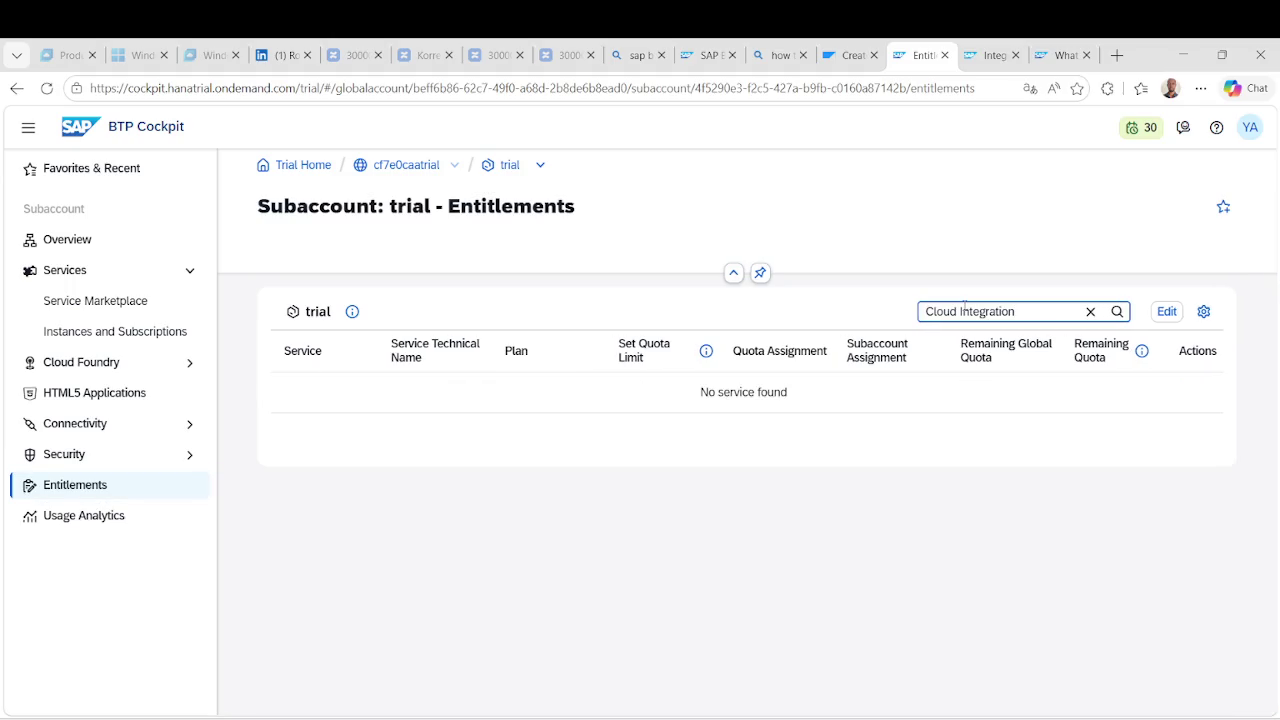
pyautogui.moveTo(1029, 311); pyautogui.dragTo(921, 311)
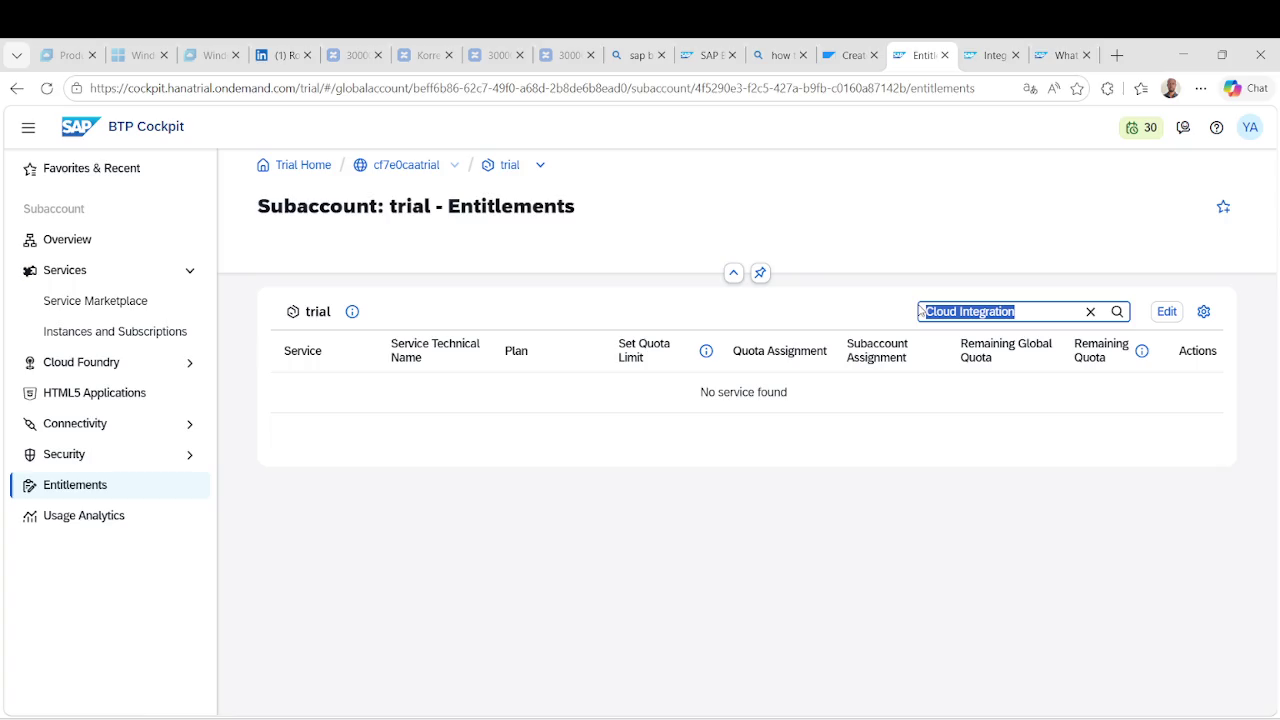
pyautogui.press('BackSpace')
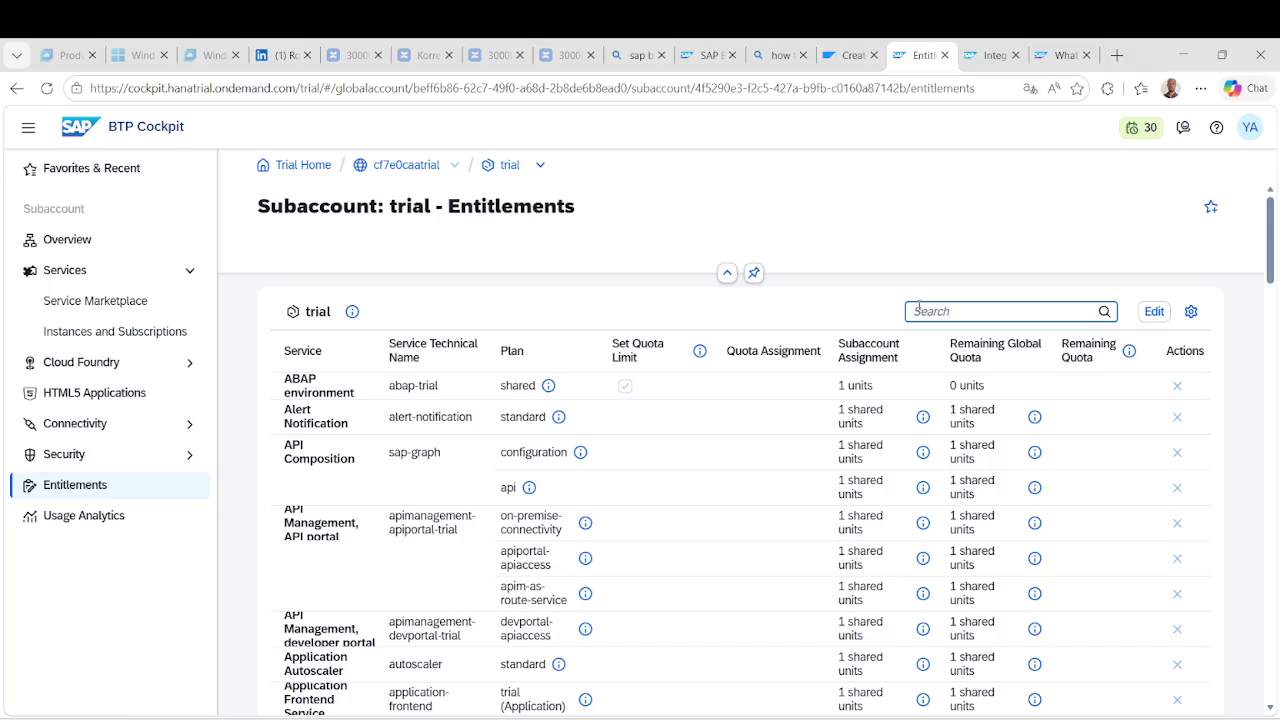
pyautogui.write('Inte')
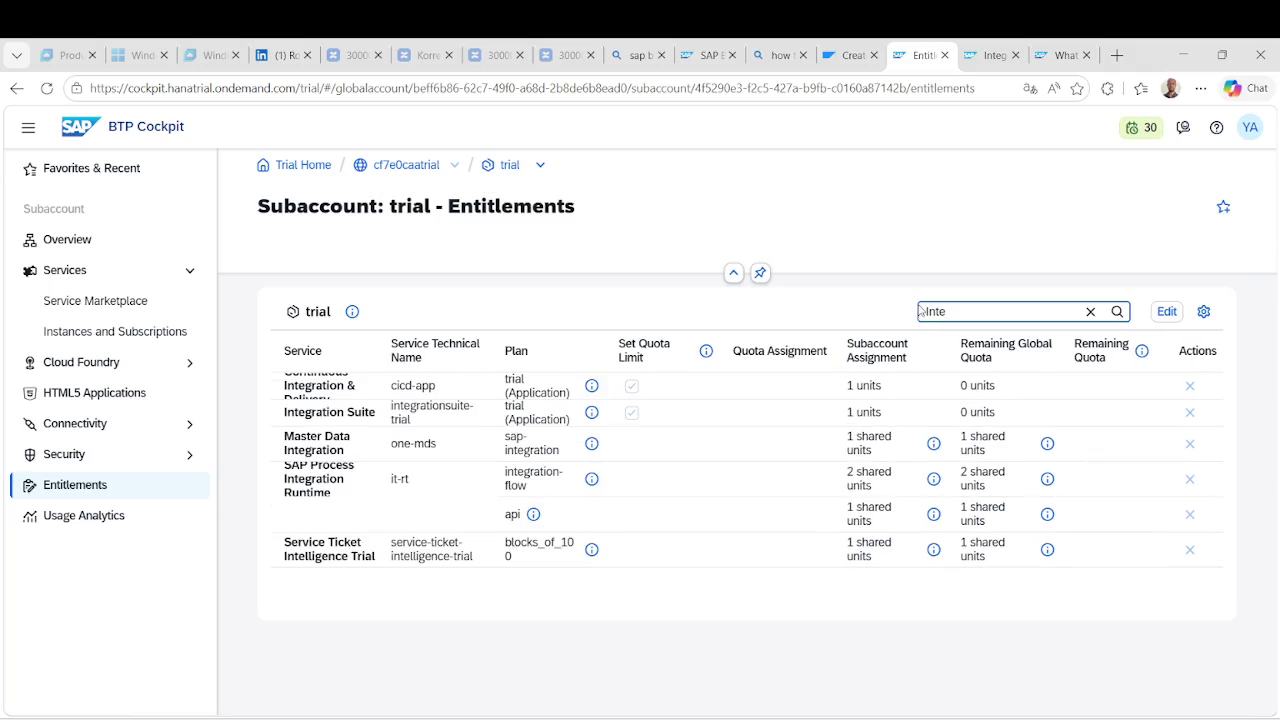
pyautogui.write('gration ')
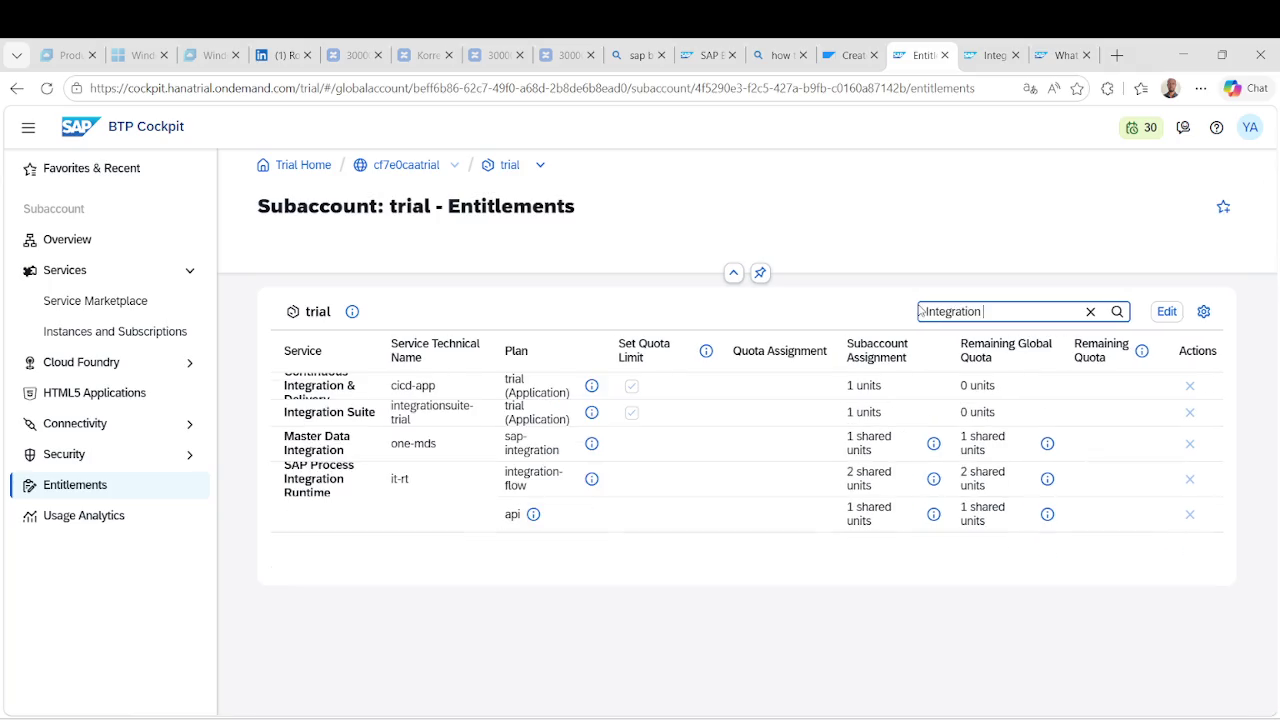
pyautogui.write('Su')
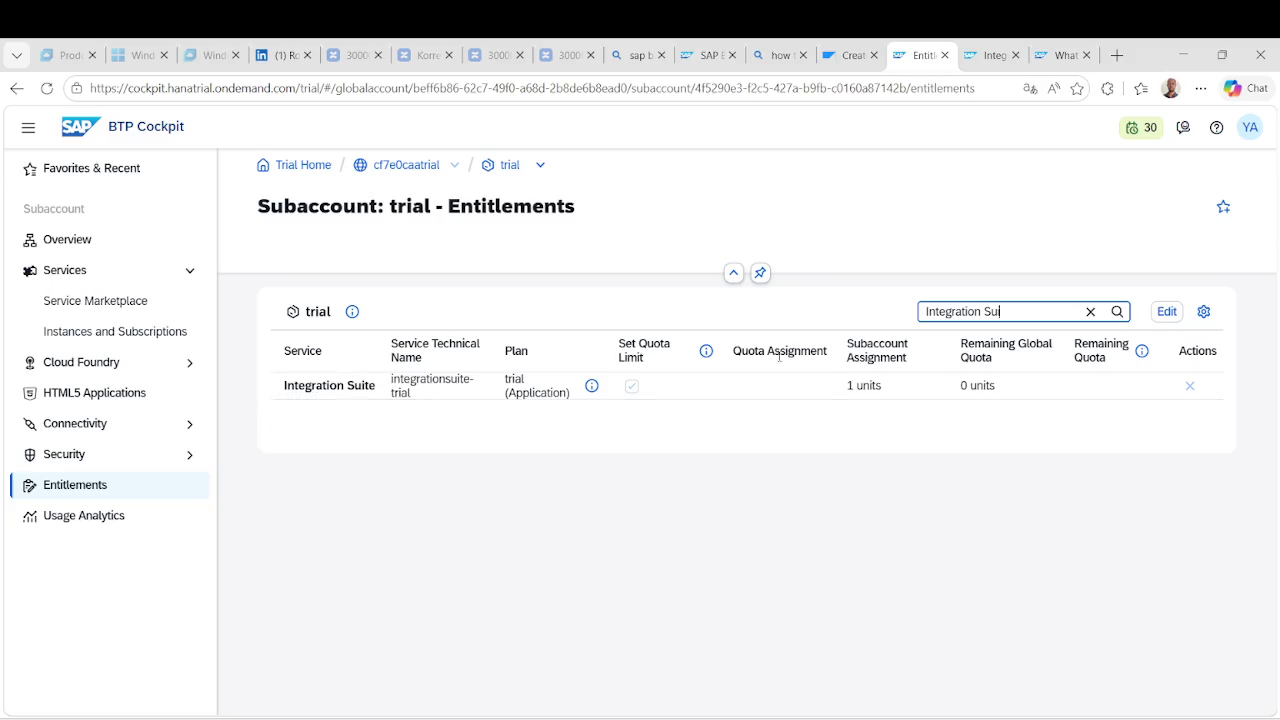
pyautogui.click(480, 383)
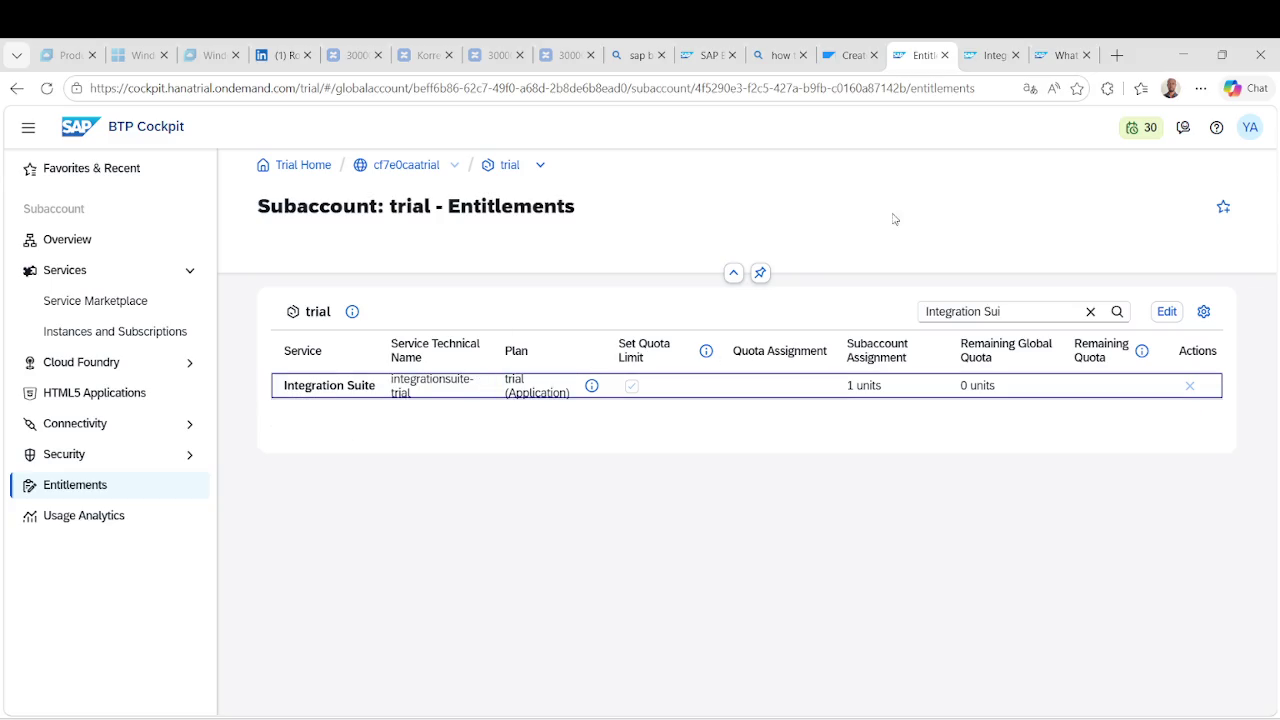
pyautogui.click(993, 58)
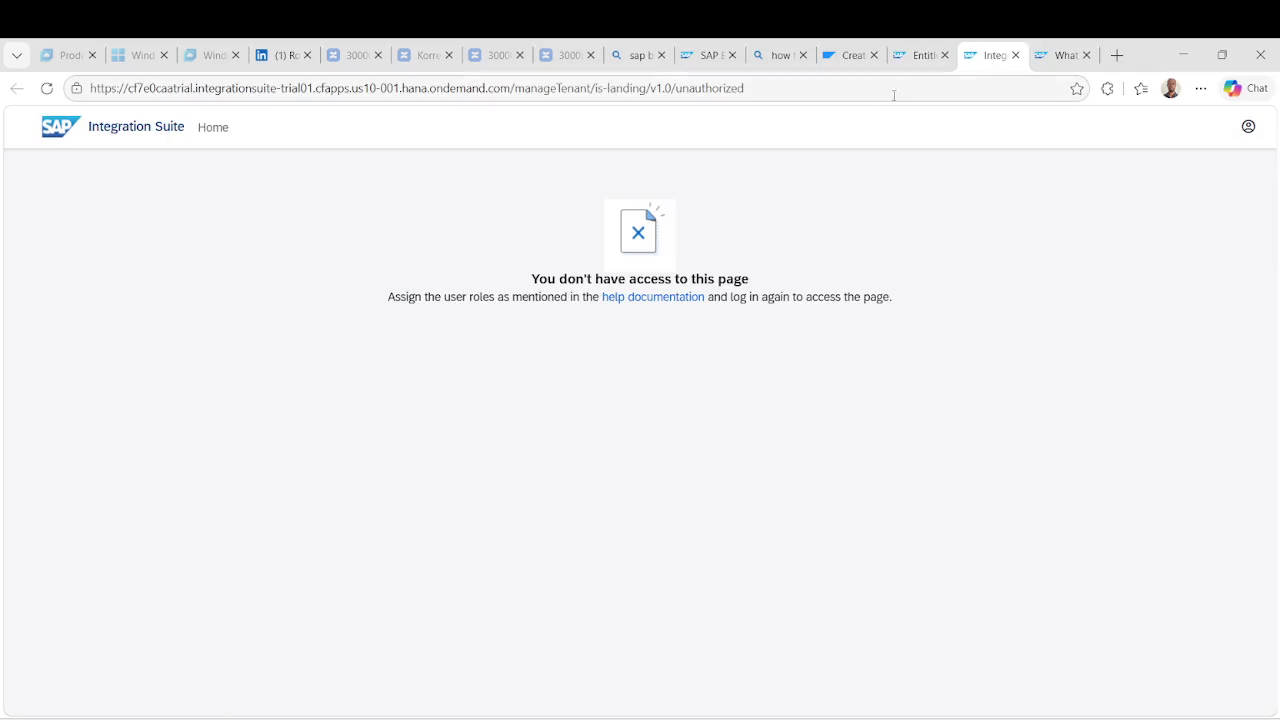
# Copy the no-access page's instructions and bring the ChatGPT conversation forward.
pyautogui.moveTo(980, 314)
pyautogui.mouseDown()
pyautogui.moveTo(395, 300)
pyautogui.moveTo(550, 282)
pyautogui.moveTo(510, 289)
pyautogui.moveTo(527, 275)
pyautogui.mouseUp()
pyautogui.hotkey('ctrl', 'c')
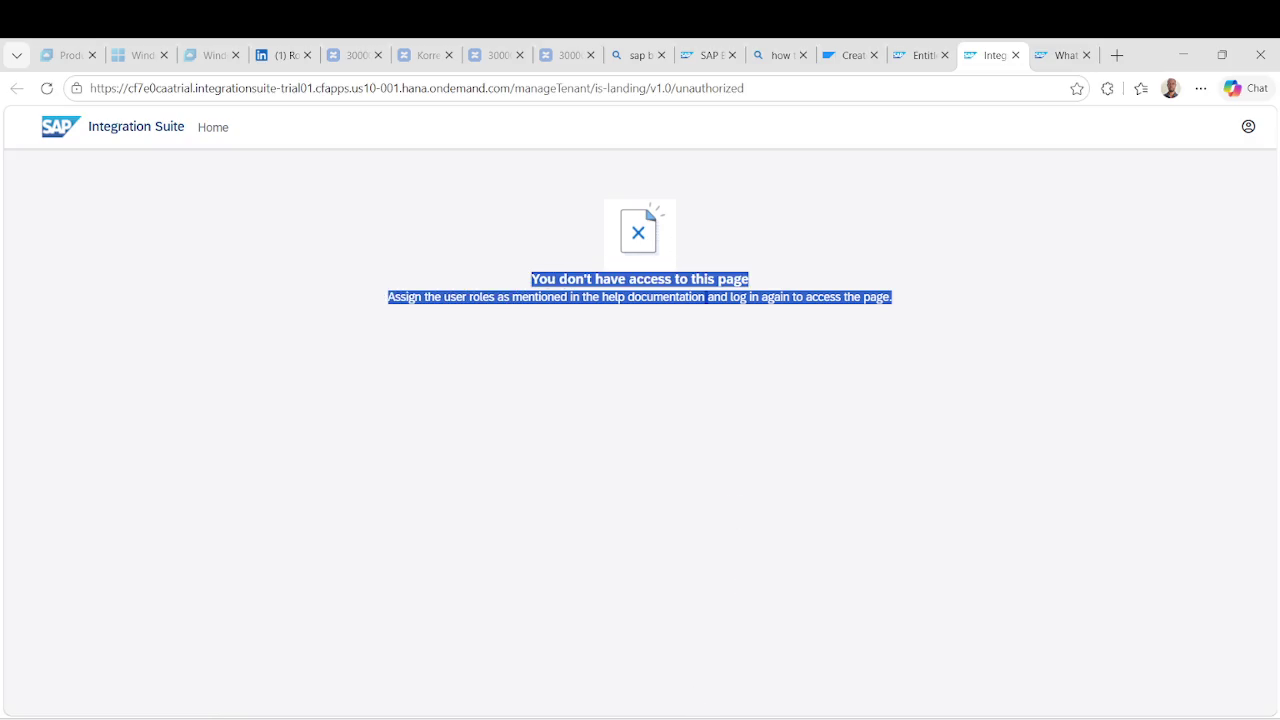
pyautogui.click(709, 716)
pyautogui.click(757, 650)
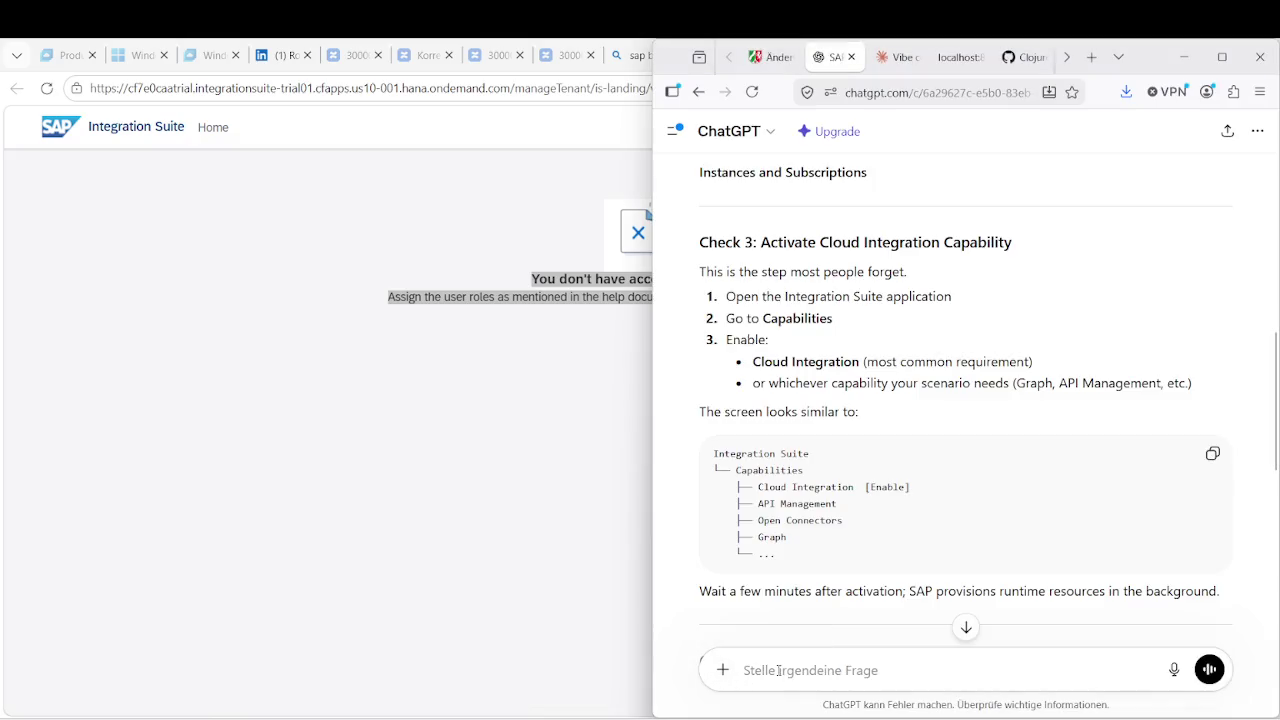
# Send ChatGPT a question with the pasted SAP error, noting it's a newly created trial account.
pyautogui.write('when')
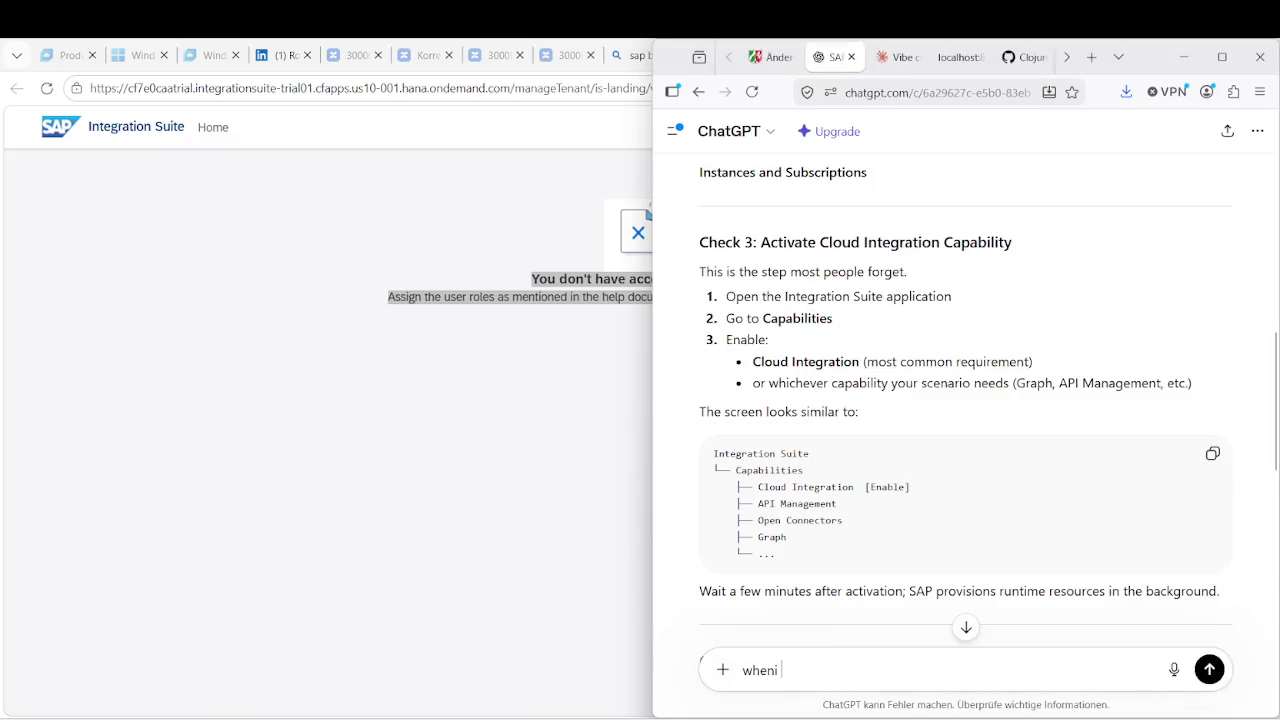
pyautogui.press('BackSpace')
pyautogui.write('integration suit on')
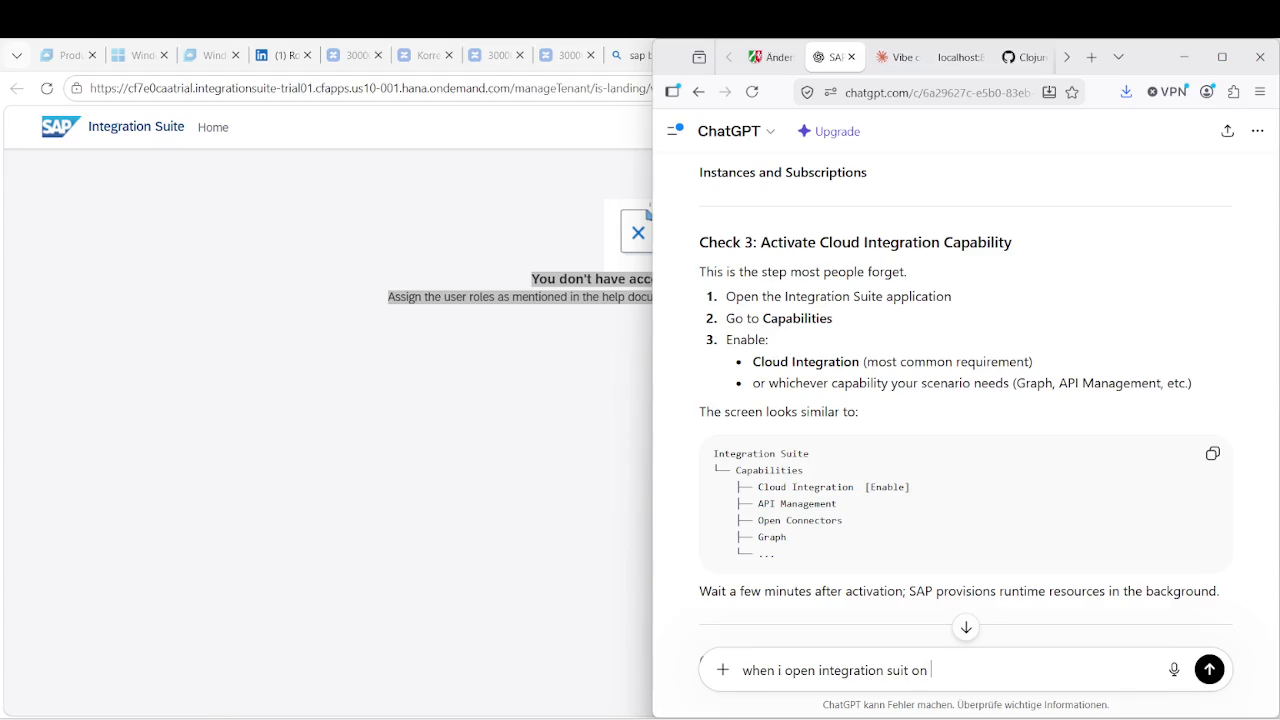
pyautogui.write('heck 3 i s')
pyautogui.write('ee this:')
pyautogui.hotkey('shift', 'Return')
pyautogui.hotkey('ctrl', 'v')
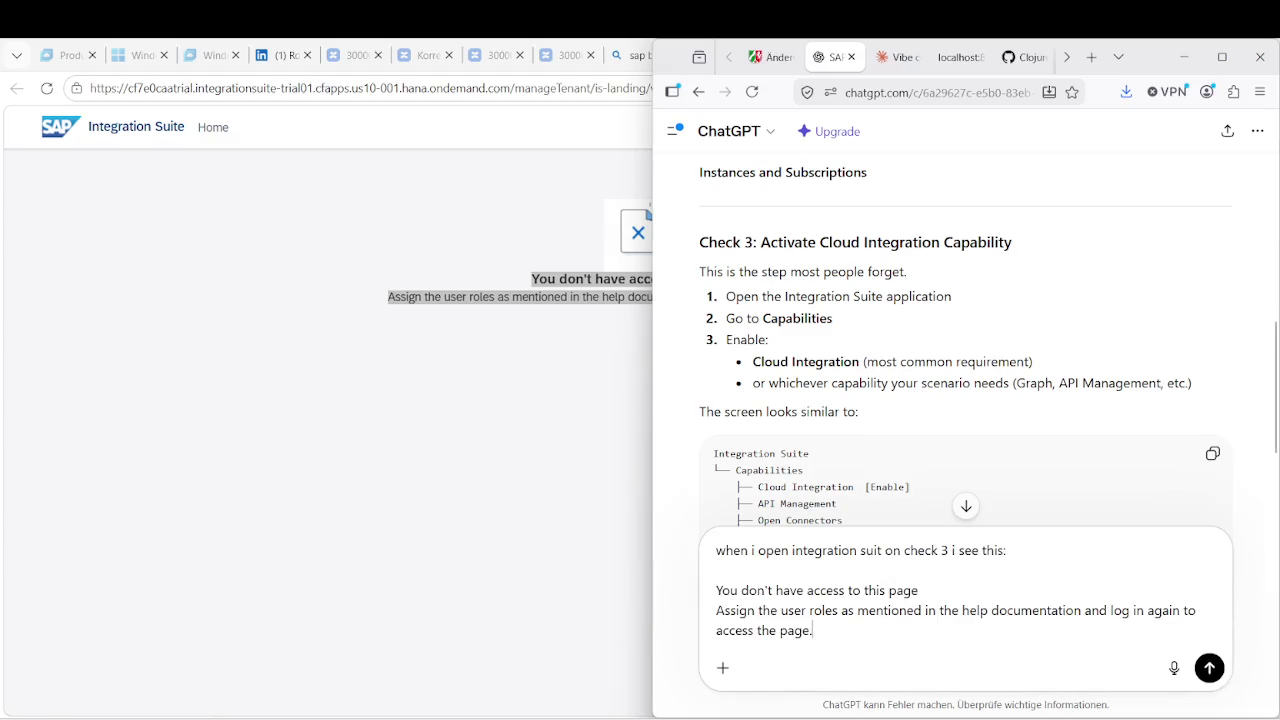
pyautogui.write('notice that this is a ne')
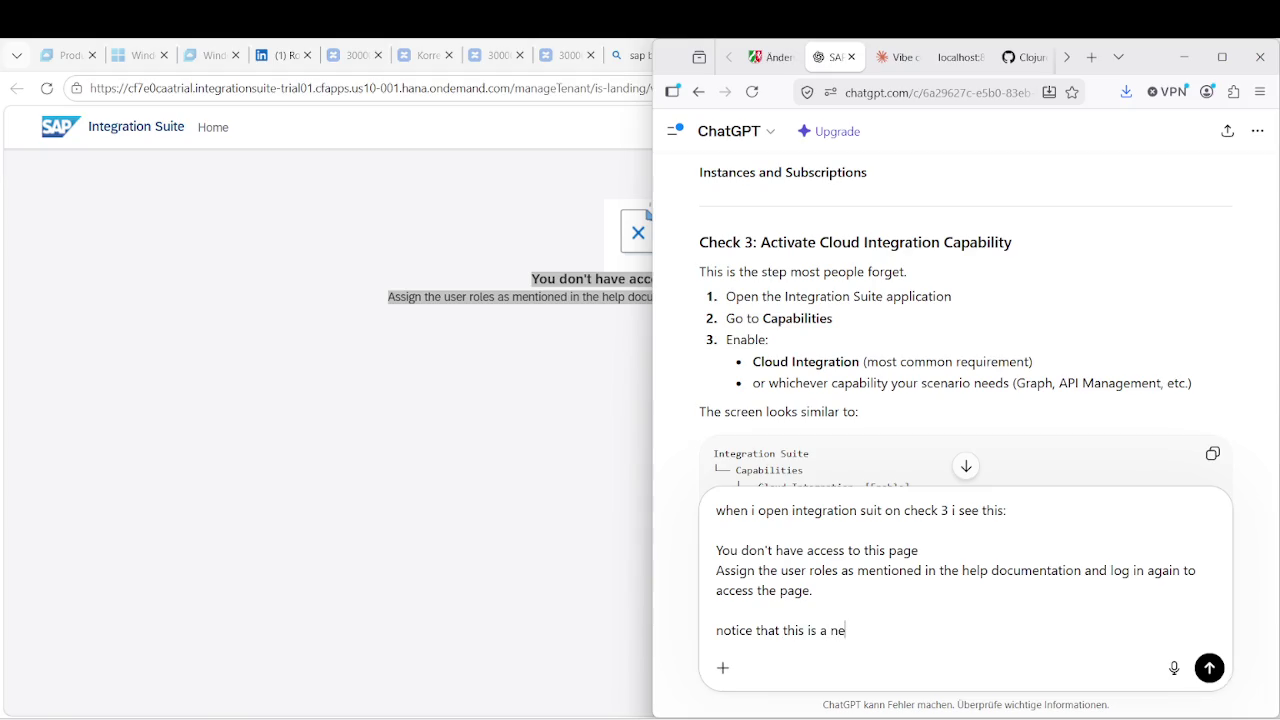
pyautogui.write('wly created trial accou')
pyautogui.press('Return')
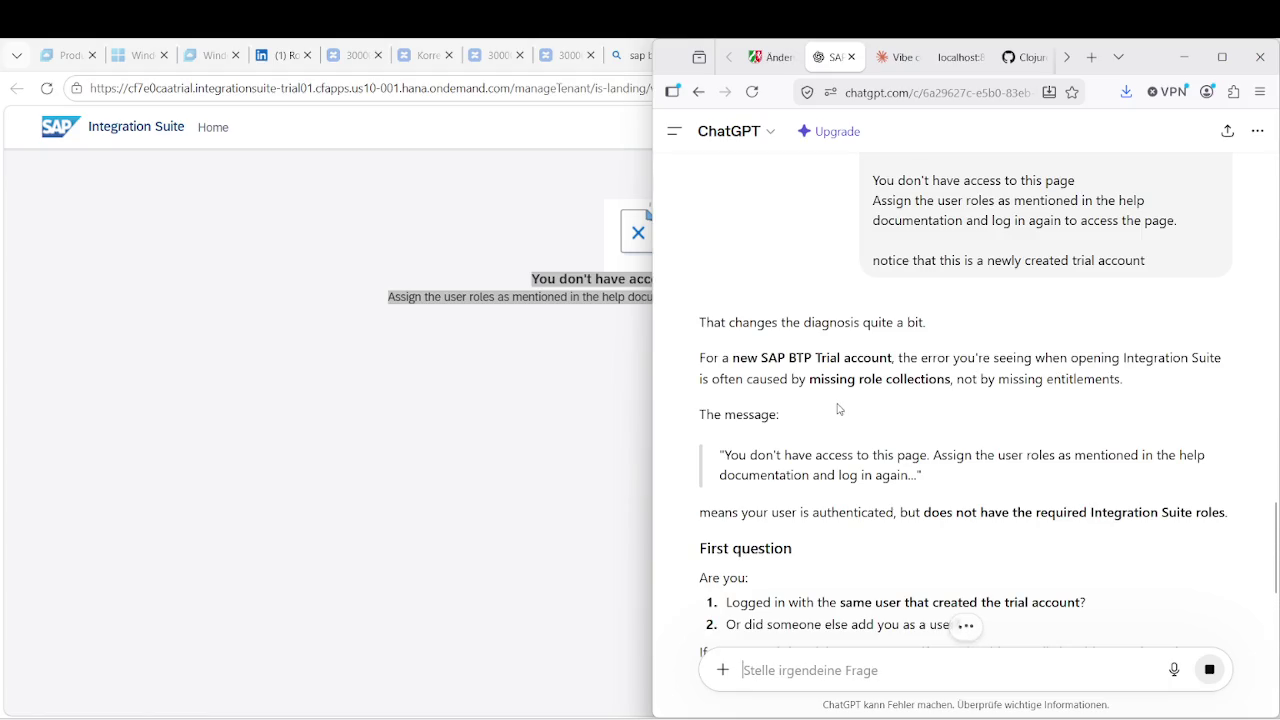
# Scroll ChatGPT's reply to the role-collection advice and select the Integration_Provisioner name.
pyautogui.scroll(-2, 838, 409)
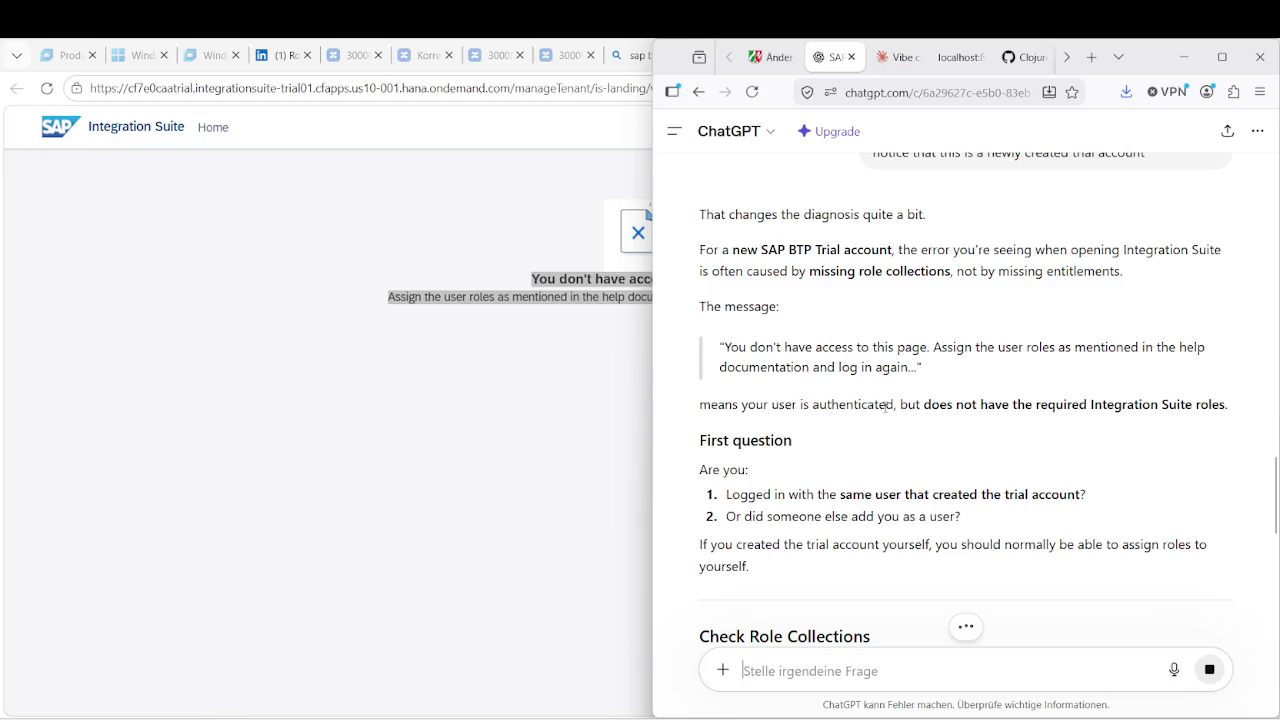
pyautogui.scroll(-2, 858, 429)
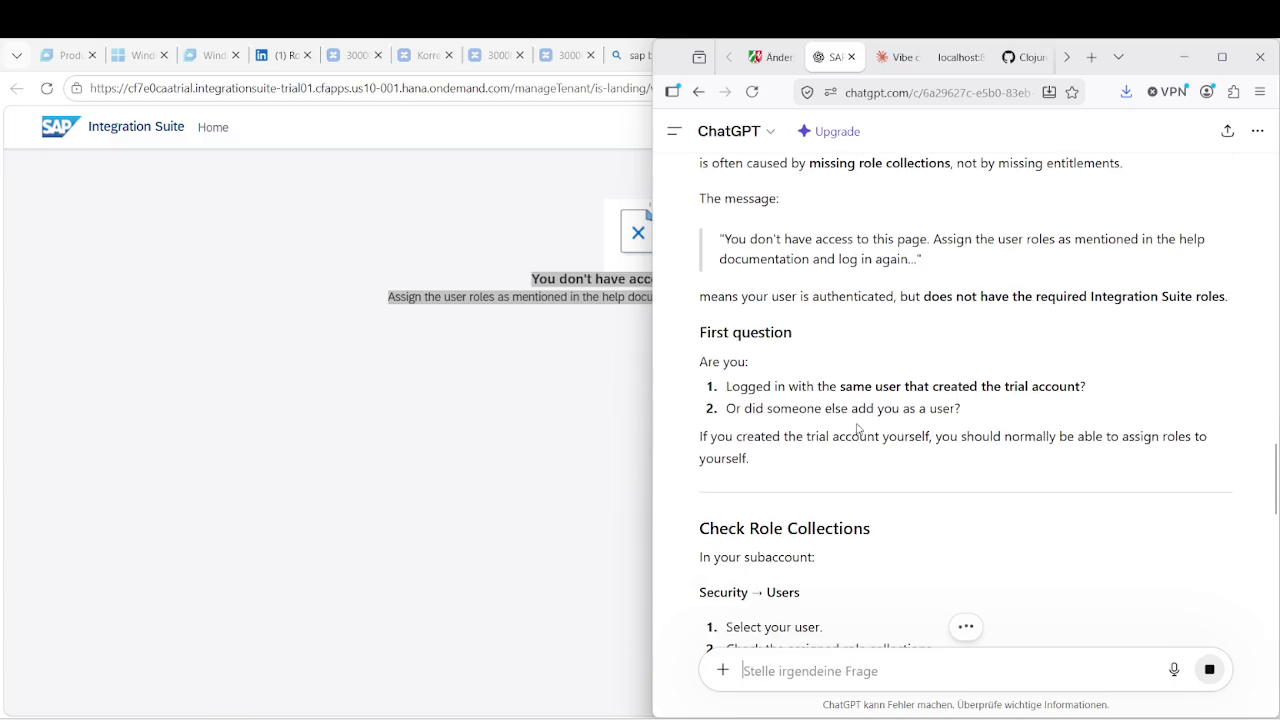
pyautogui.scroll(-2, 787, 405)
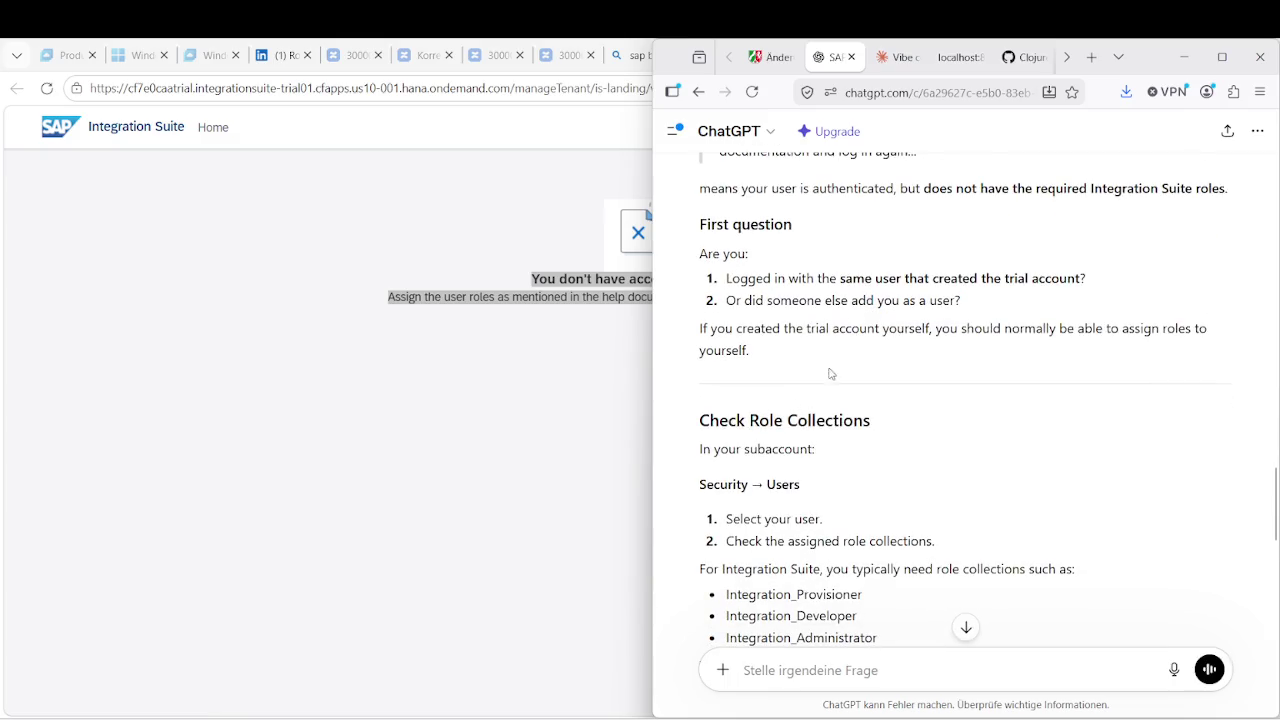
pyautogui.scroll(-2, 799, 375)
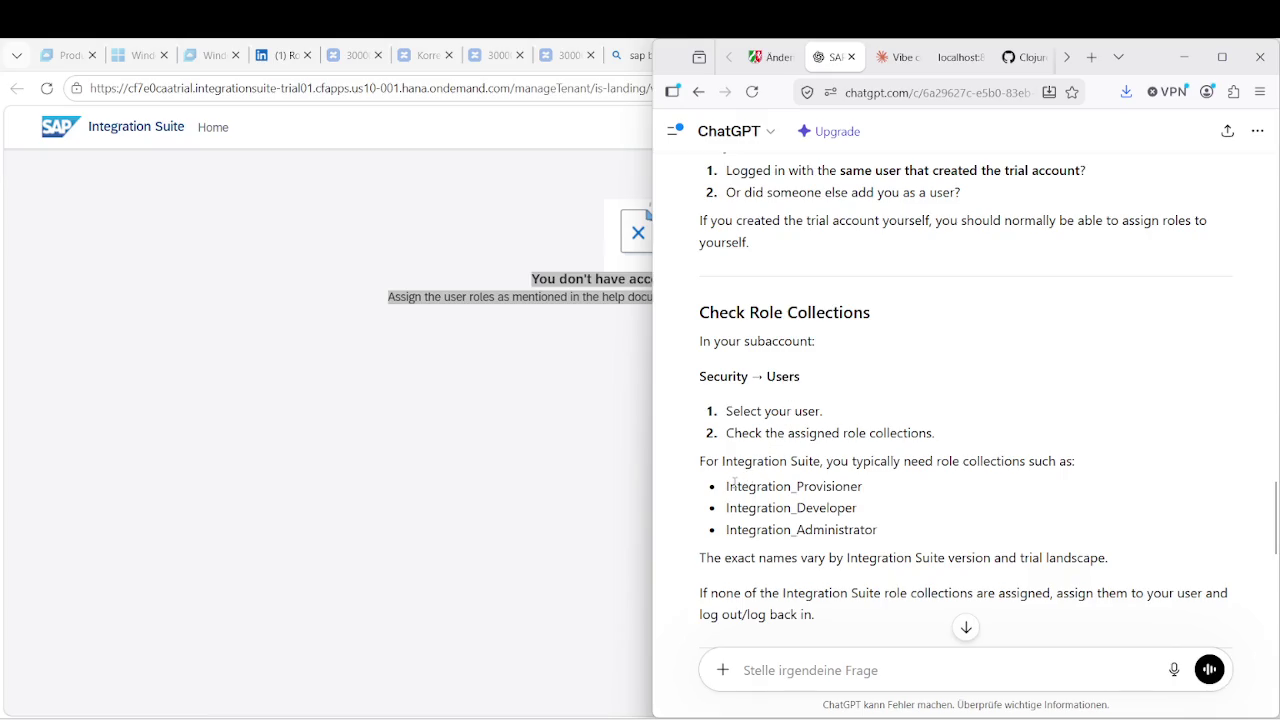
pyautogui.moveTo(725, 486); pyautogui.dragTo(864, 485)
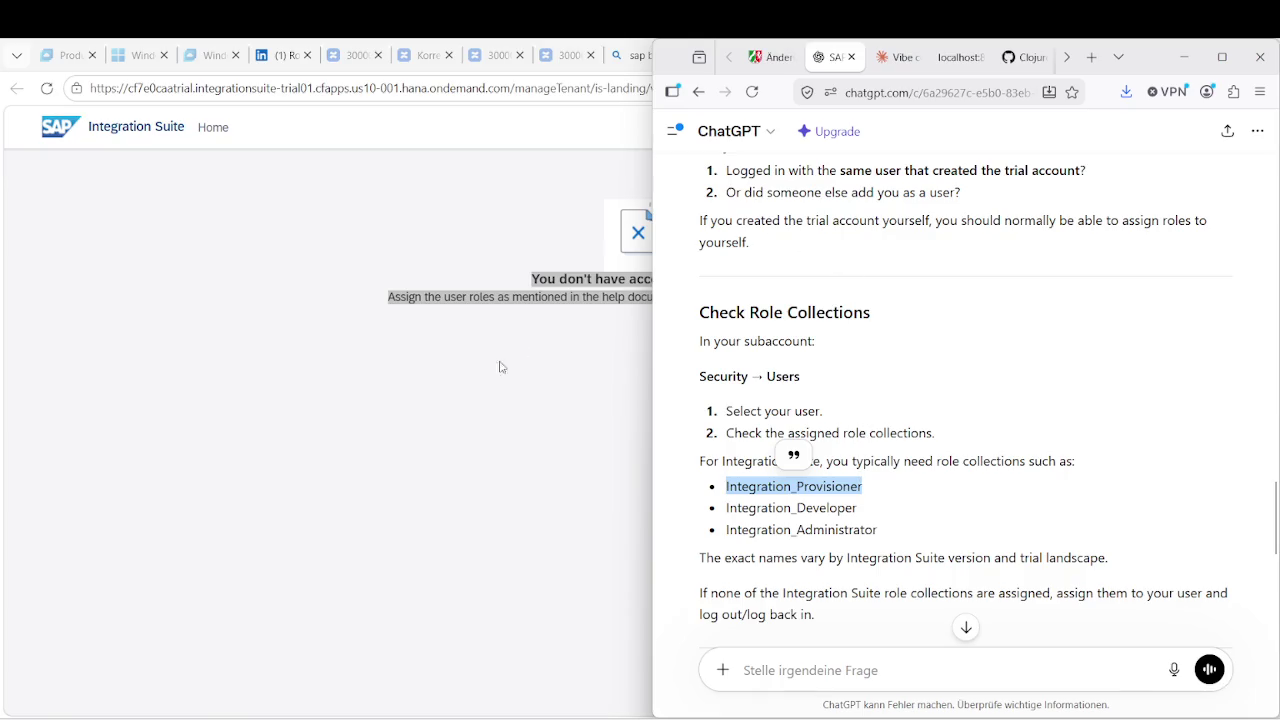
# Return to the trial subaccount's Entitlements page in the cockpit and expand Security.
pyautogui.click(480, 387)
pyautogui.click(920, 56)
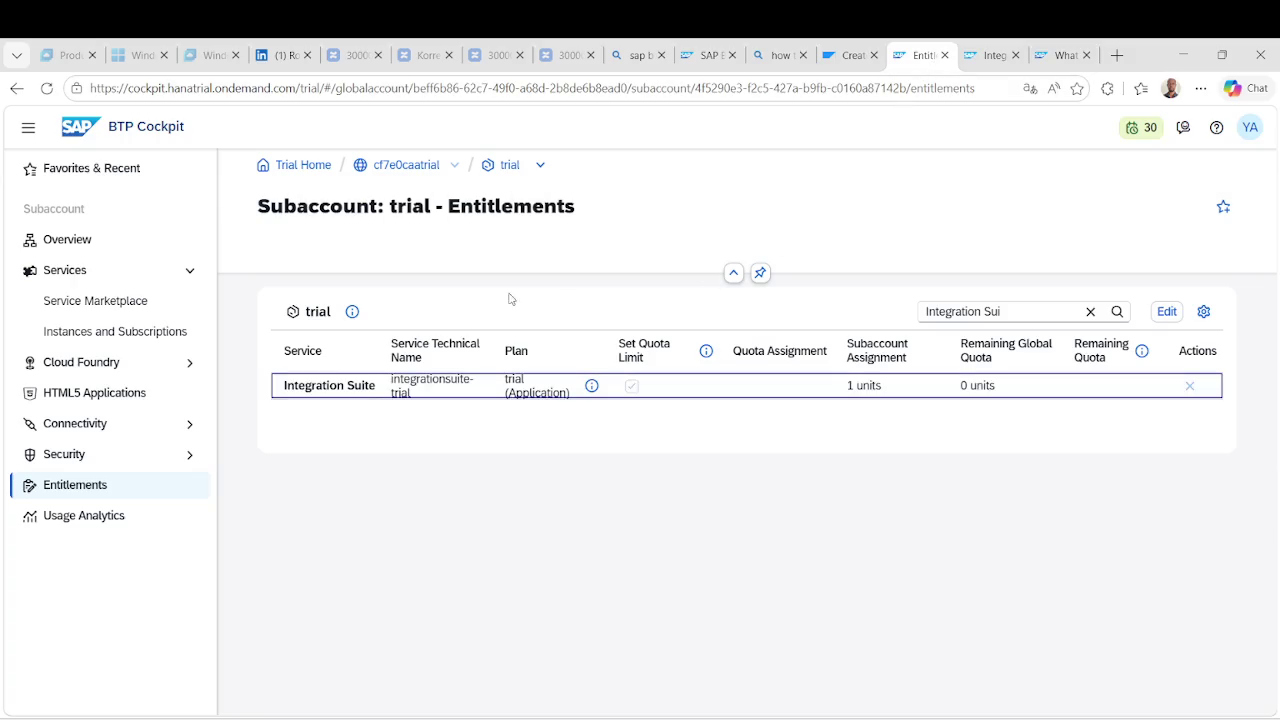
pyautogui.click(86, 458)
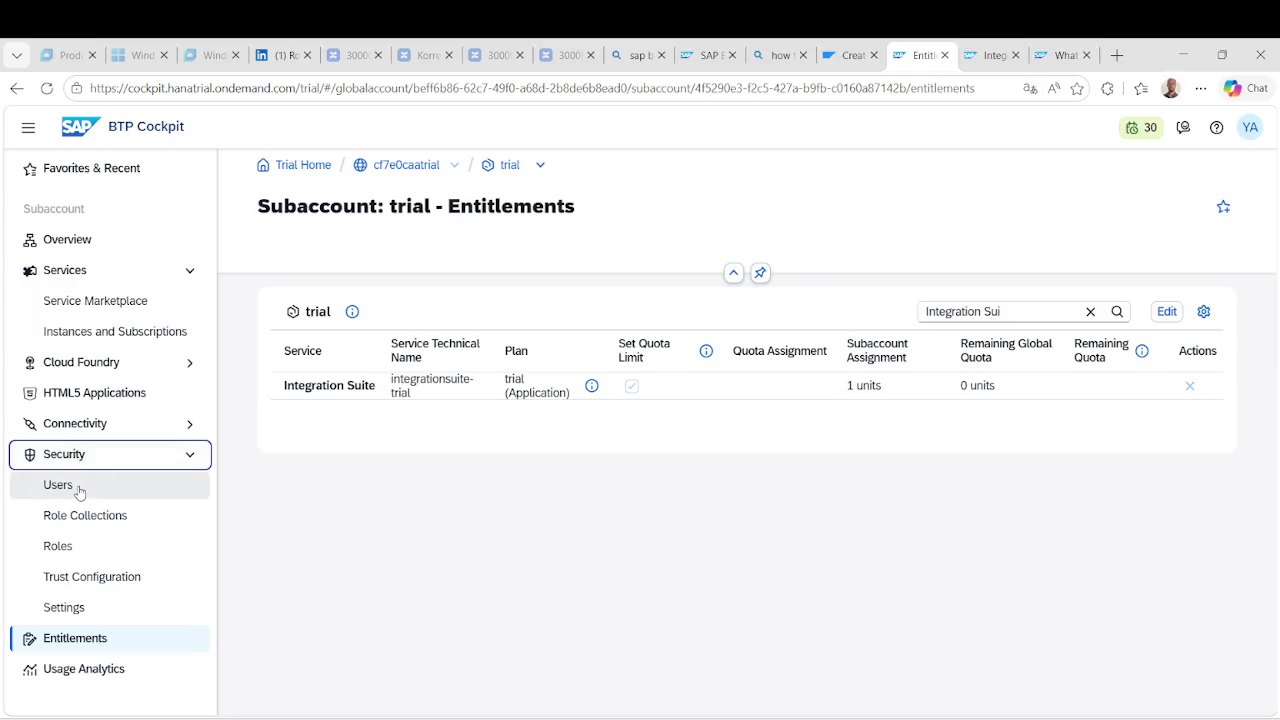
# Open the trial user's Role Collections under Security > Users and start Assign Role Collection.
pyautogui.click(79, 490)
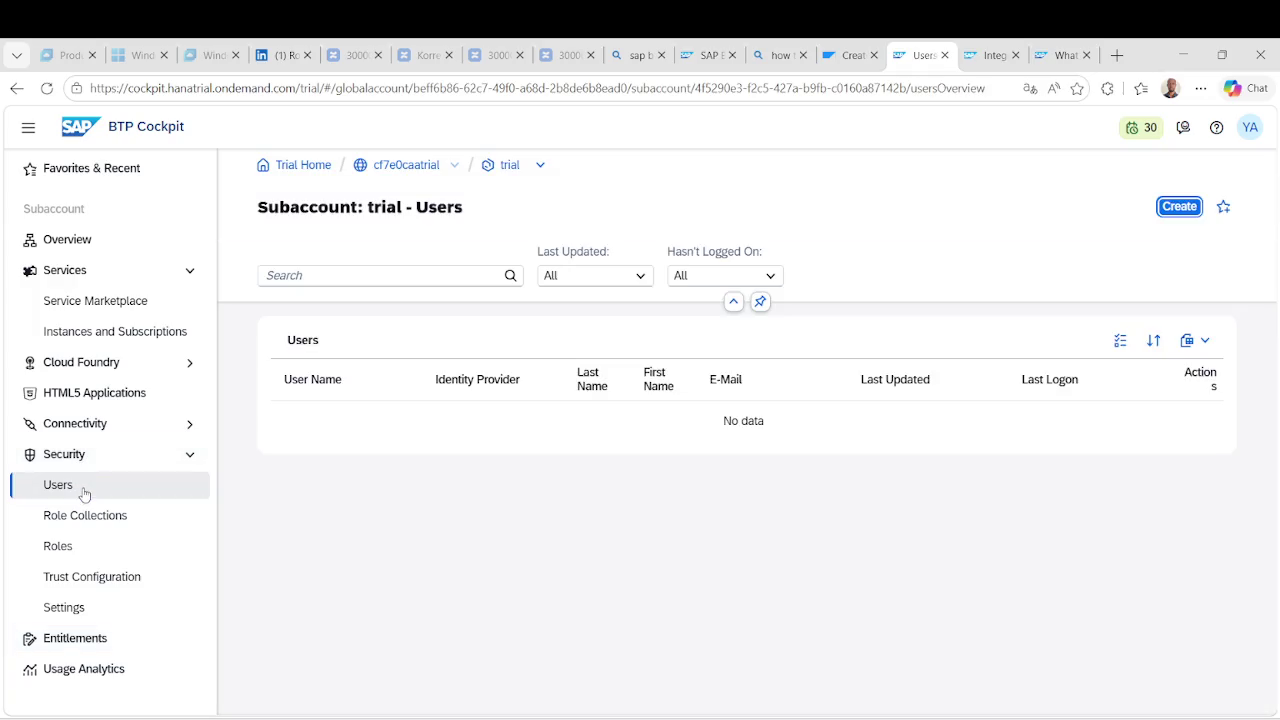
pyautogui.click(636, 443)
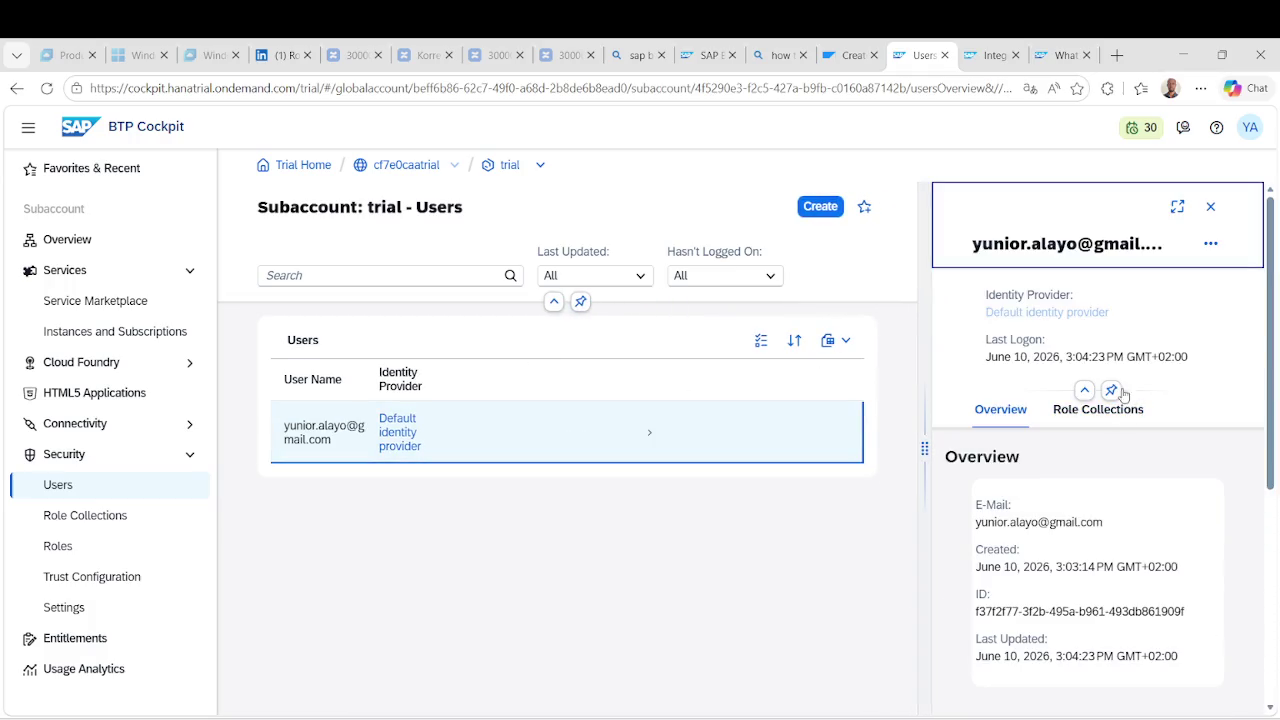
pyautogui.click(1101, 413)
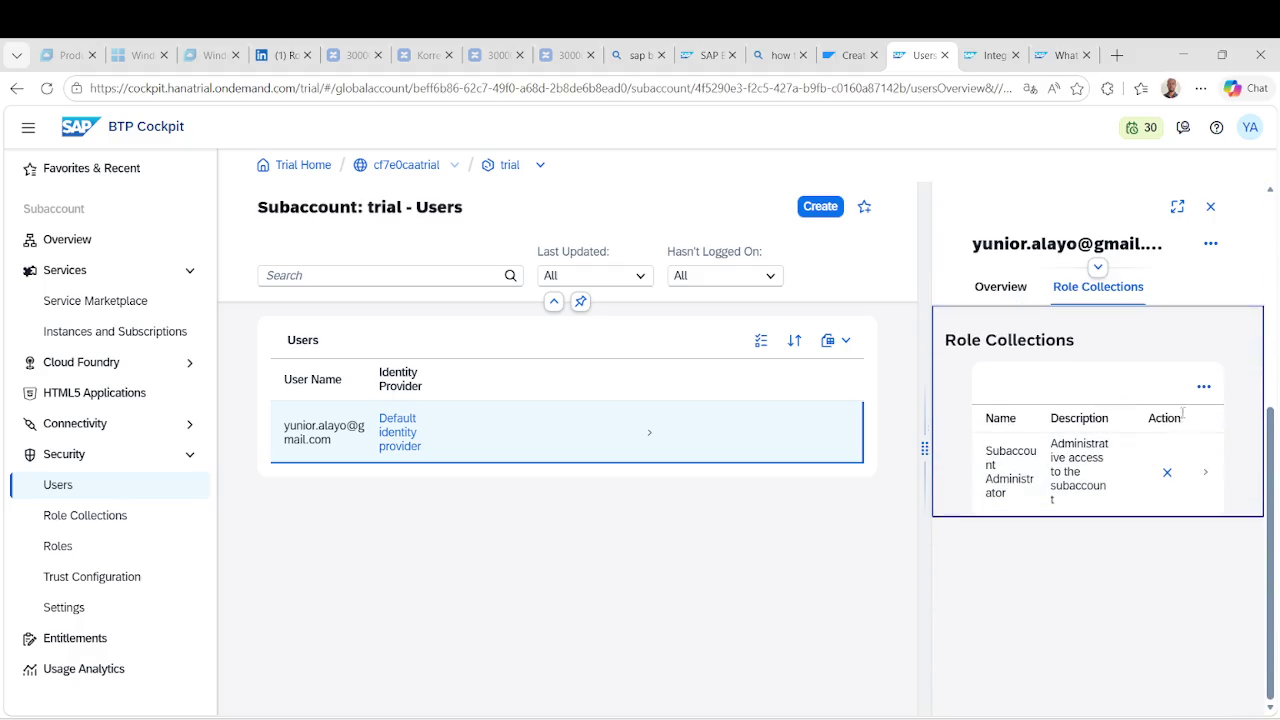
pyautogui.click(1194, 392)
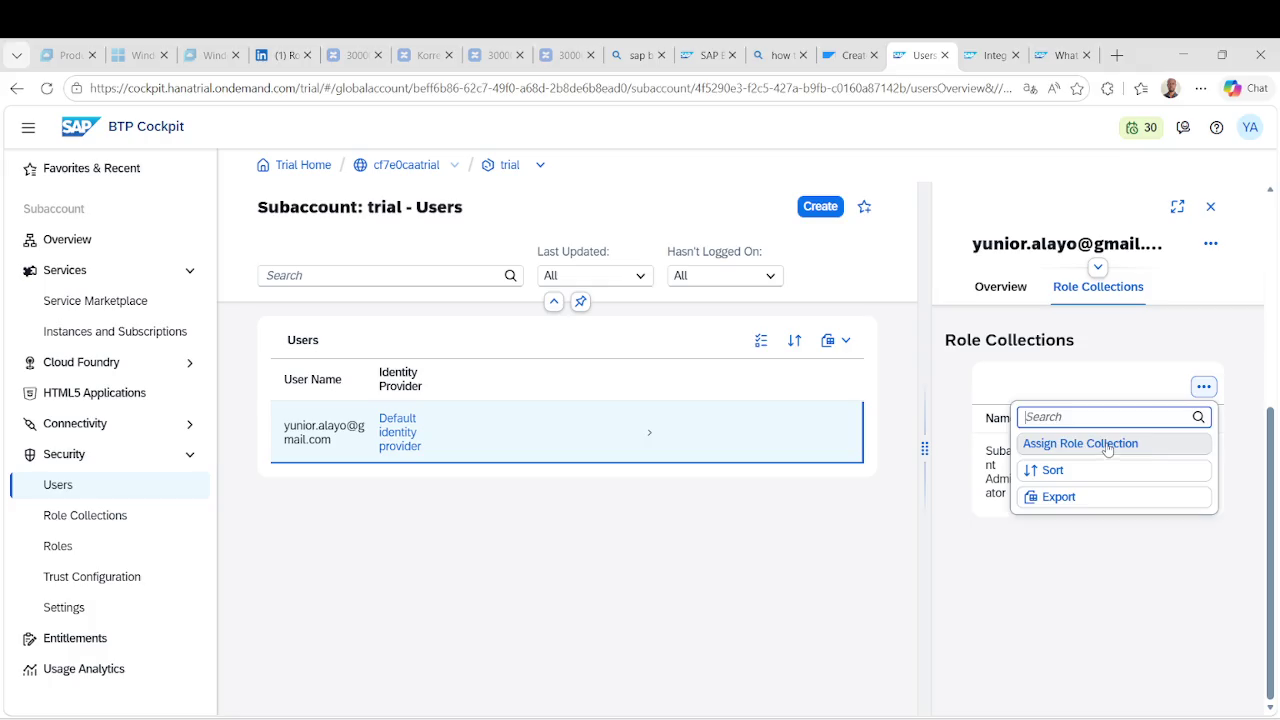
pyautogui.click(1105, 446)
# Search for Integration_Provisioner in the dialog and tick it for assignment.
pyautogui.write('Integration_Provisioner')
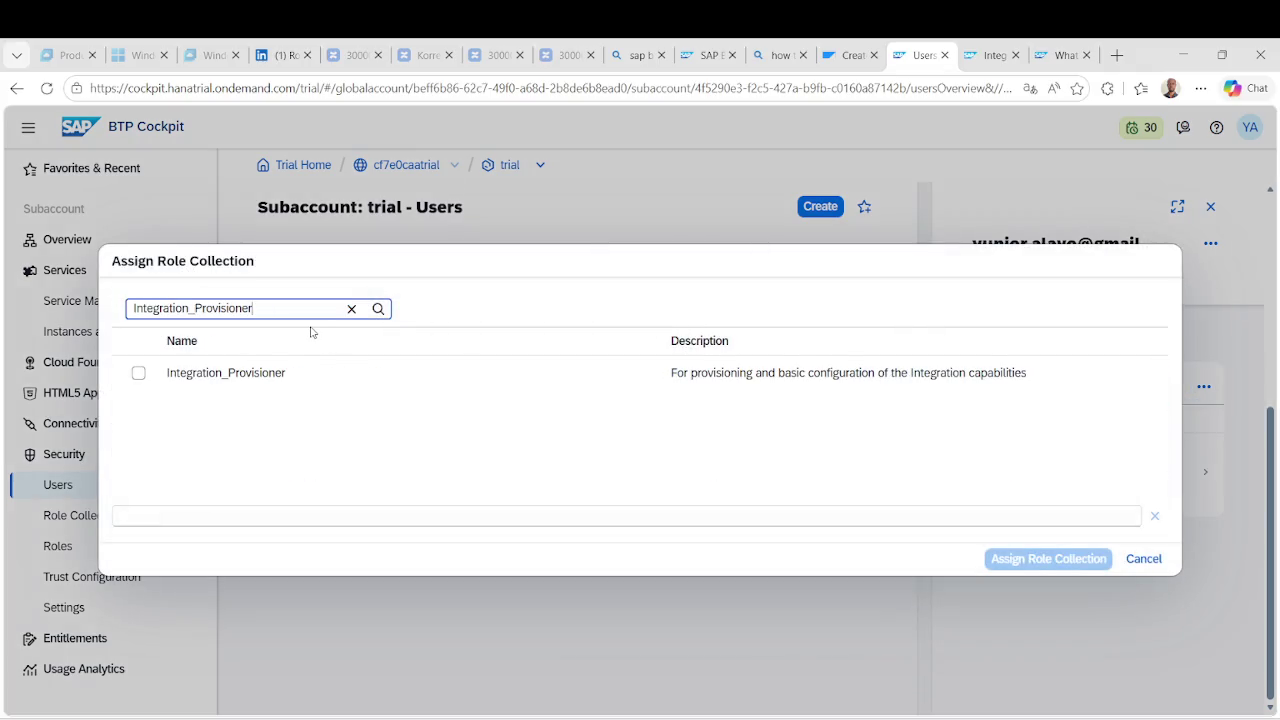
pyautogui.click(138, 374)
pyautogui.click(139, 374)
# Search the role collections for Integration_Developer, copied from ChatGPT's reply.
pyautogui.moveTo(275, 309); pyautogui.dragTo(197, 304)
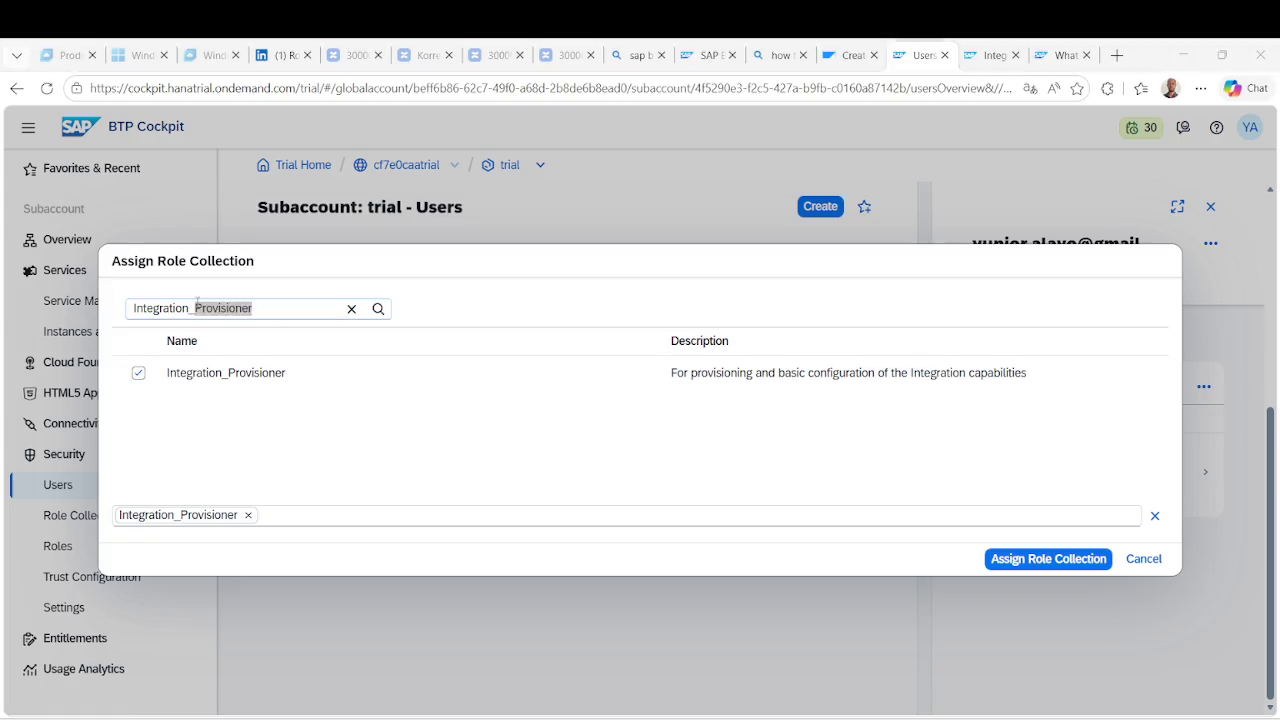
pyautogui.hotkey('alt', 'Tab')
pyautogui.hotkey('alt', 'Tab')
pyautogui.hotkey('alt', 'Tab')
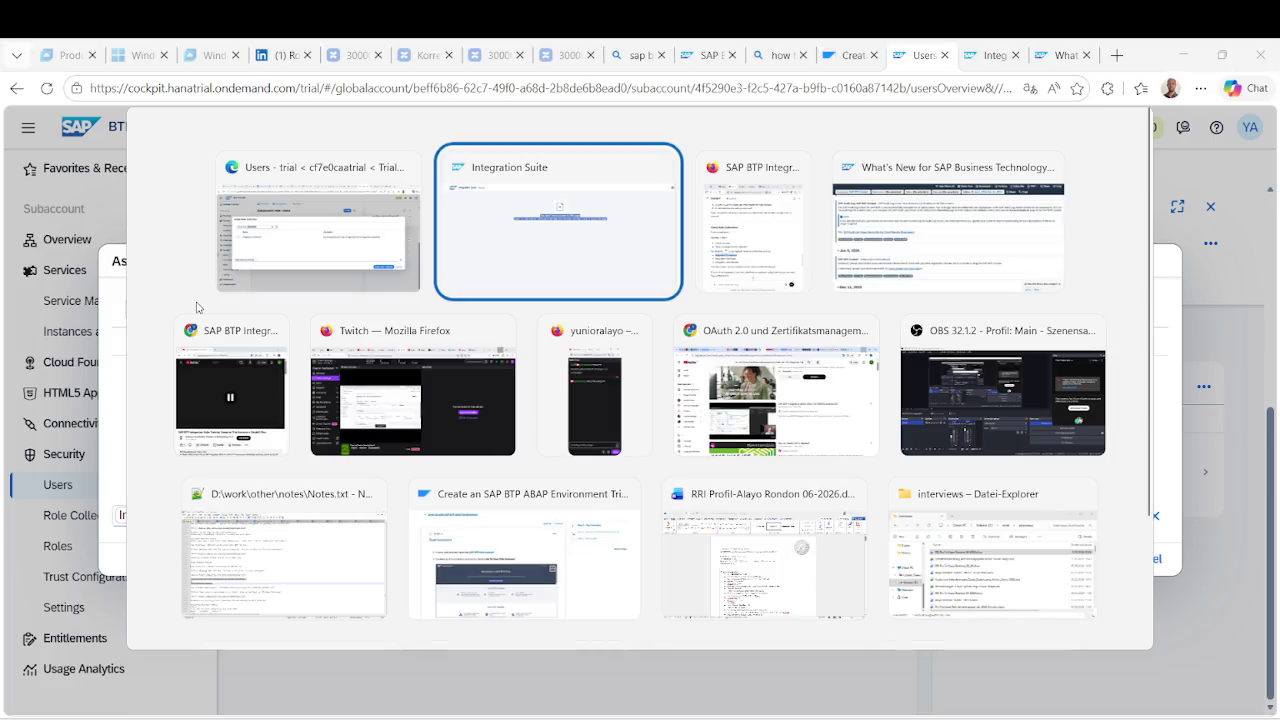
pyautogui.hotkey('alt', 'Tab')
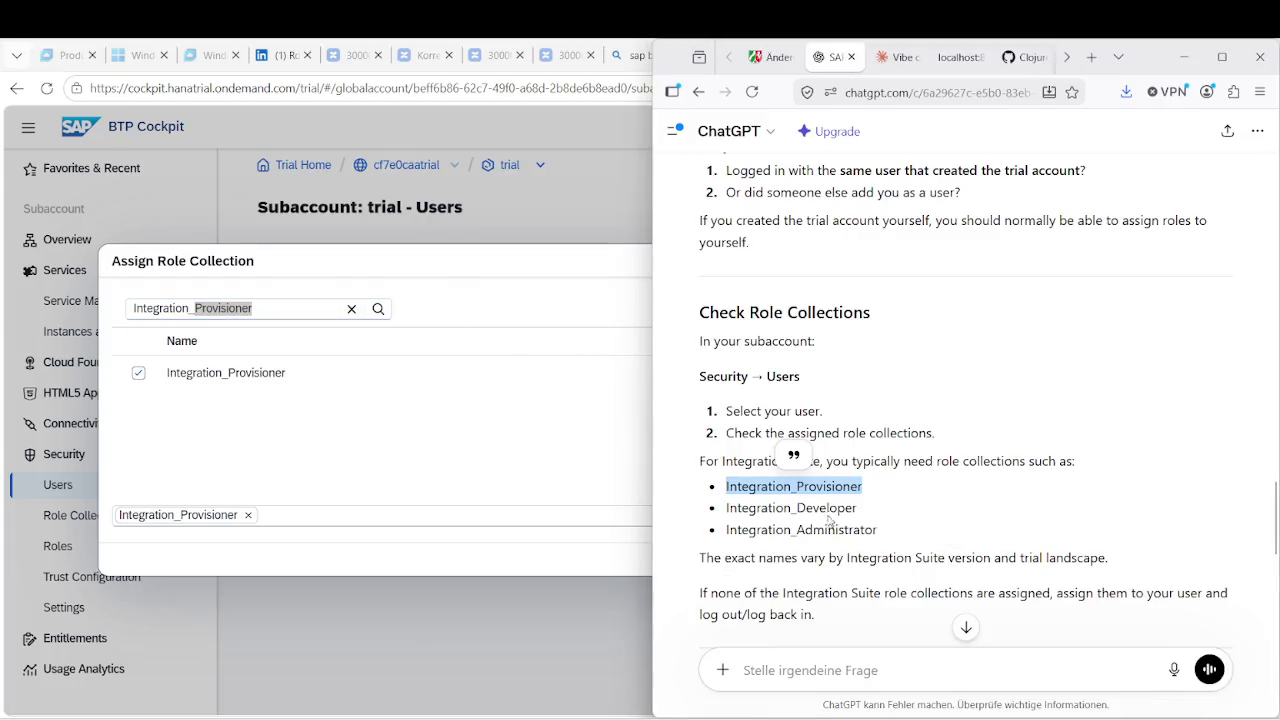
pyautogui.doubleClick(836, 508)
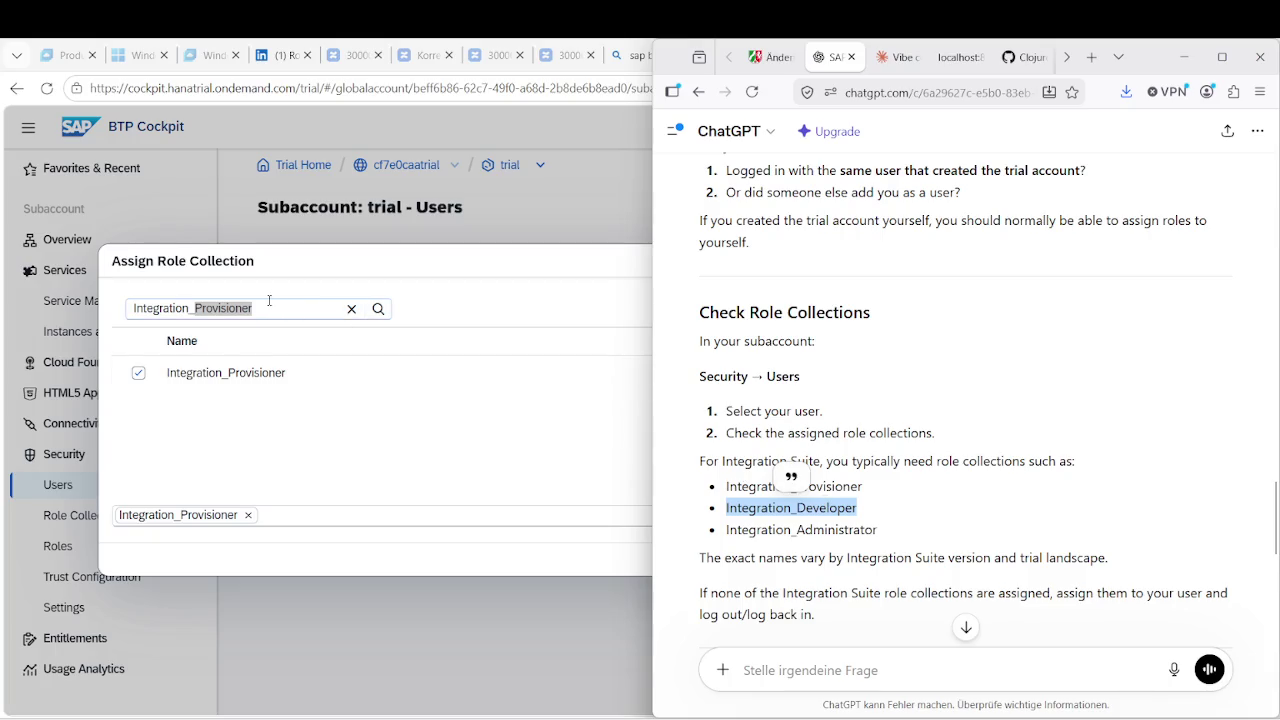
pyautogui.hotkey('ctrl', 'c')
pyautogui.hotkey('alt', 'Tab')
pyautogui.hotkey('ctrl', 'a')
pyautogui.hotkey('ctrl', 'v')
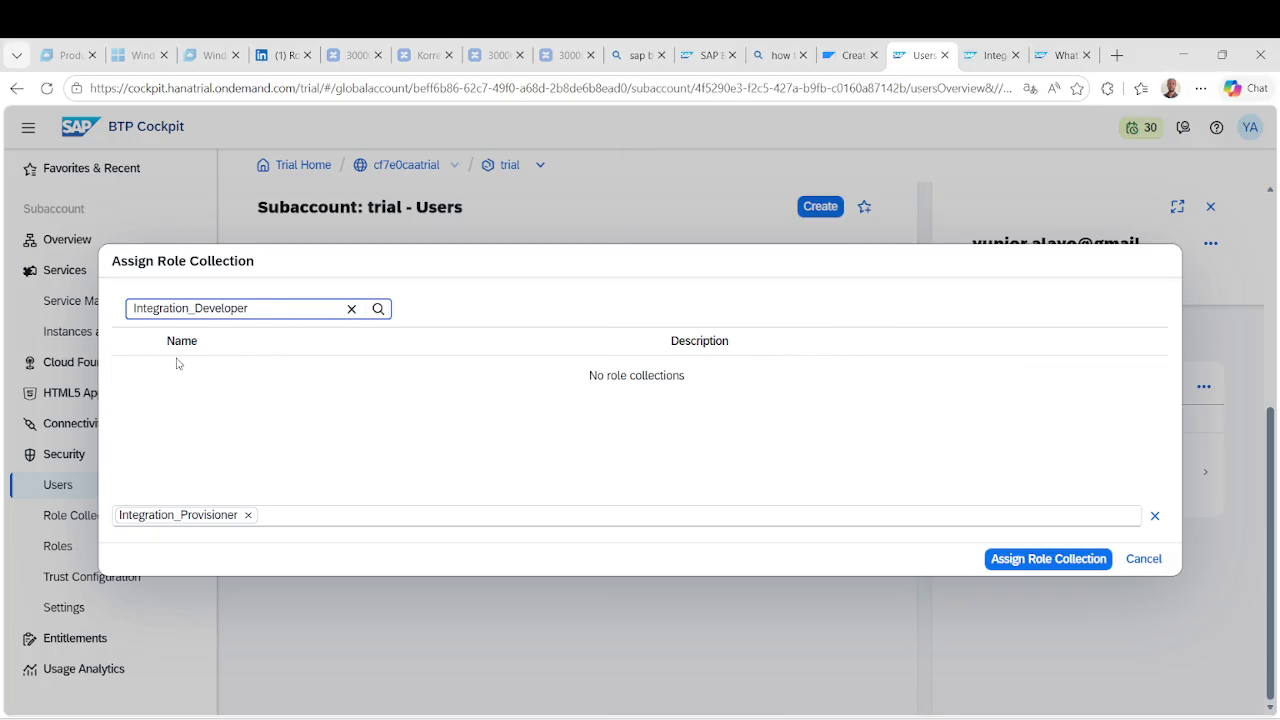
# Search for Integration_Administrator, Administrator and Integration_ (none found), then assign Integration_Provisioner.
pyautogui.hotkey('alt', 'Tab')
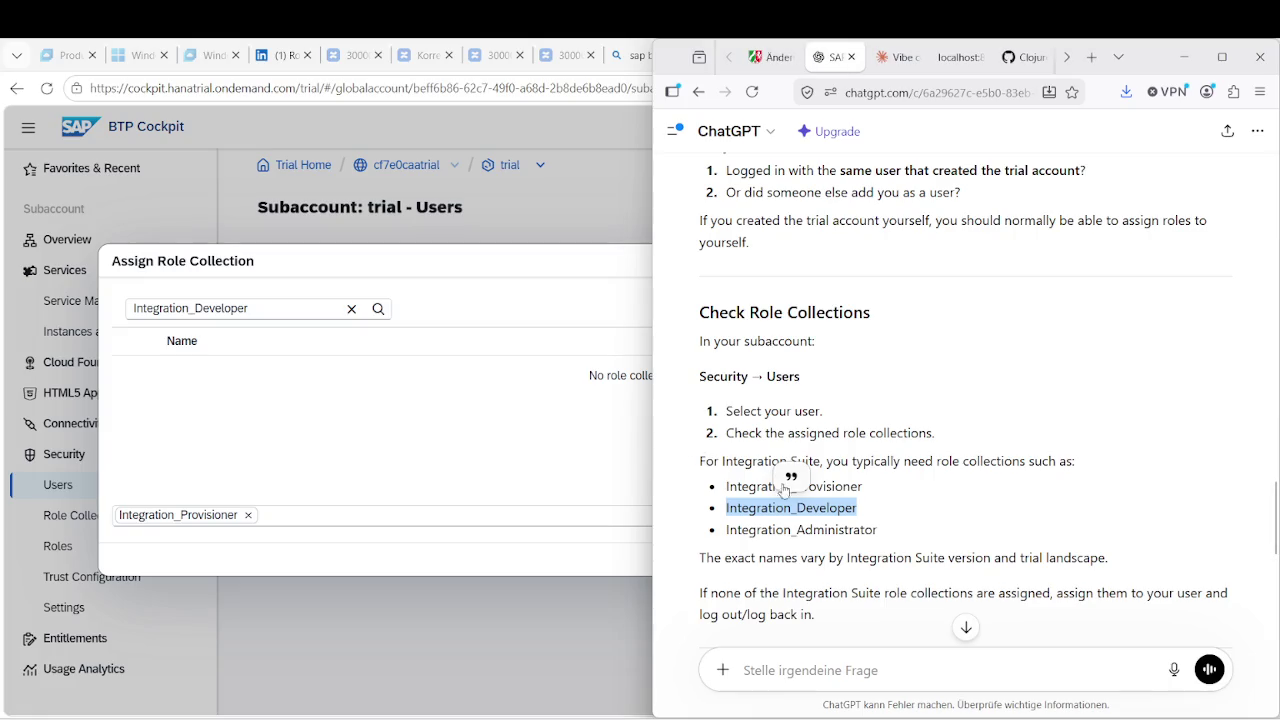
pyautogui.doubleClick(800, 530)
pyautogui.hotkey('ctrl', 'c')
pyautogui.hotkey('alt', 'Tab')
pyautogui.hotkey('ctrl', 'a')
pyautogui.hotkey('ctrl', 'v')
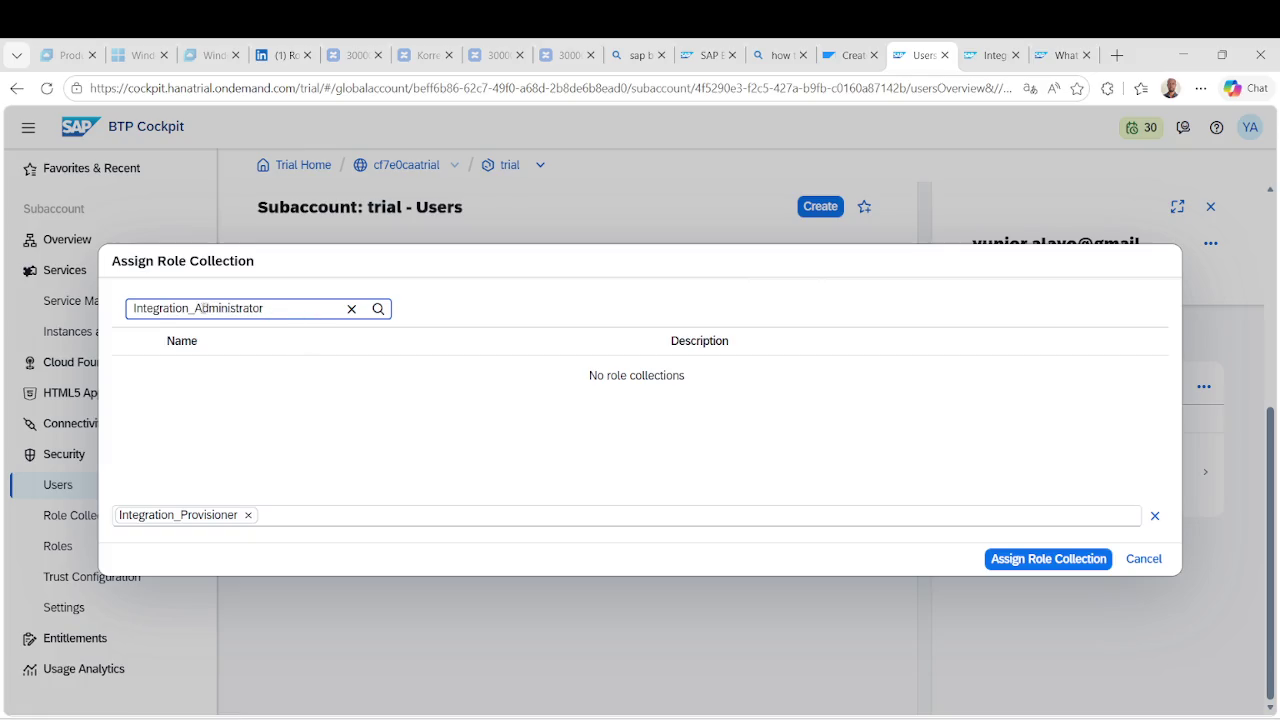
pyautogui.moveTo(196, 309); pyautogui.dragTo(130, 314)
pyautogui.press('BackSpace')
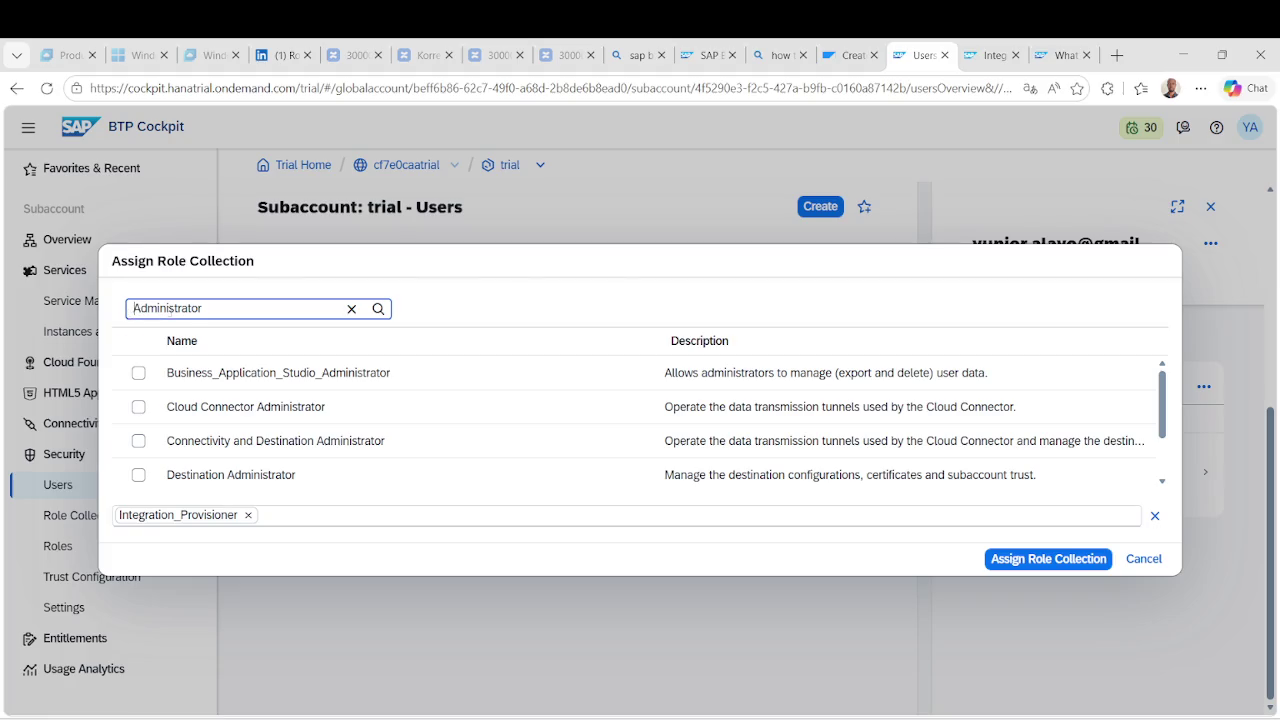
pyautogui.moveTo(214, 305)
pyautogui.mouseDown()
pyautogui.moveTo(132, 309)
pyautogui.moveTo(287, 312)
pyautogui.mouseUp()
pyautogui.hotkey('ctrl', 'v')
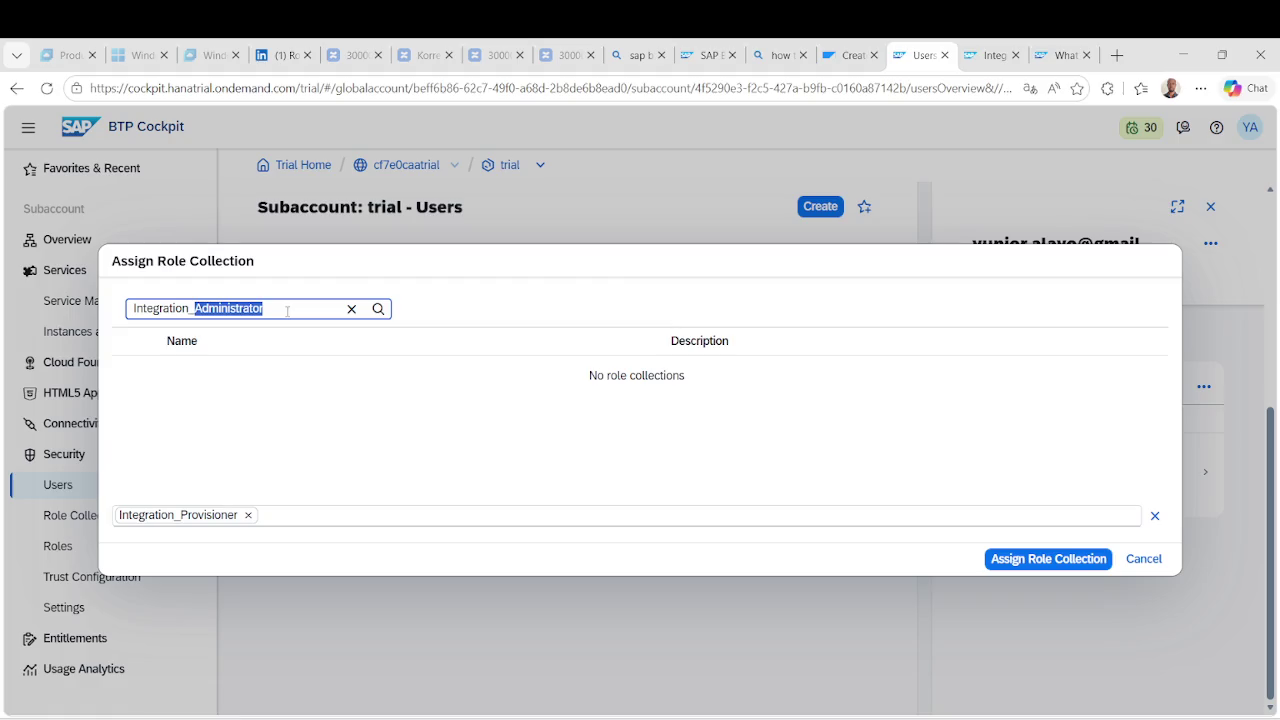
pyautogui.press('BackSpace')
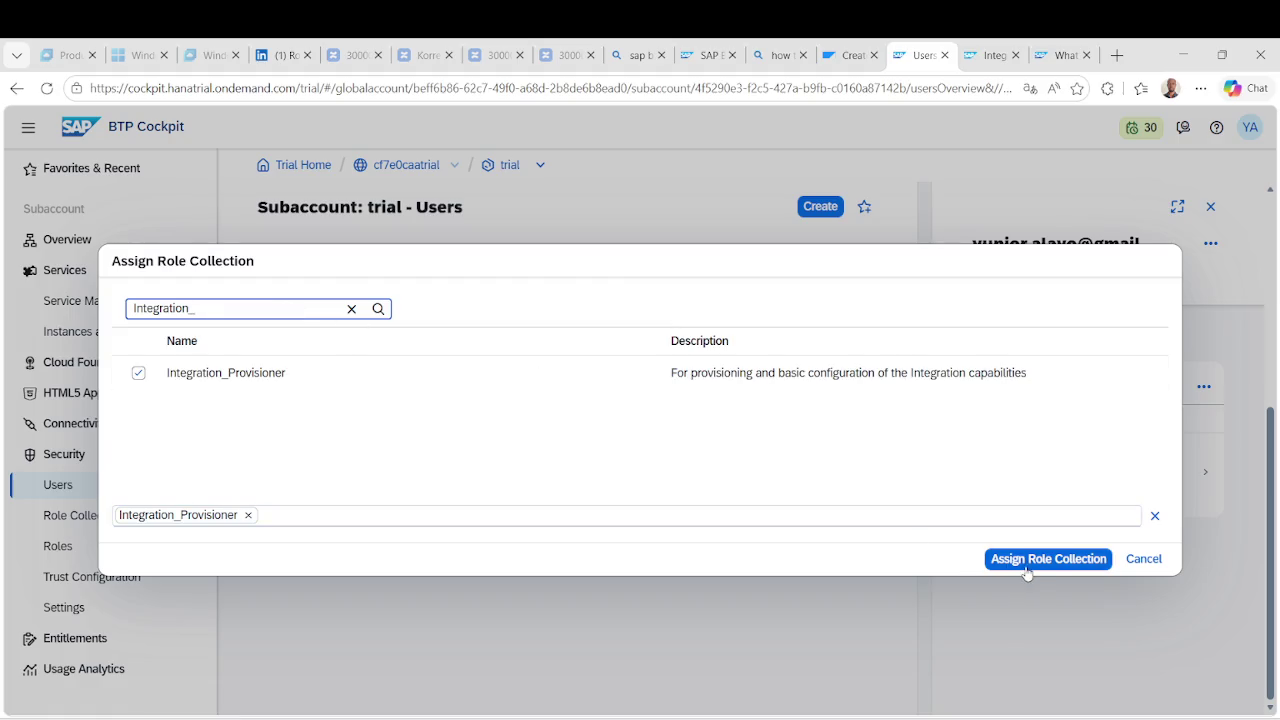
pyautogui.click(1036, 562)
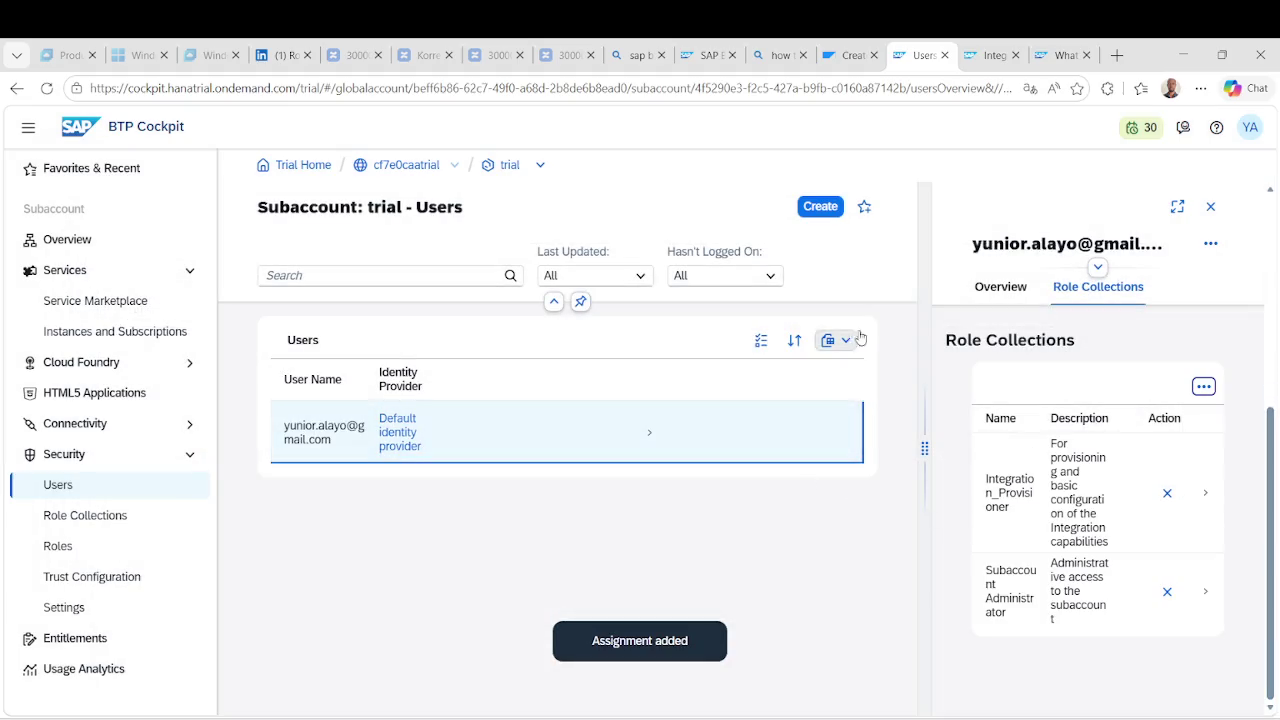
# Highlight ChatGPT's step on assigning Integration Suite role collections, then return to the cockpit.
pyautogui.hotkey('alt', 'Tab')
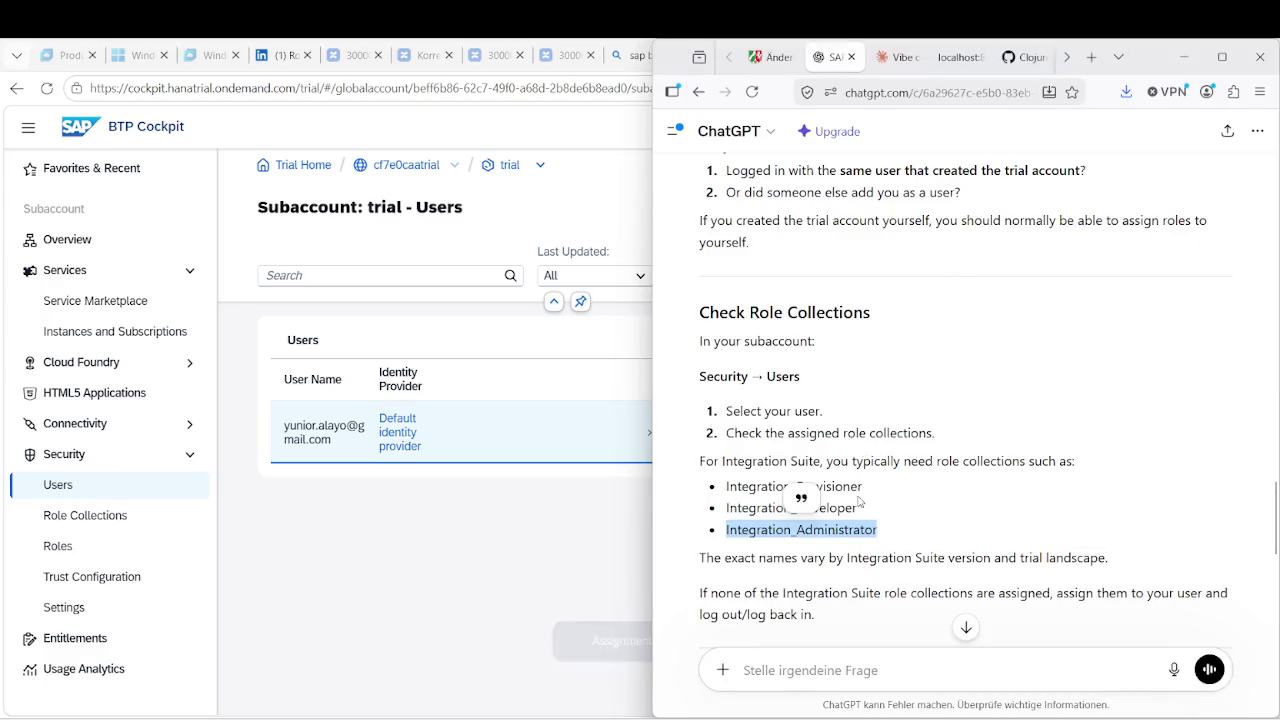
pyautogui.scroll(-1, 870, 456)
pyautogui.scroll(-2, 845, 476)
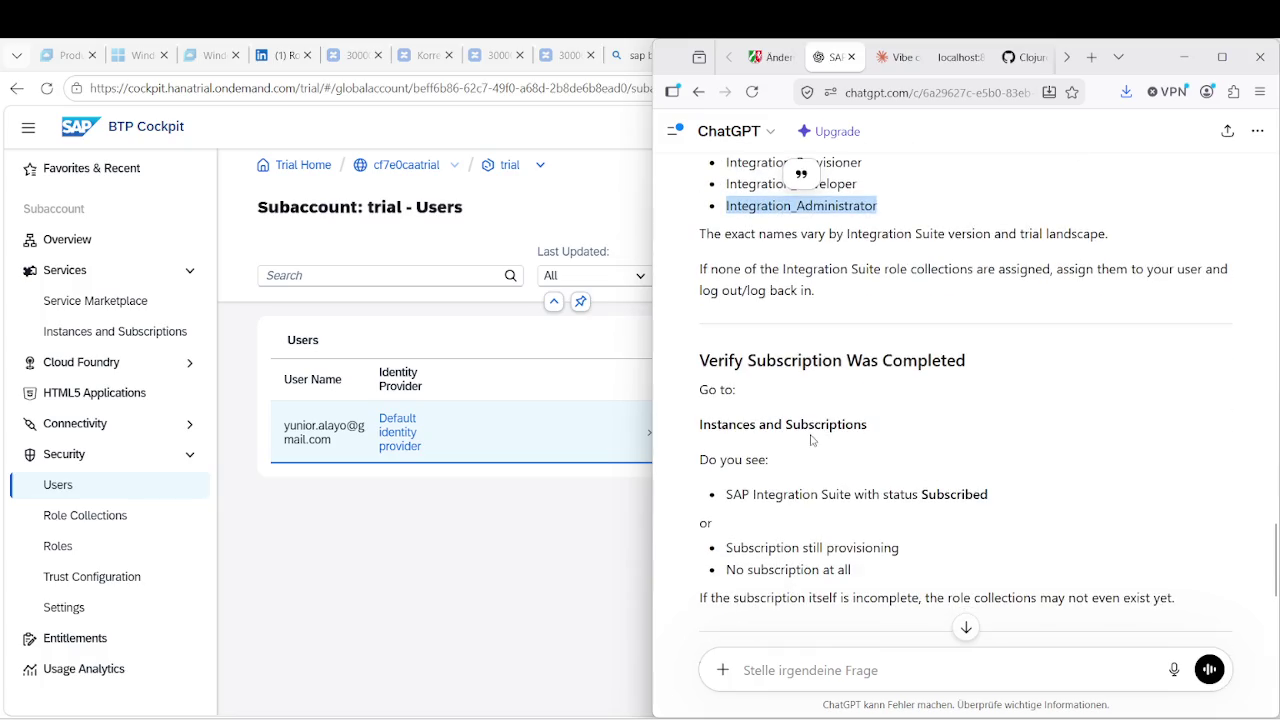
pyautogui.scroll(-2, 809, 445)
pyautogui.scroll(2, 809, 445)
pyautogui.scroll(-1, 809, 445)
pyautogui.scroll(-2, 799, 438)
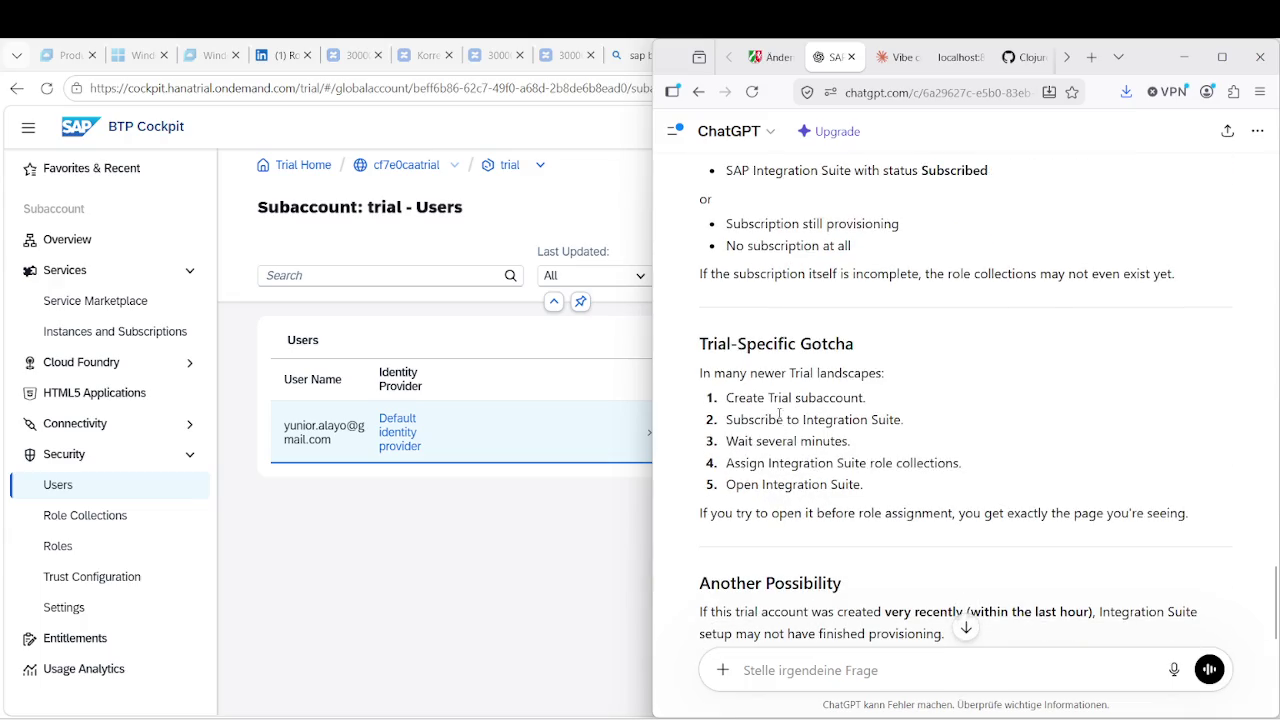
pyautogui.moveTo(788, 420); pyautogui.dragTo(840, 420)
pyautogui.moveTo(733, 441)
pyautogui.mouseDown()
pyautogui.moveTo(792, 441)
pyautogui.moveTo(793, 464)
pyautogui.moveTo(888, 464)
pyautogui.mouseUp()
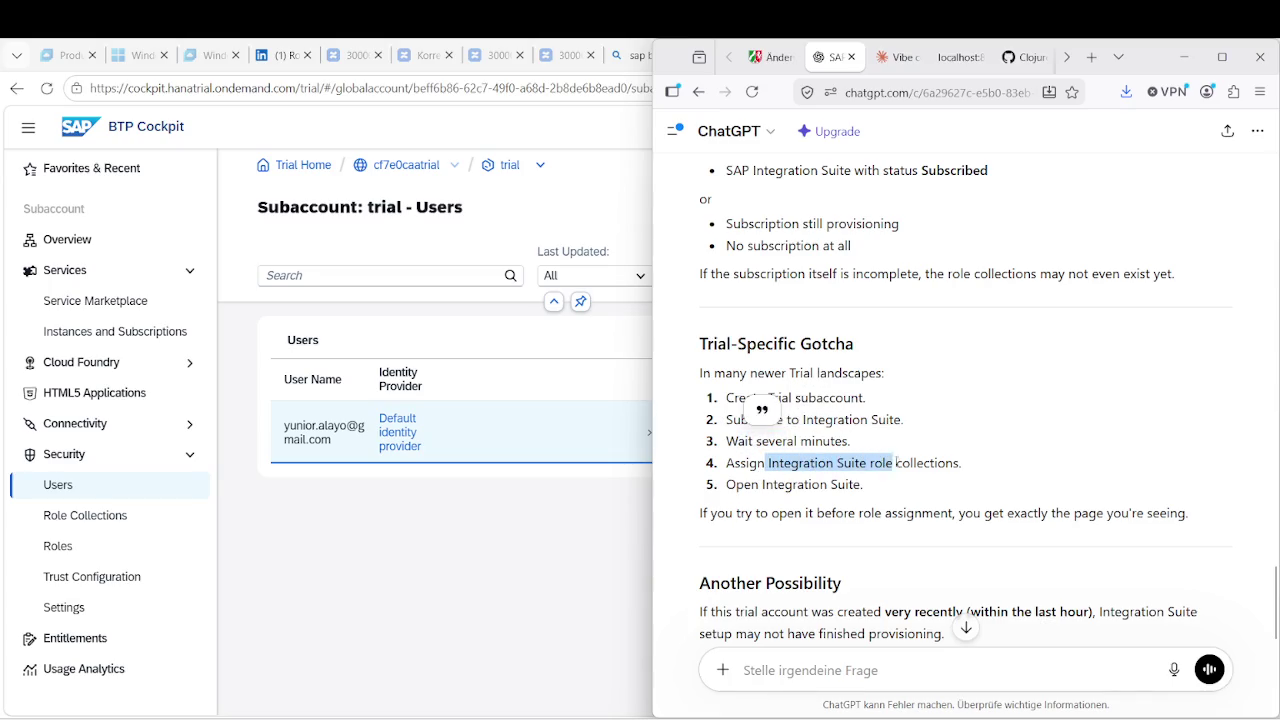
pyautogui.moveTo(752, 484); pyautogui.dragTo(822, 487)
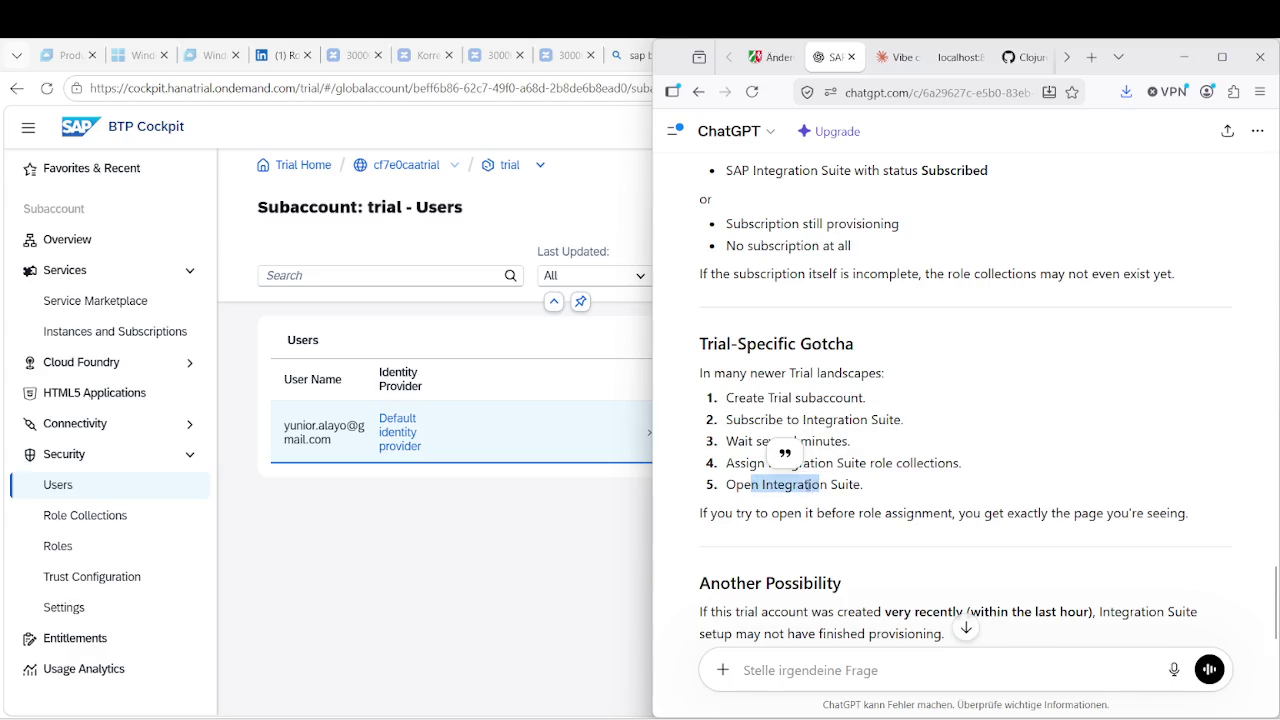
pyautogui.hotkey('alt', 'Tab')
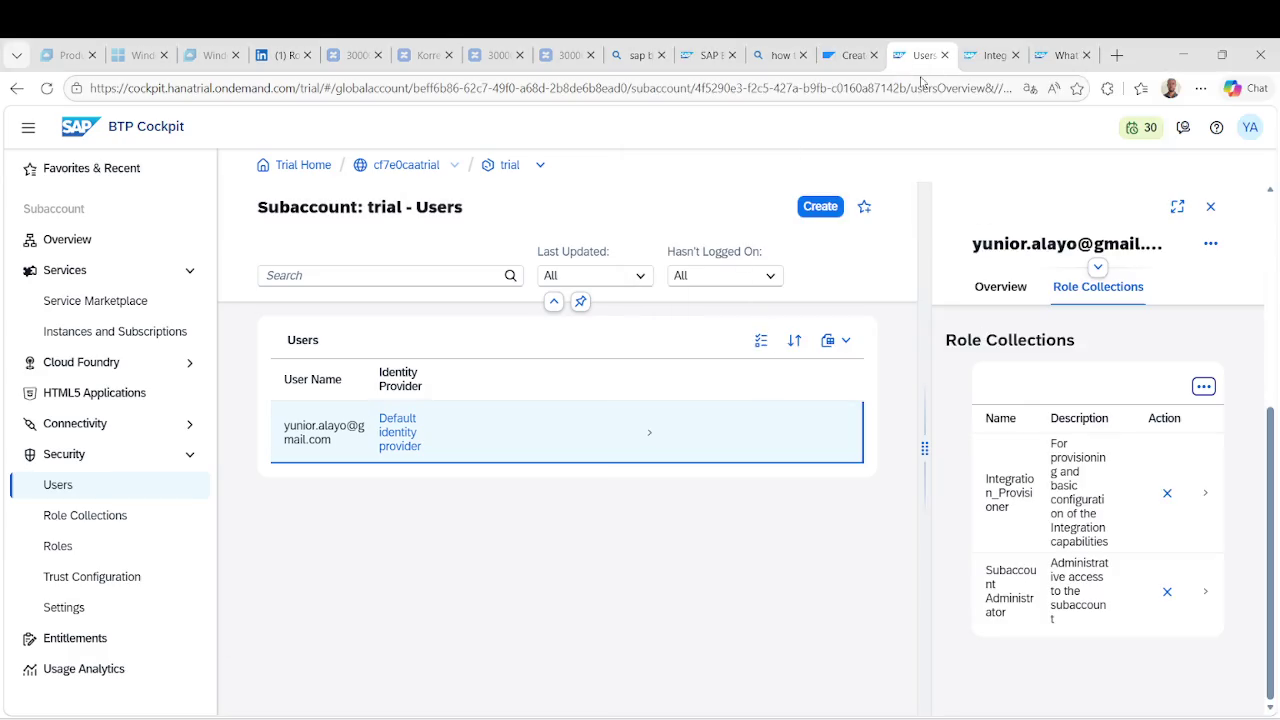
# Close the leftover tab and open Integration Suite from Instances and Subscriptions in a new tab.
pyautogui.click(1015, 55)
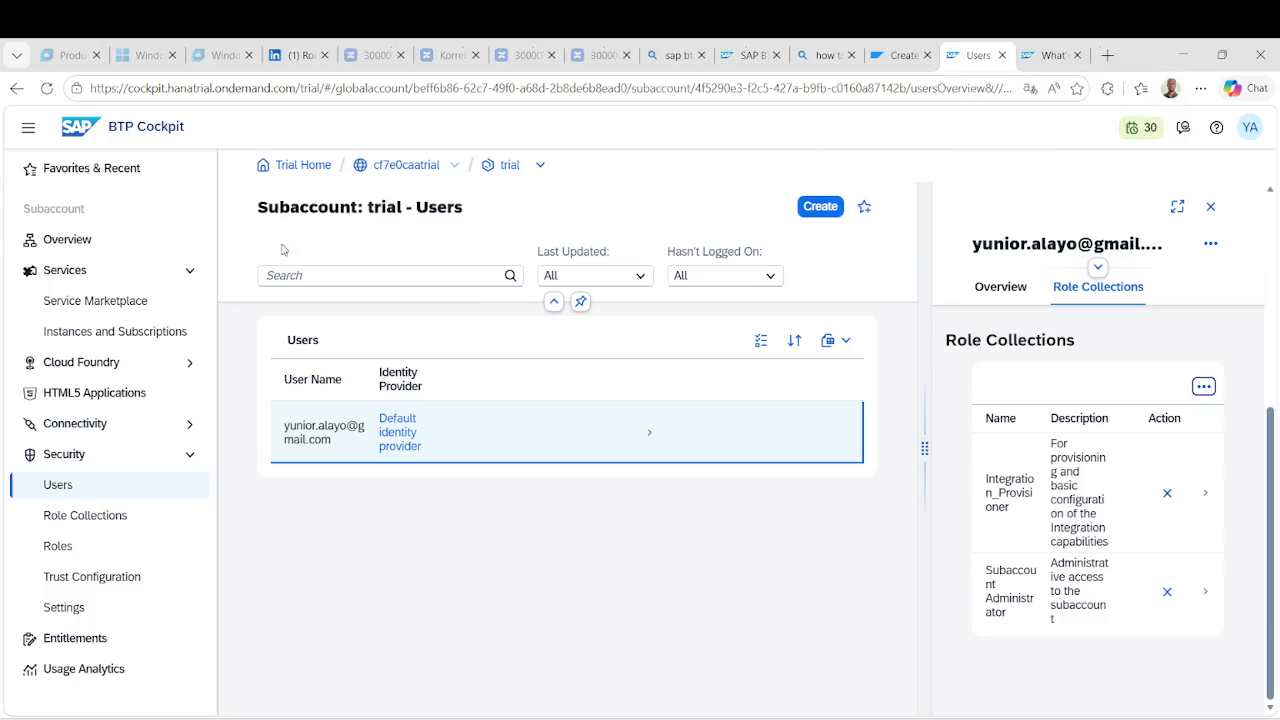
pyautogui.click(101, 333)
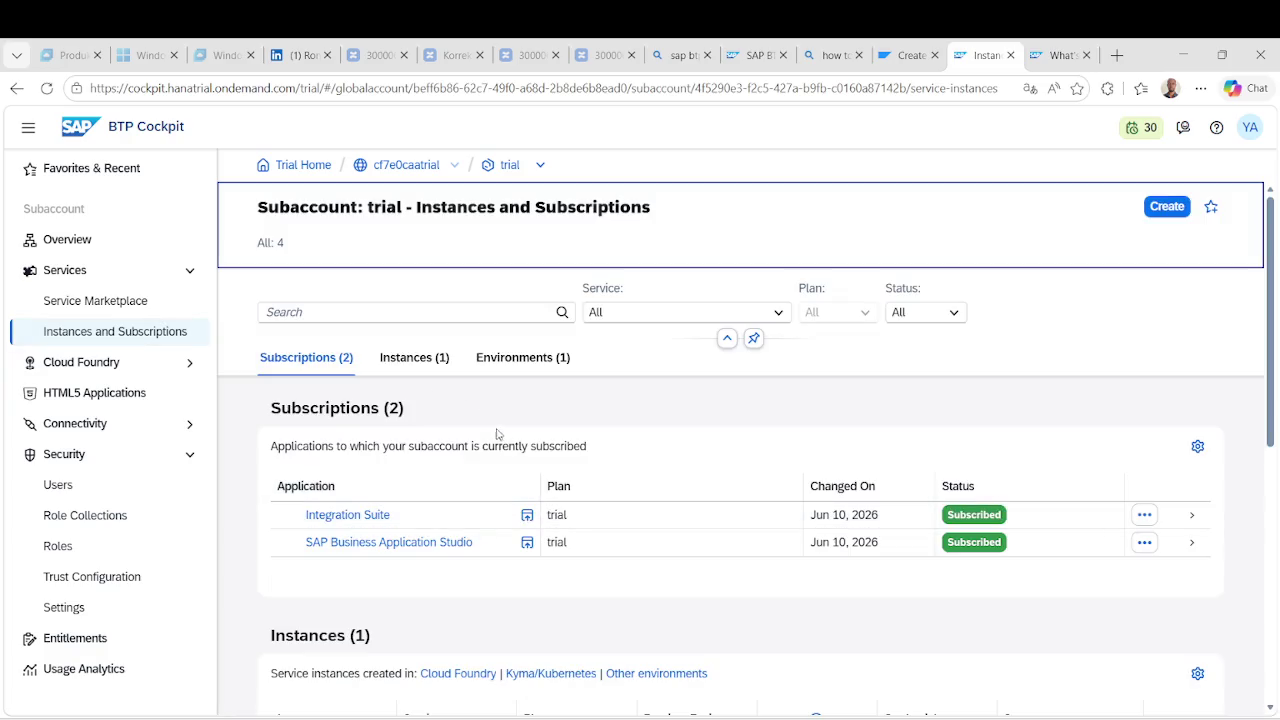
pyautogui.rightClick(320, 514)
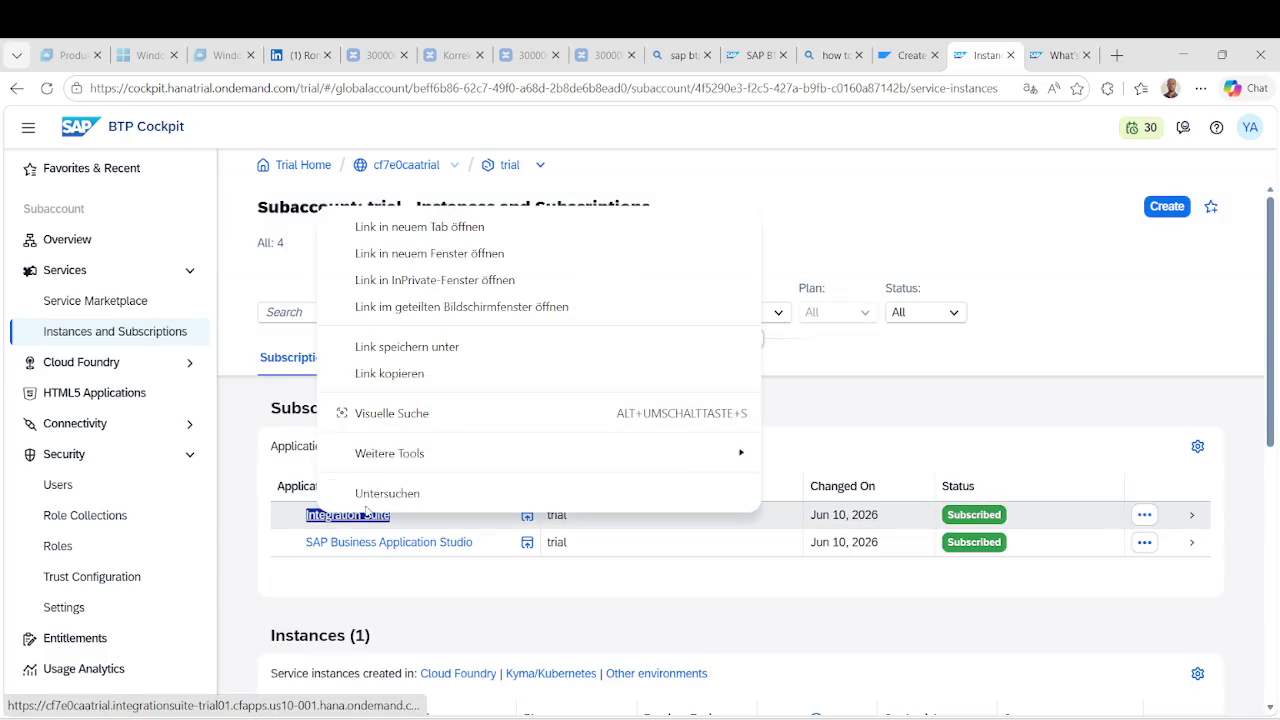
pyautogui.click(478, 230)
pyautogui.click(1045, 55)
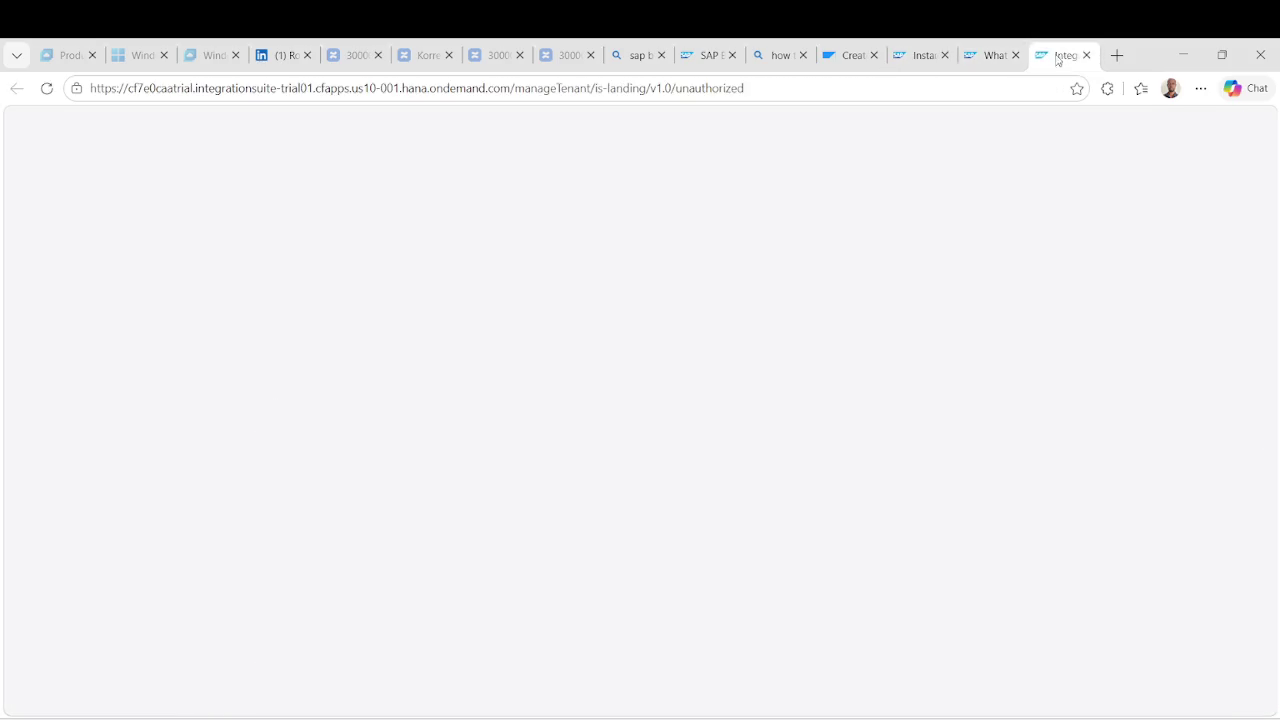
pyautogui.moveTo(997, 62); pyautogui.dragTo(925, 60)
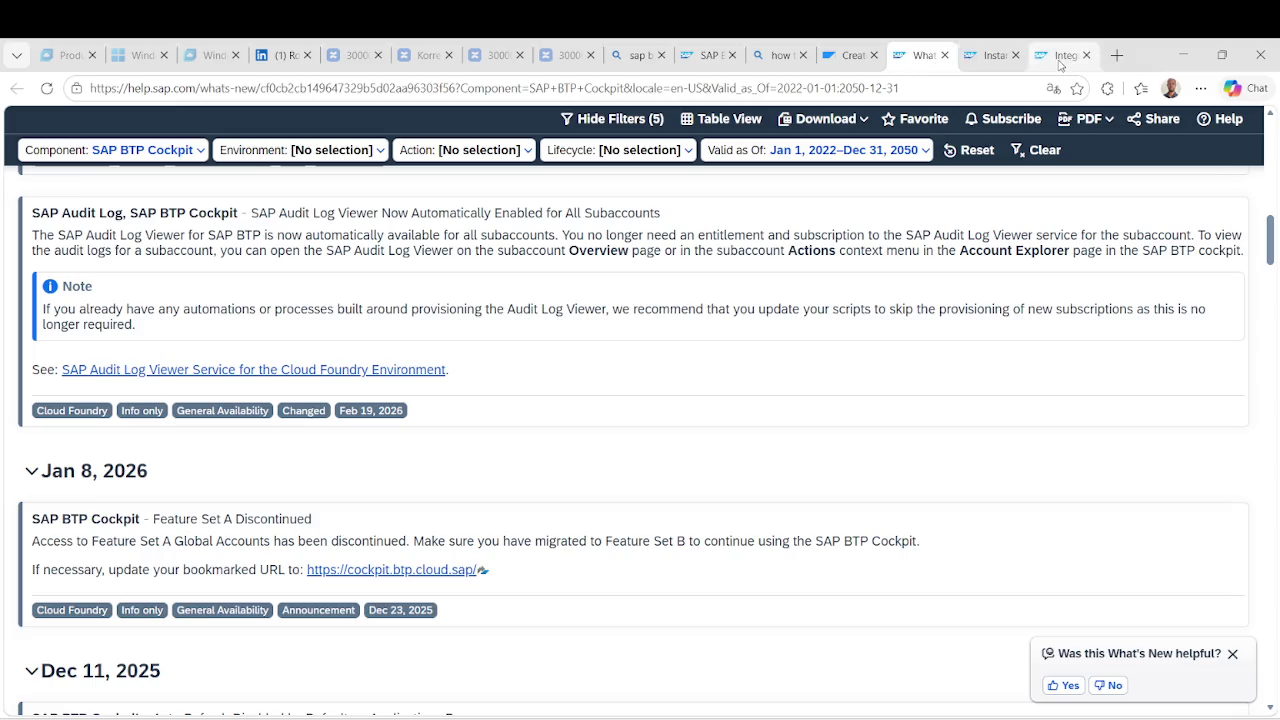
pyautogui.click(1060, 55)
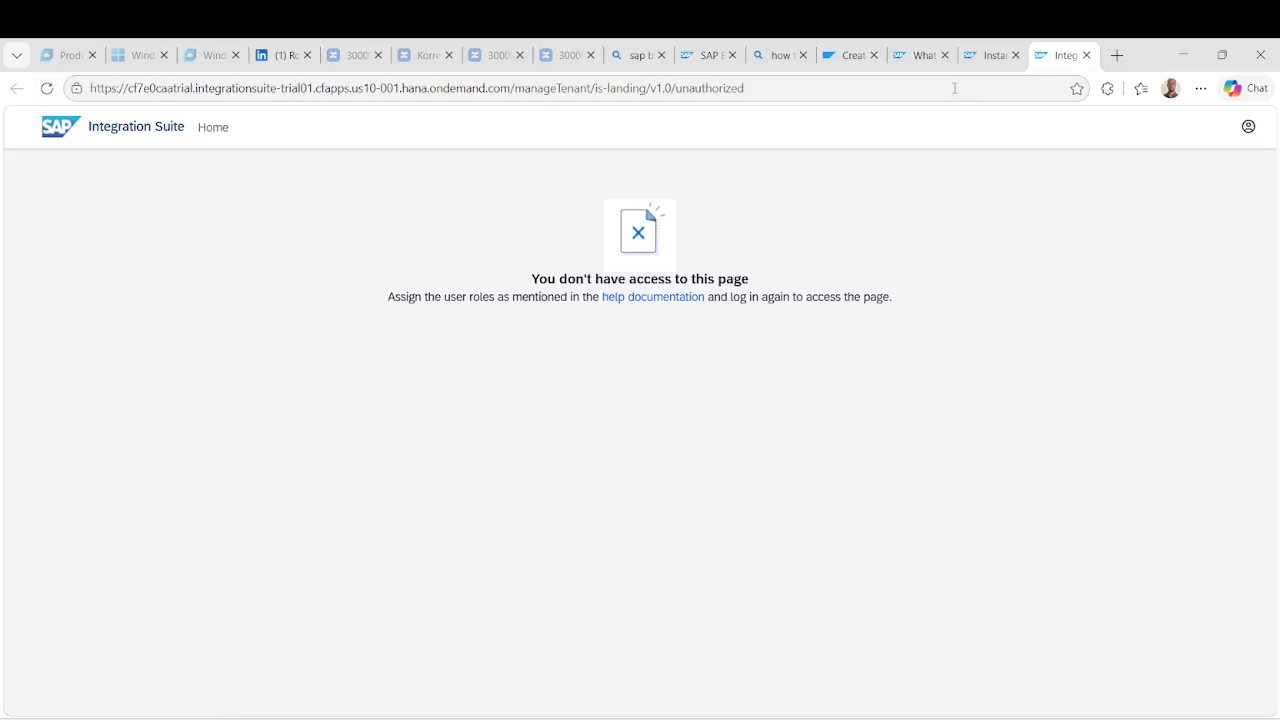
# Close the access-denied Integration Suite tab, reload the cockpit, and check the stream dashboard.
pyautogui.click(1085, 56)
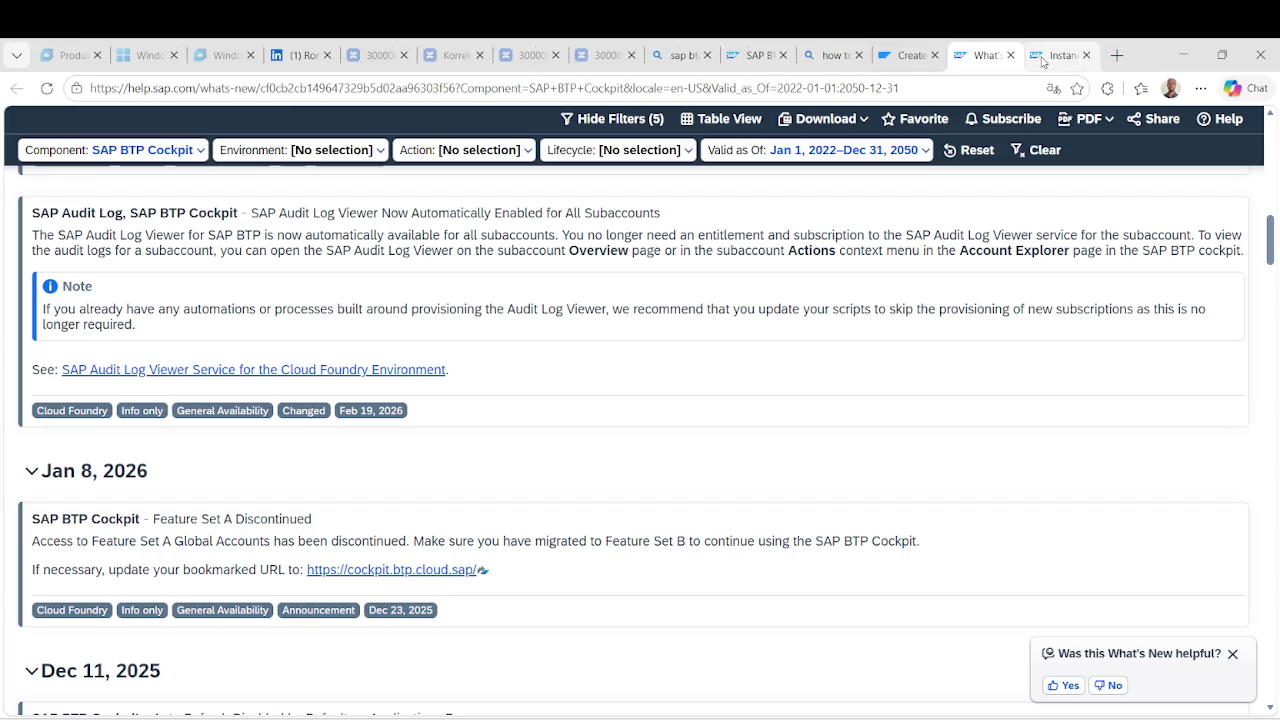
pyautogui.click(1045, 60)
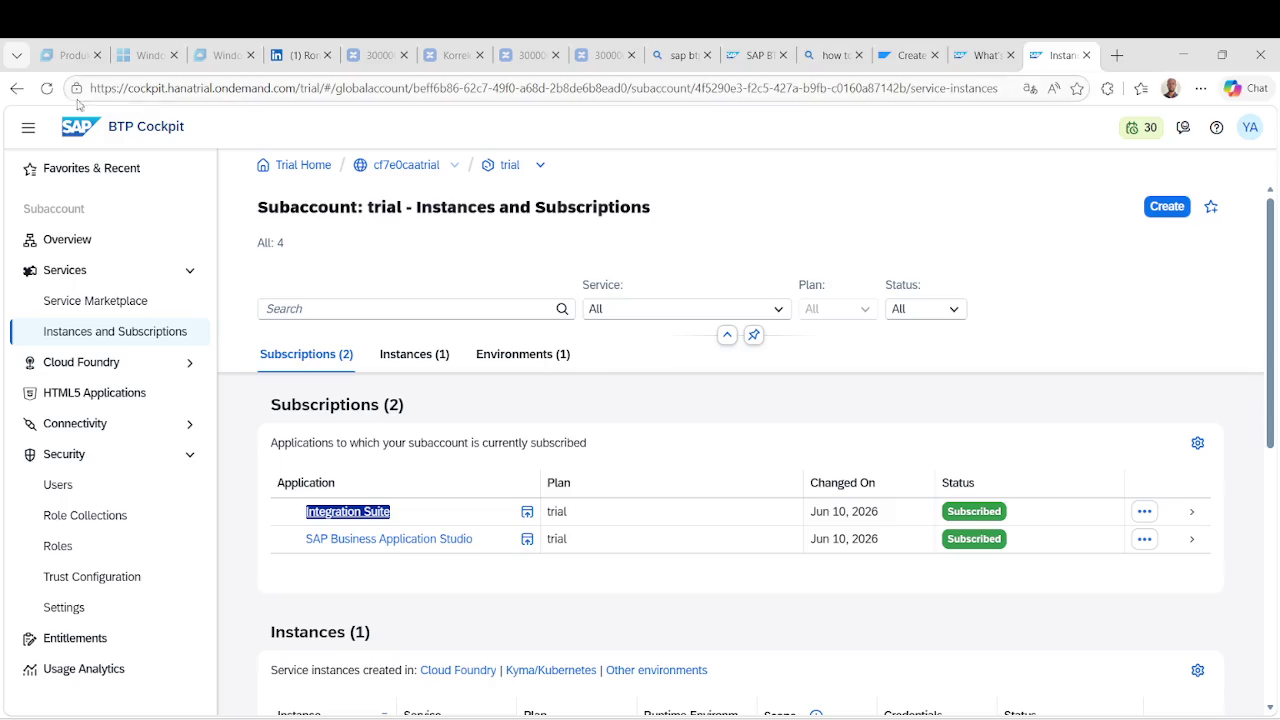
pyautogui.click(47, 89)
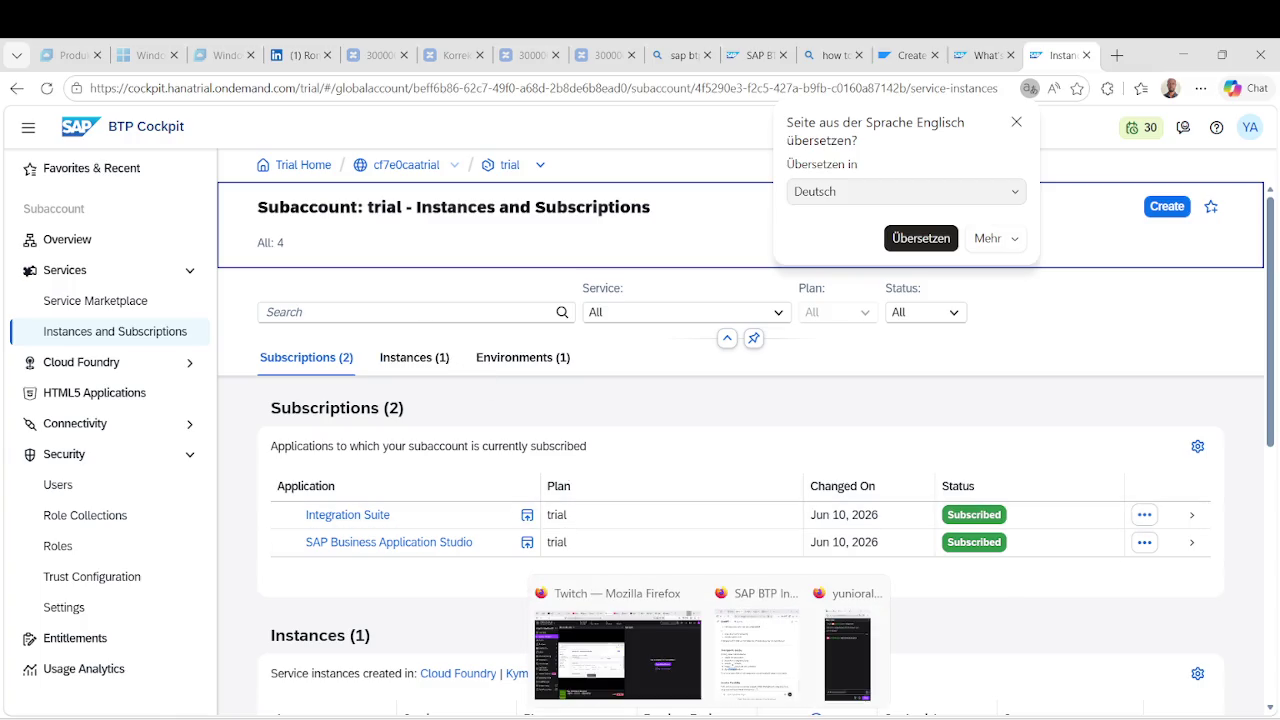
pyautogui.click(680, 670)
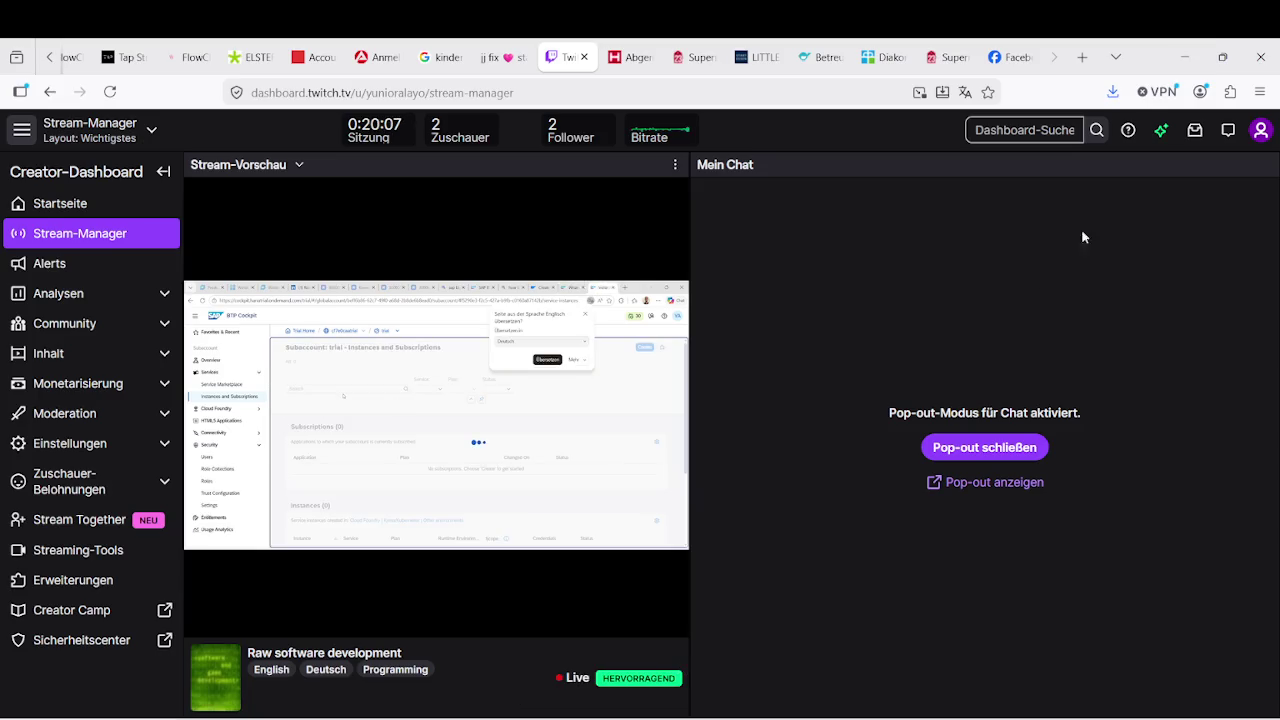
pyautogui.click(1197, 64)
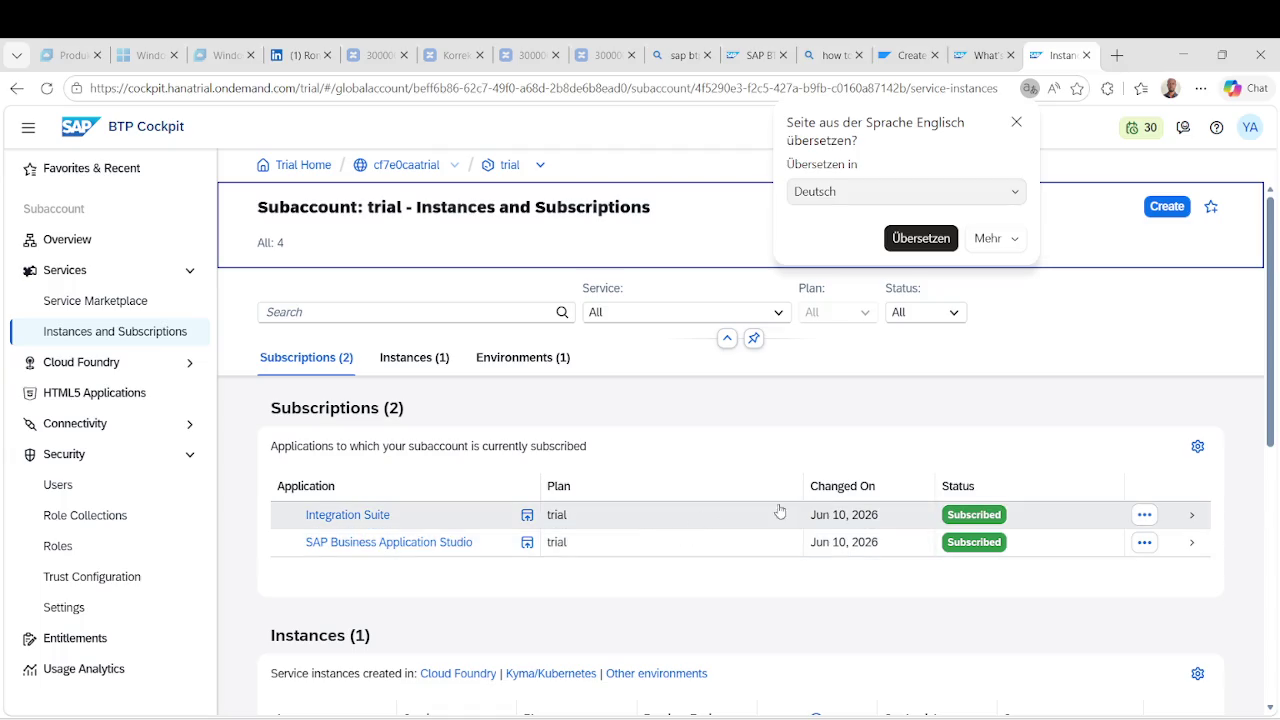
pyautogui.rightClick(387, 527)
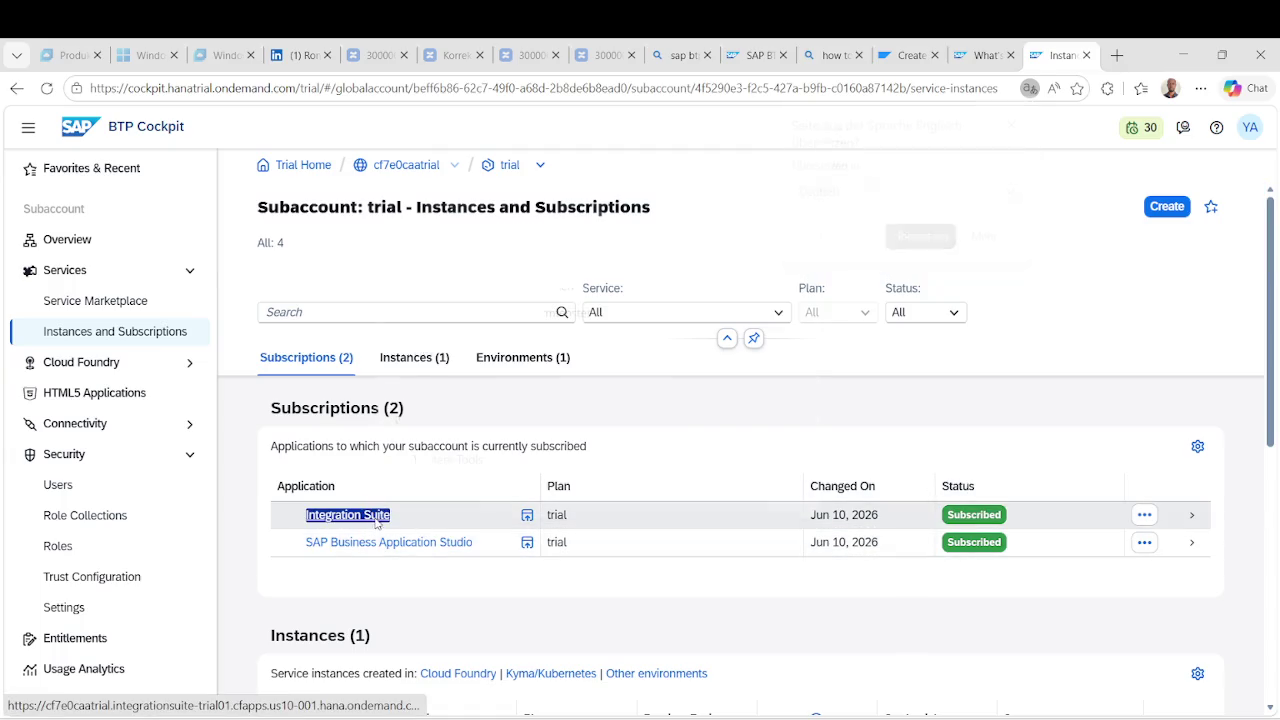
pyautogui.click(546, 232)
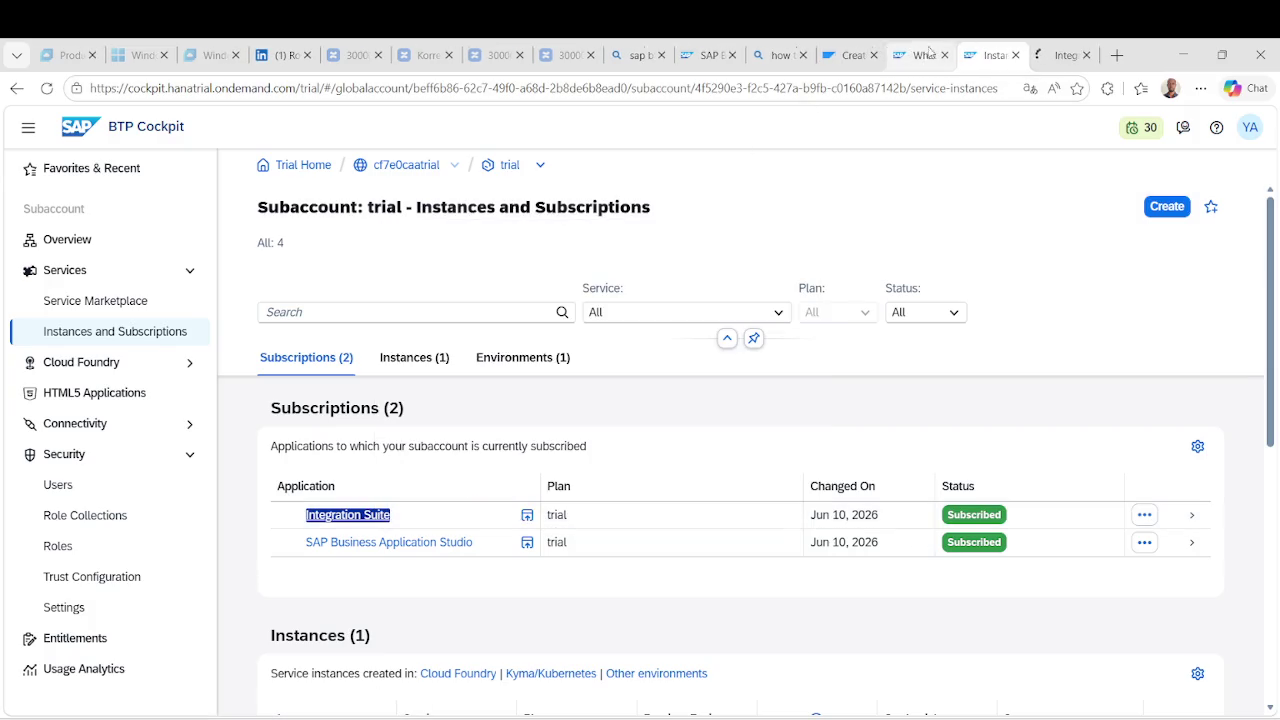
pyautogui.click(1058, 55)
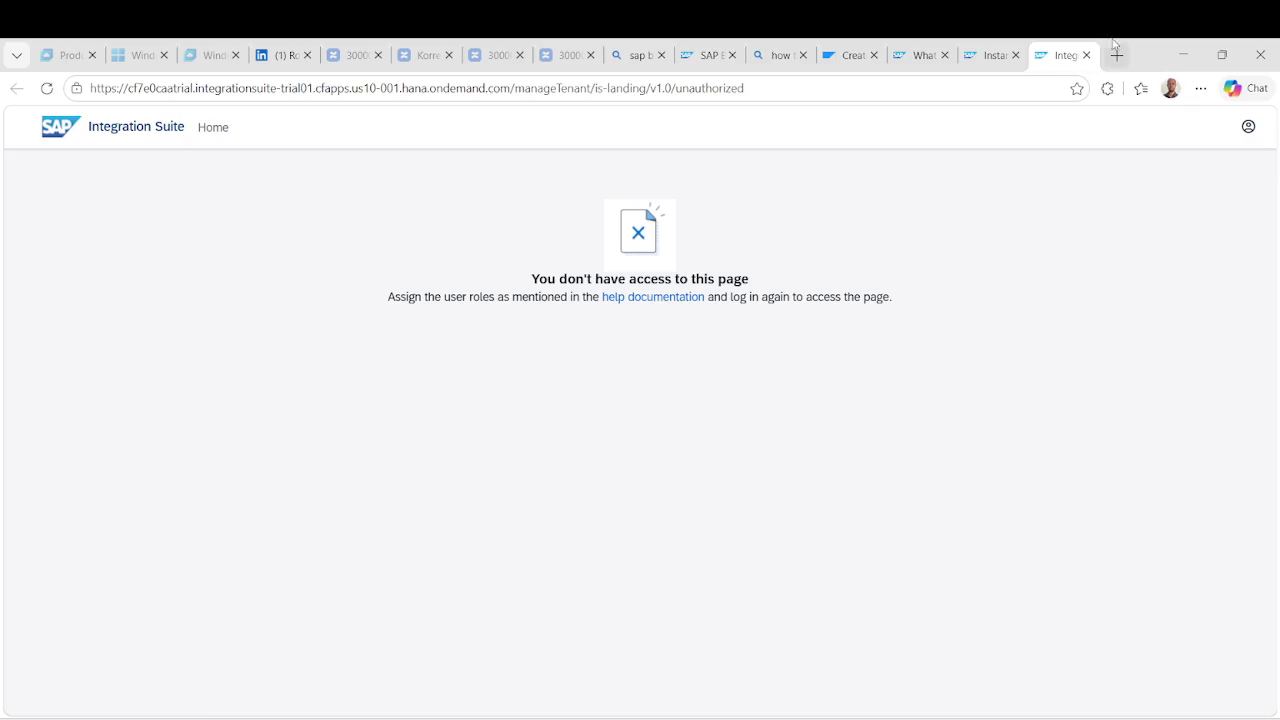
pyautogui.click(1087, 56)
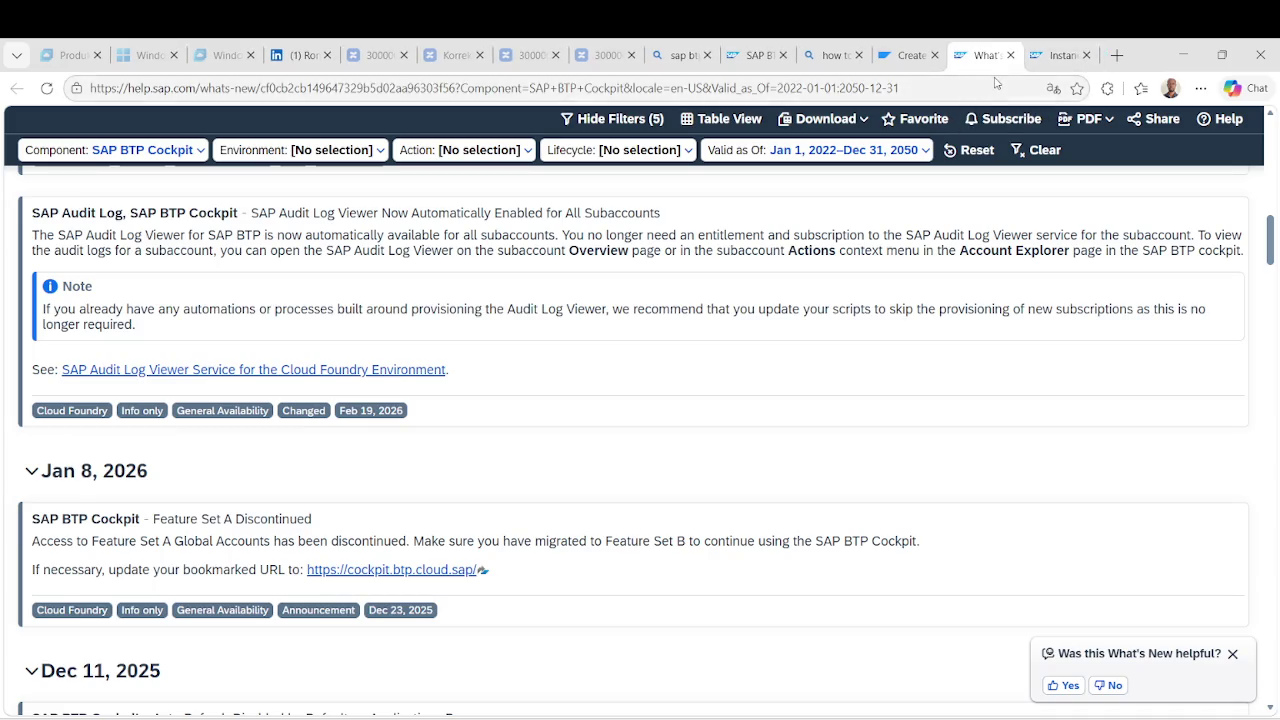
pyautogui.click(914, 62)
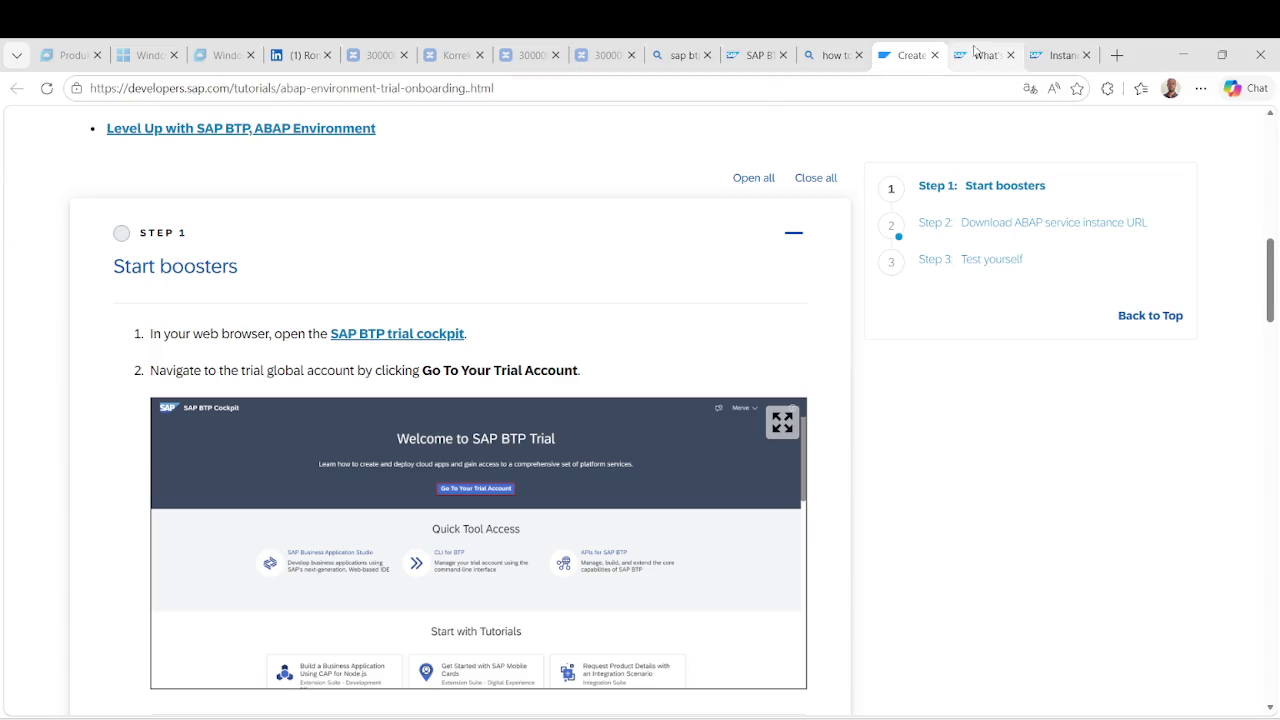
pyautogui.click(980, 53)
pyautogui.click(1043, 58)
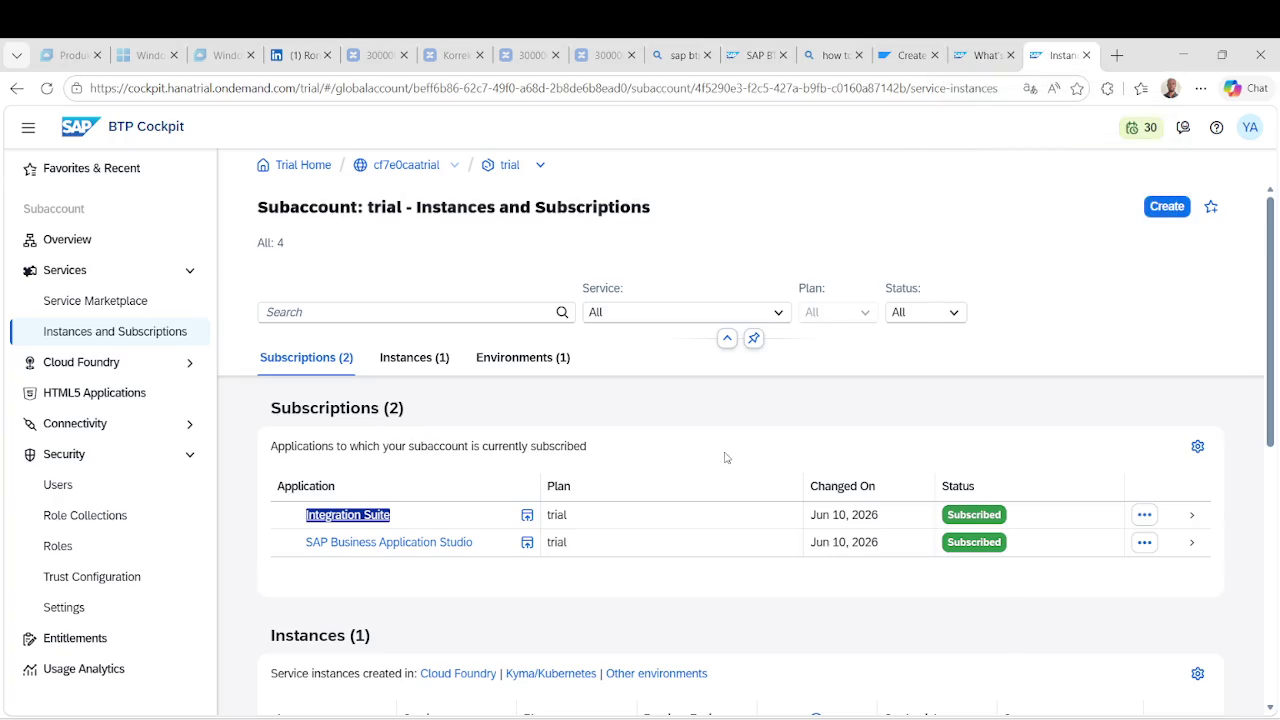
pyautogui.click(1257, 135)
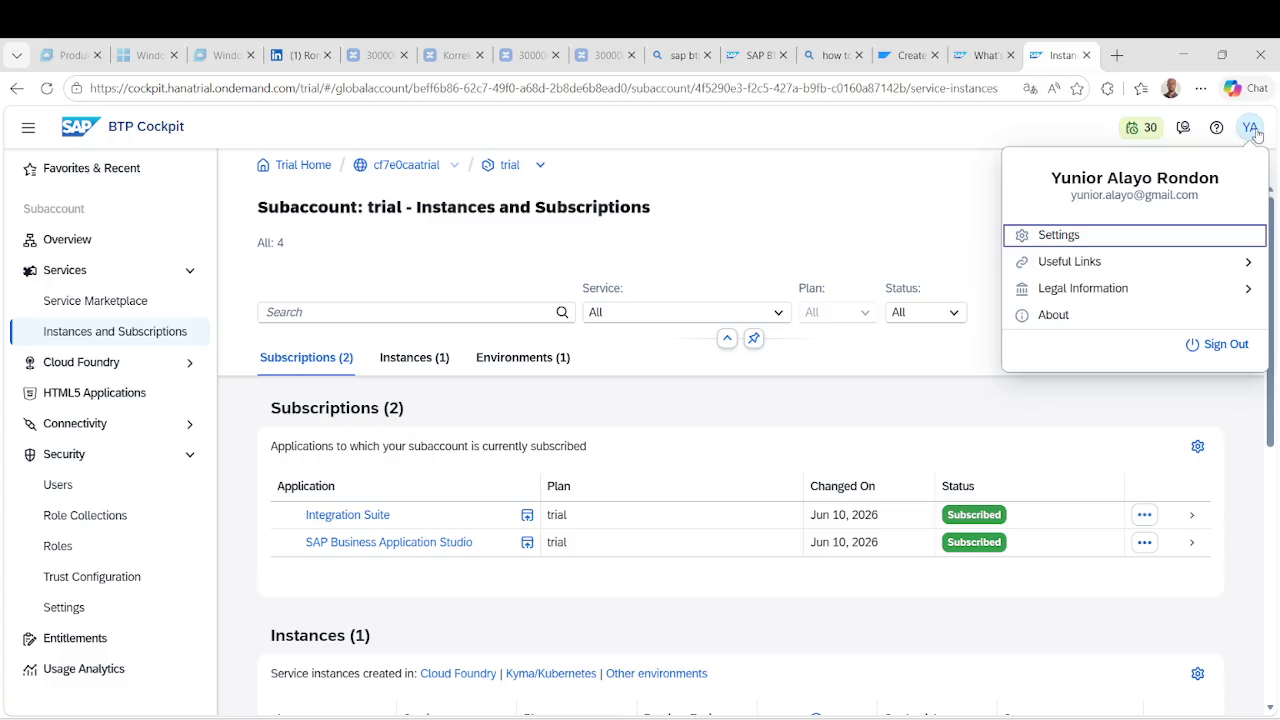
# Sign out, sign back in with the prefilled SAP ID and account password, and open the trial subaccount.
pyautogui.click(1218, 350)
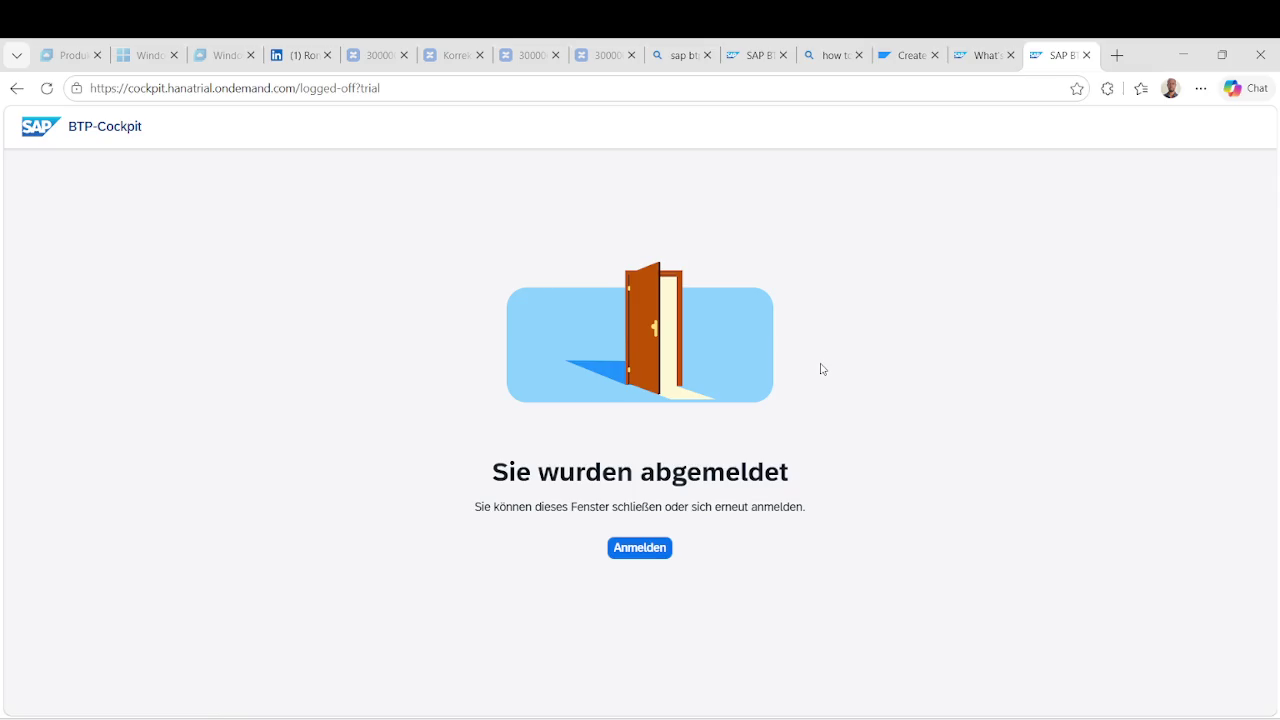
pyautogui.click(642, 546)
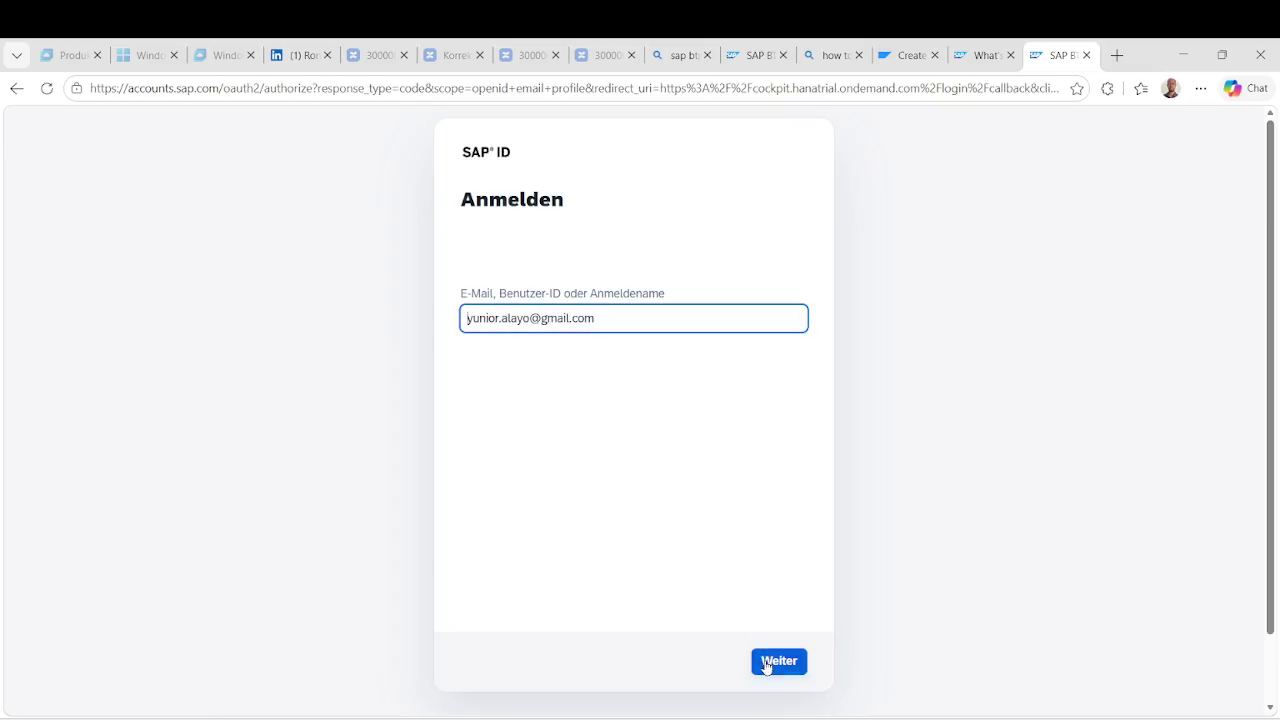
pyautogui.click(766, 663)
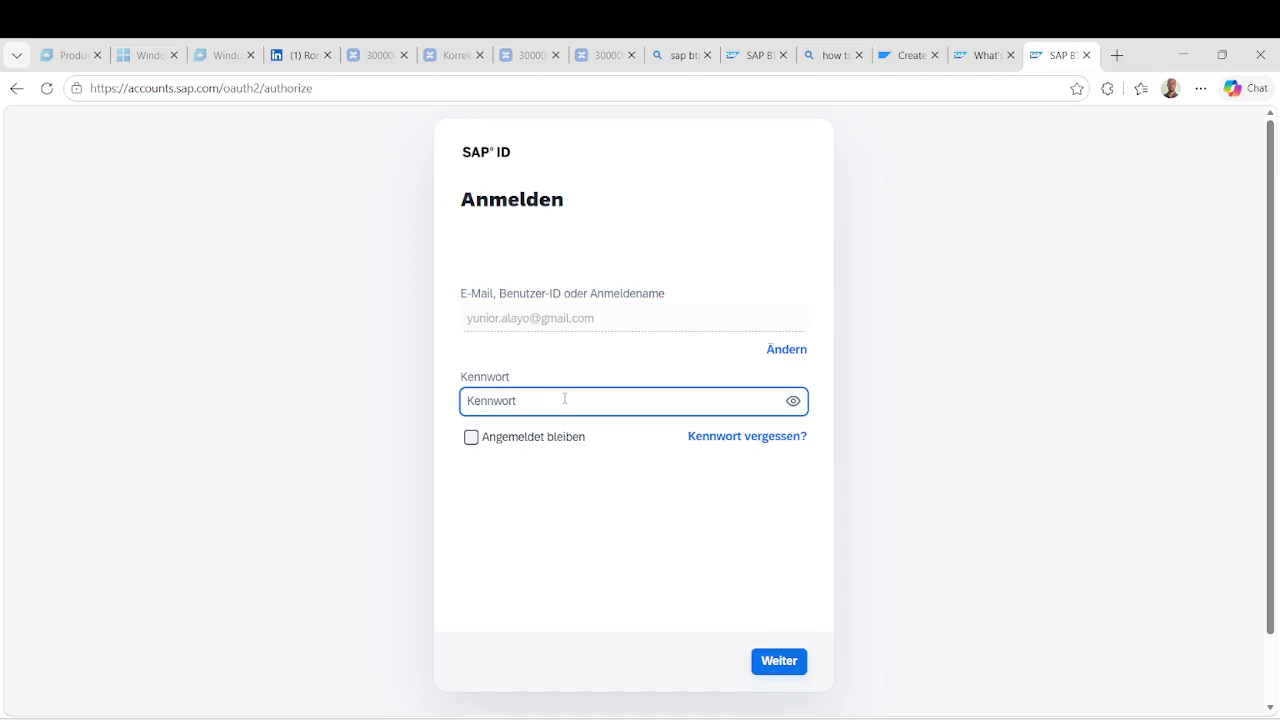
pyautogui.write('••')
pyautogui.click(788, 668)
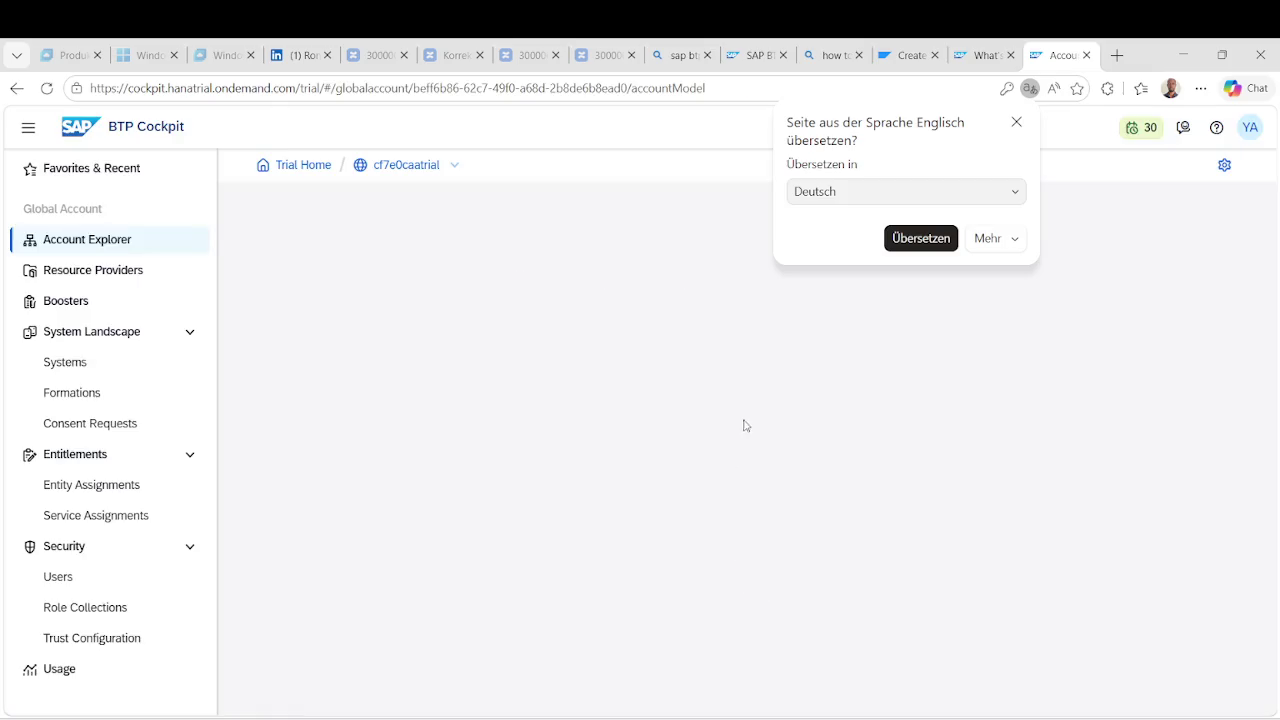
pyautogui.click(969, 527)
pyautogui.click(327, 484)
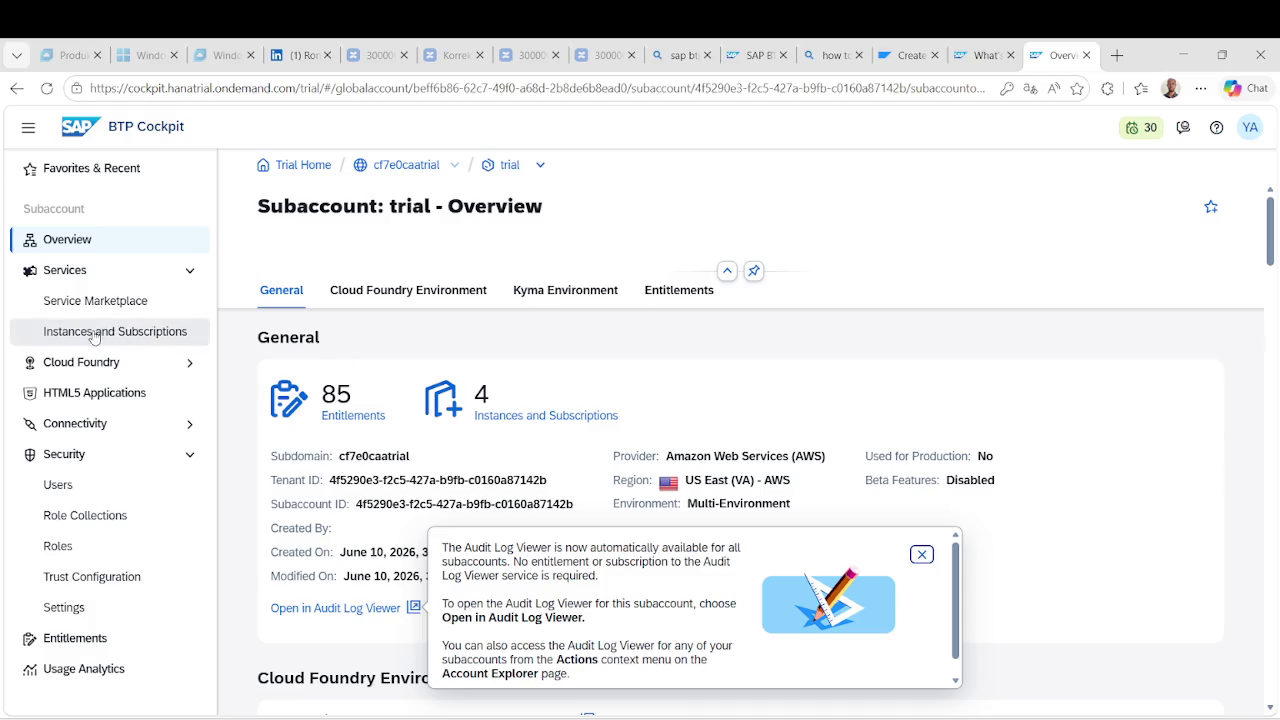
# Open the trial user's role collections from Users and start assigning another role collection.
pyautogui.click(74, 486)
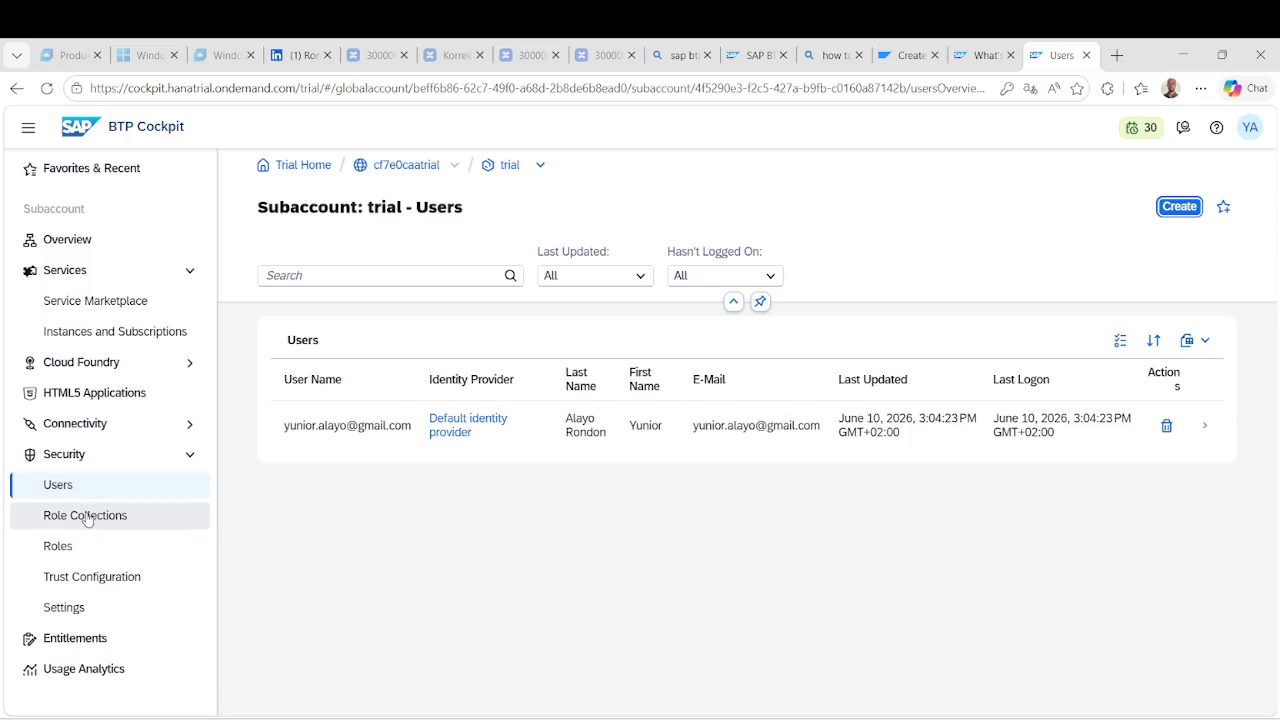
pyautogui.click(500, 424)
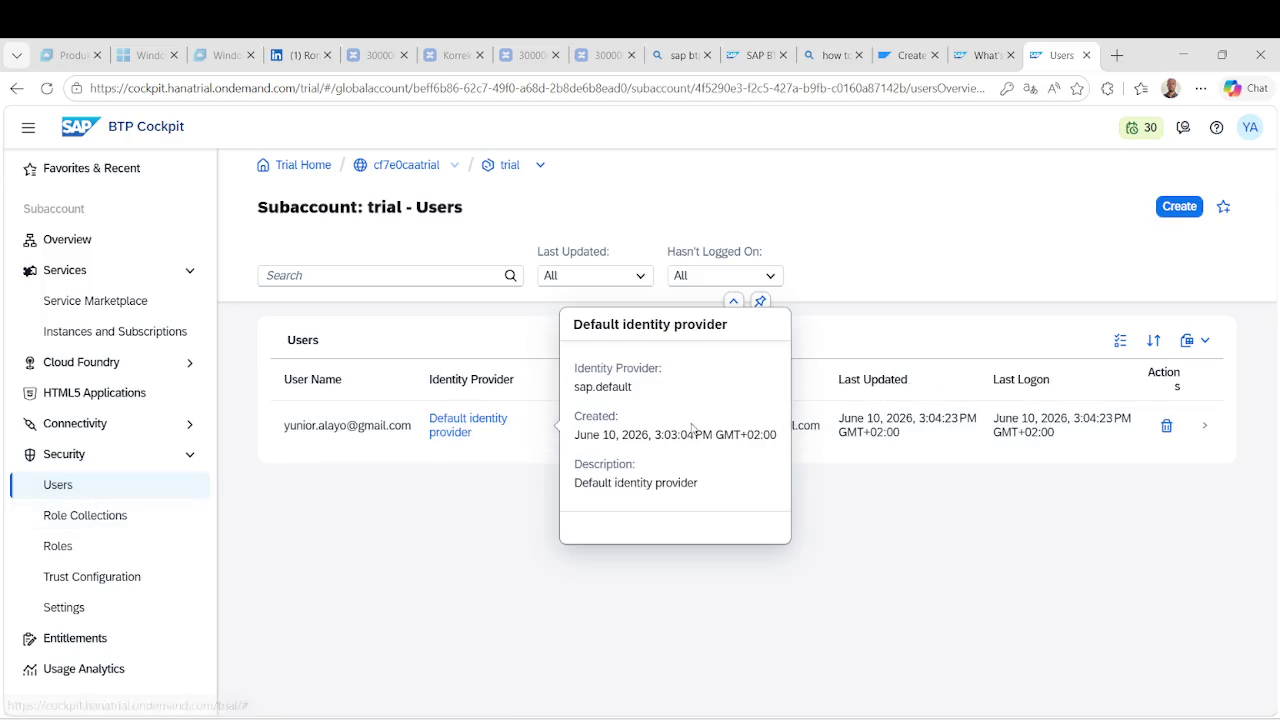
pyautogui.click(660, 434)
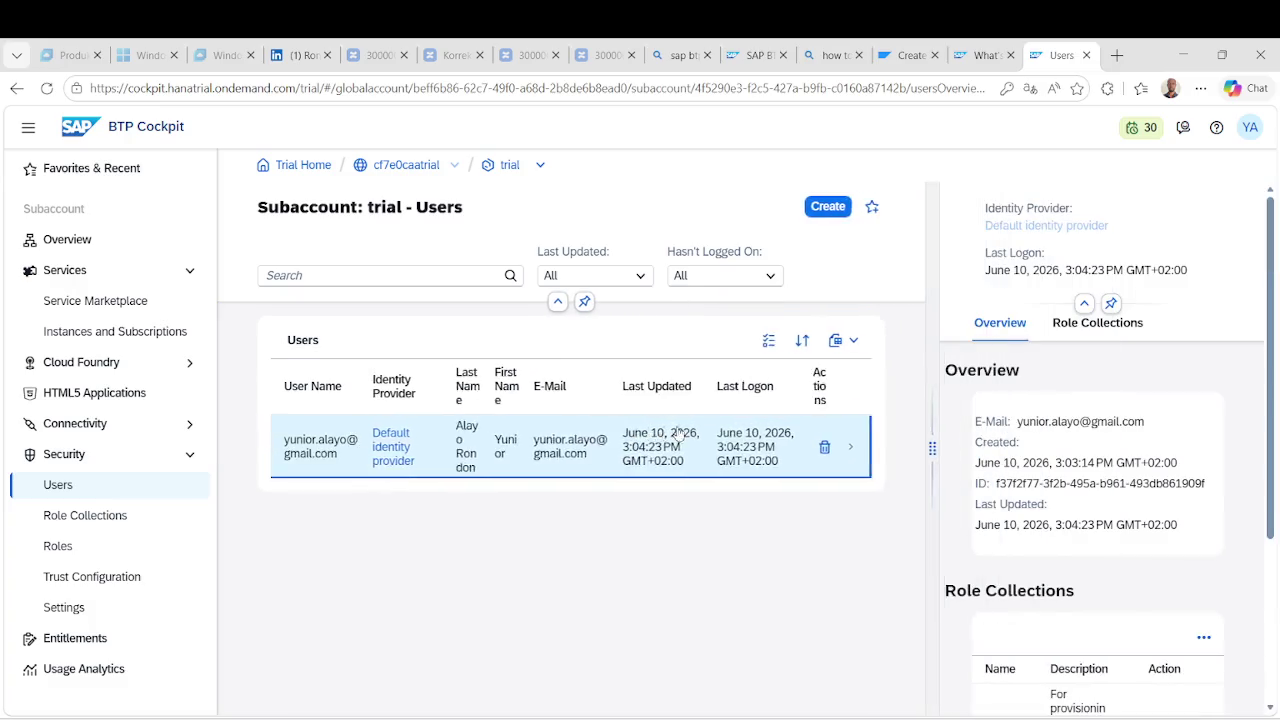
pyautogui.click(1097, 409)
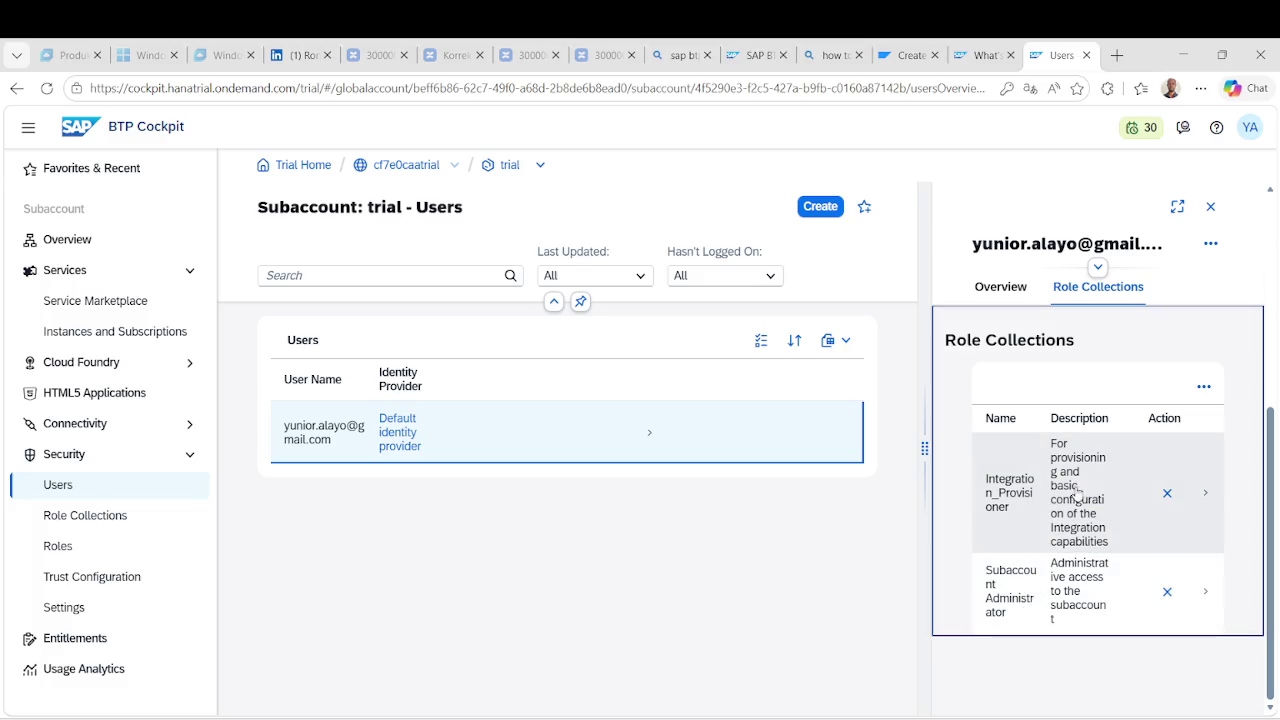
pyautogui.click(1204, 386)
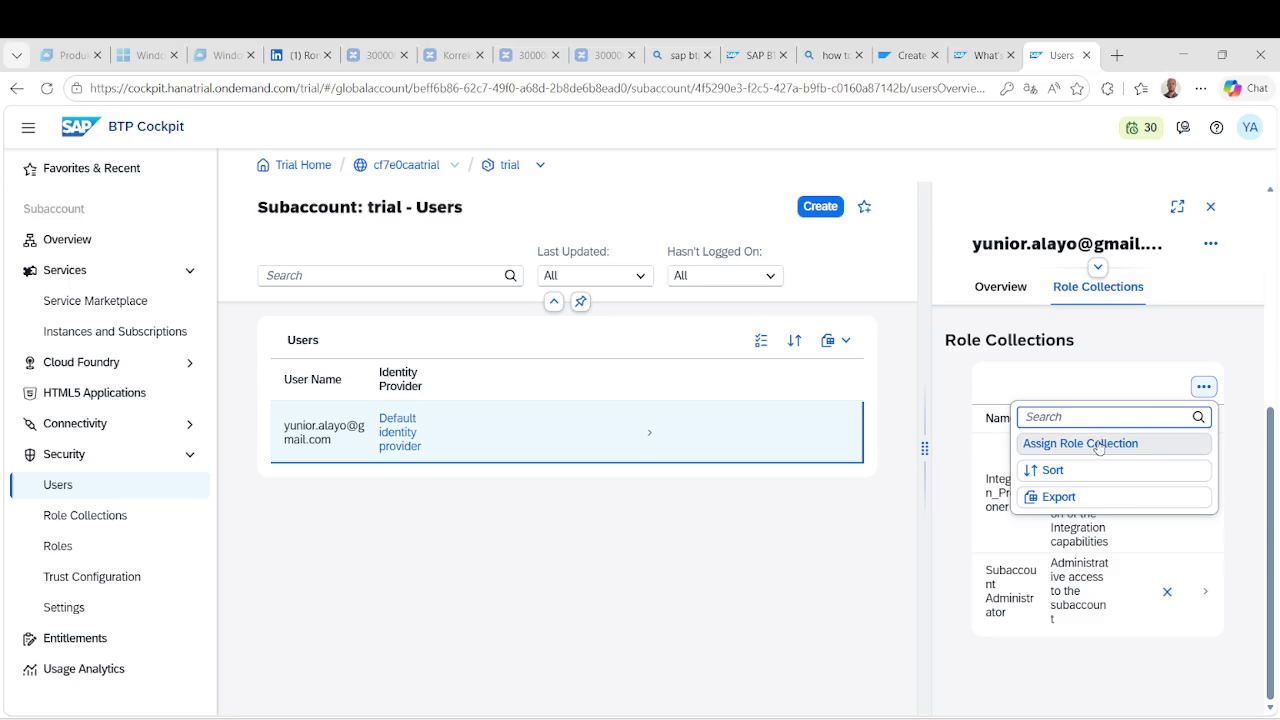
pyautogui.click(1097, 446)
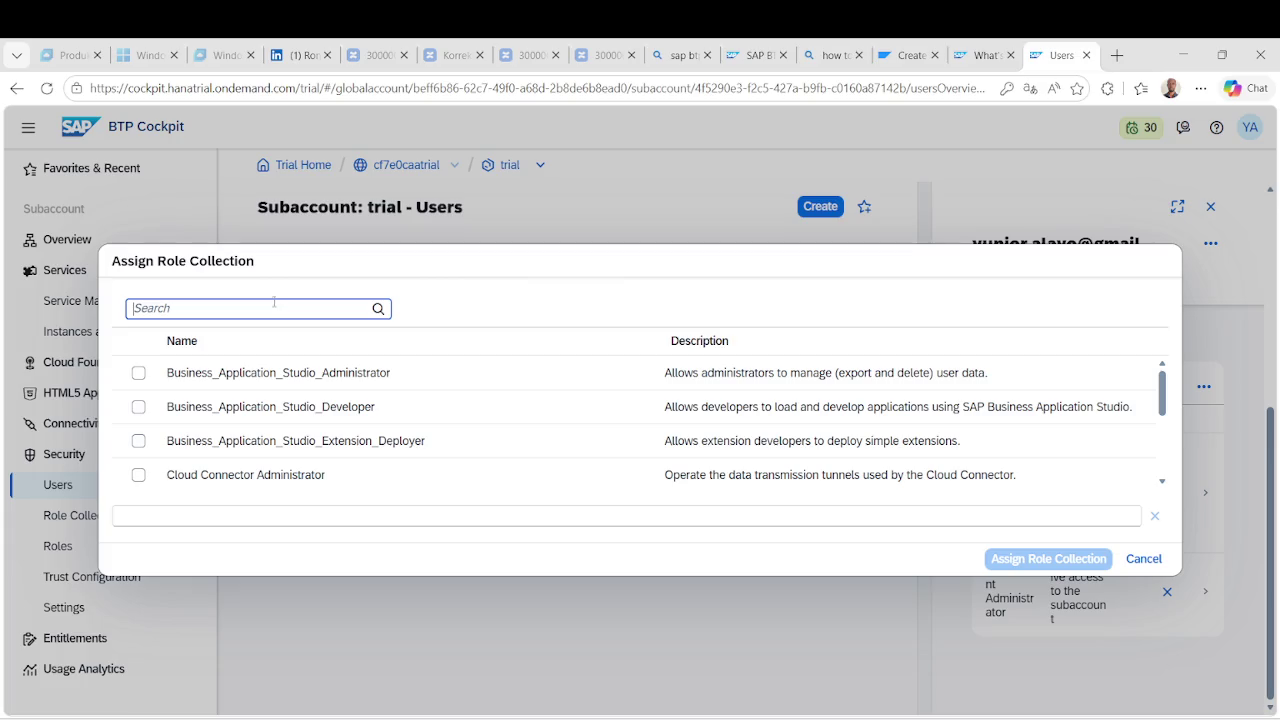
# Search 'Integration', clear the search to browse all collections, then cancel the dialog.
pyautogui.write('Integration')
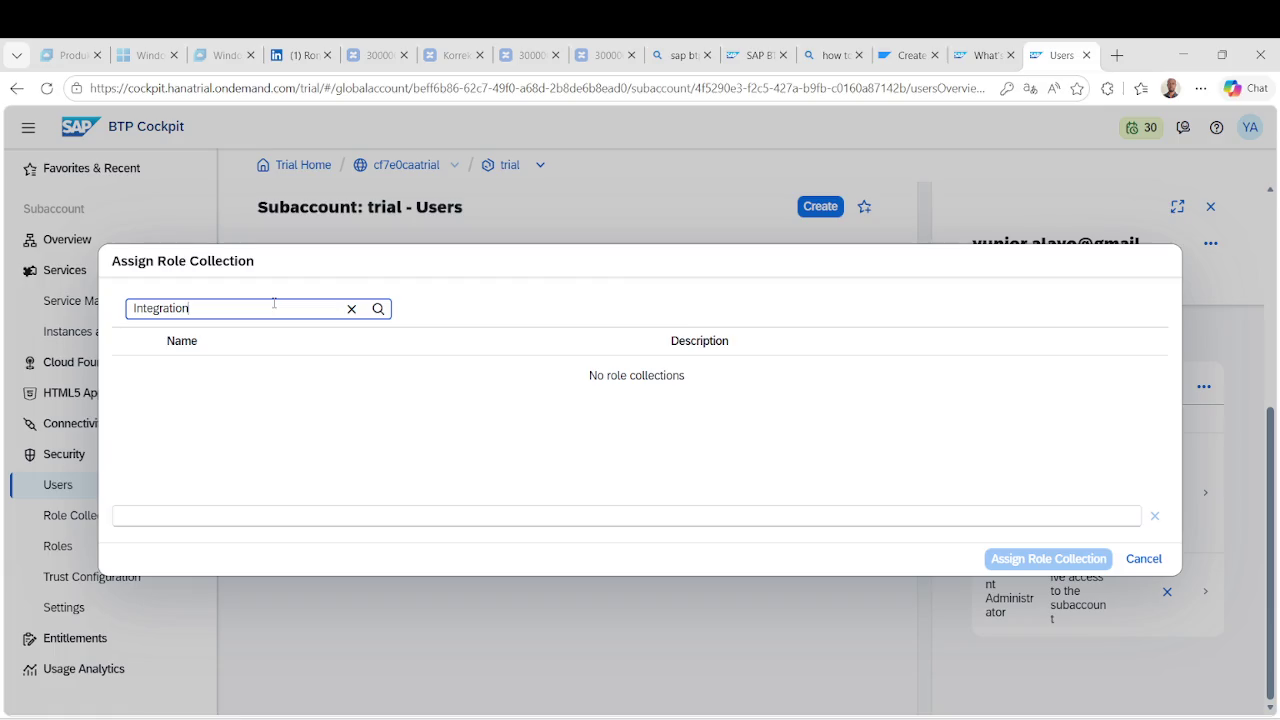
pyautogui.press('BackSpace')
pyautogui.press('BackSpace')
pyautogui.press('BackSpace')
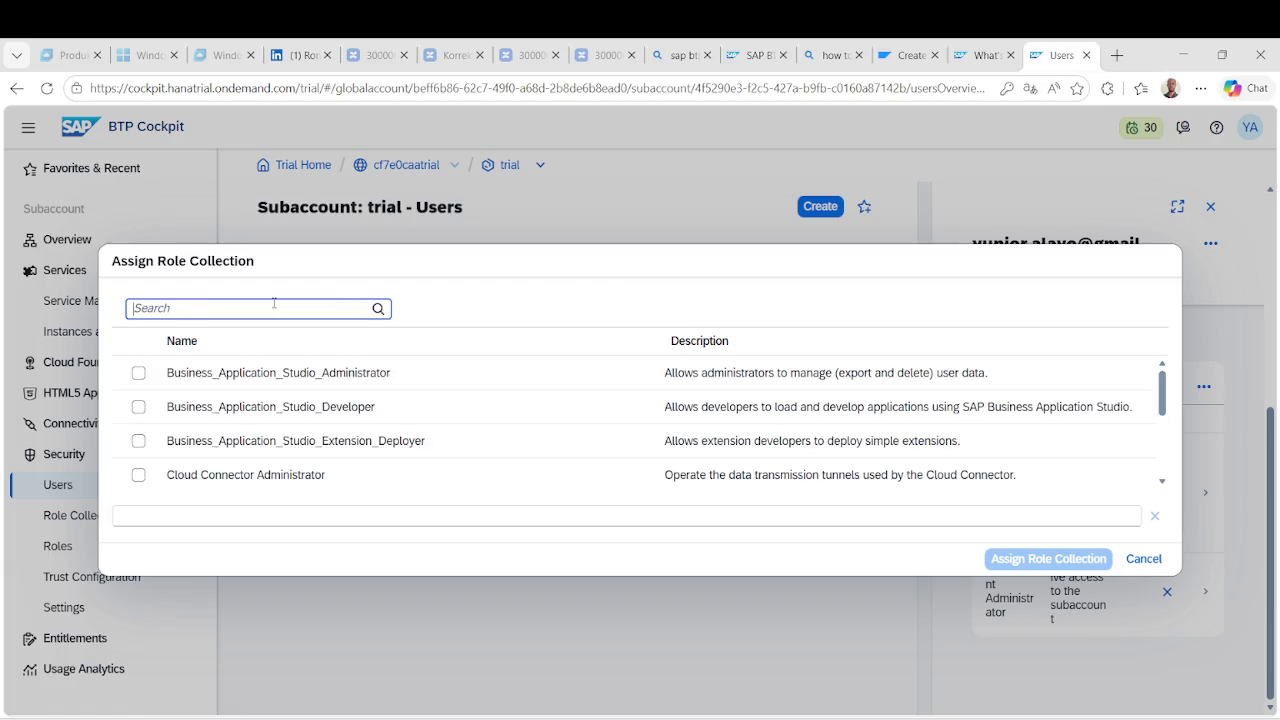
pyautogui.click(457, 265)
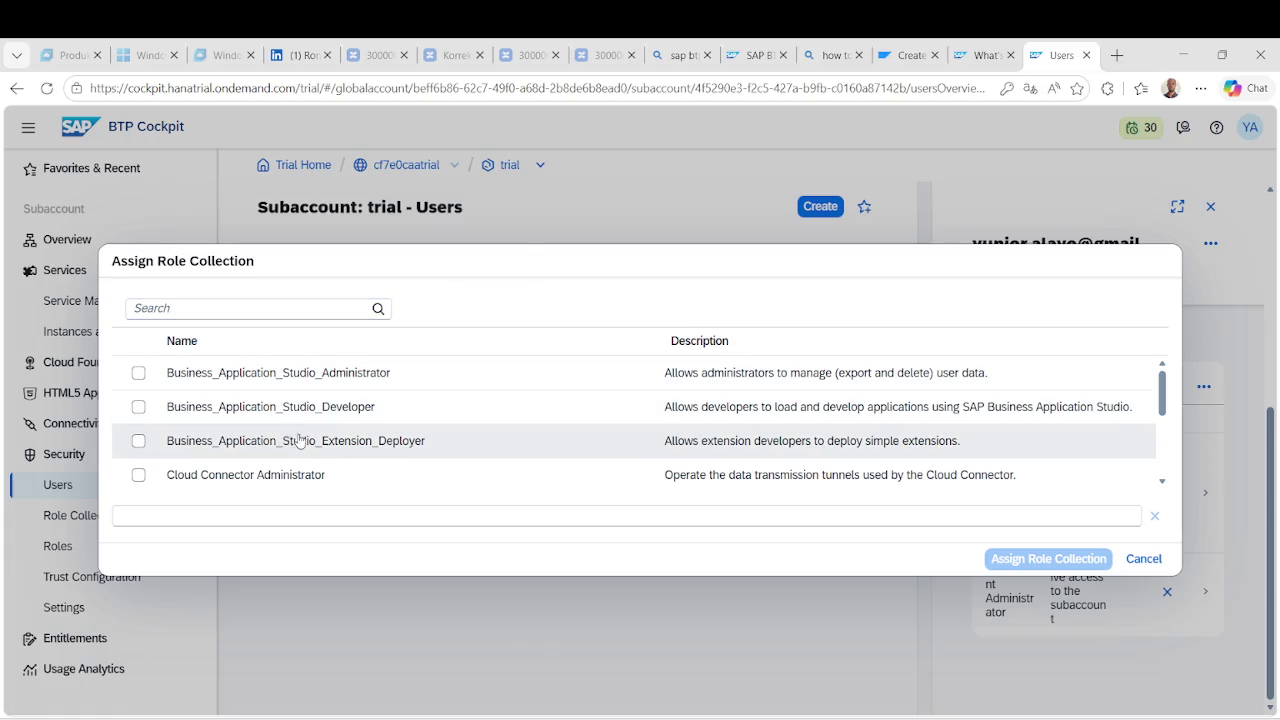
pyautogui.scroll(-5, 315, 485)
pyautogui.scroll(5, 314, 486)
pyautogui.click(1145, 559)
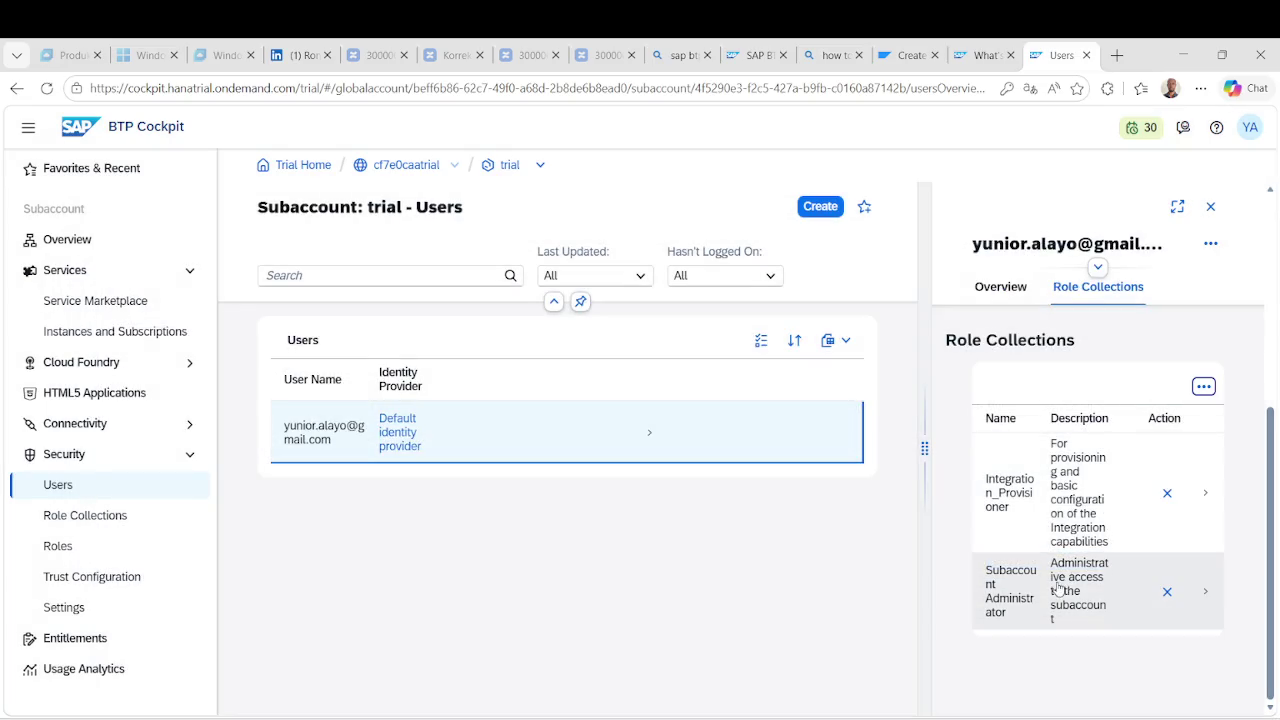
# Highlight the user's Integration_Provisioner assignment and scroll the role collection list.
pyautogui.moveTo(1027, 527); pyautogui.dragTo(995, 484)
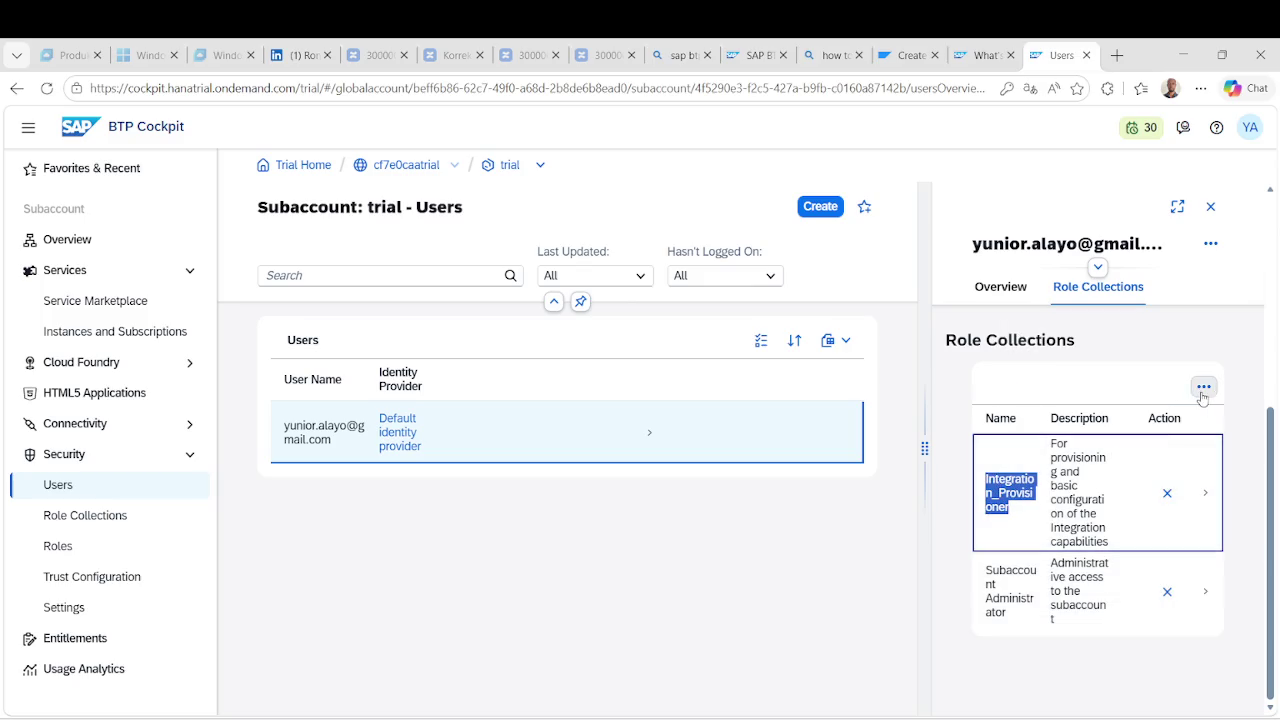
pyautogui.click(1025, 335)
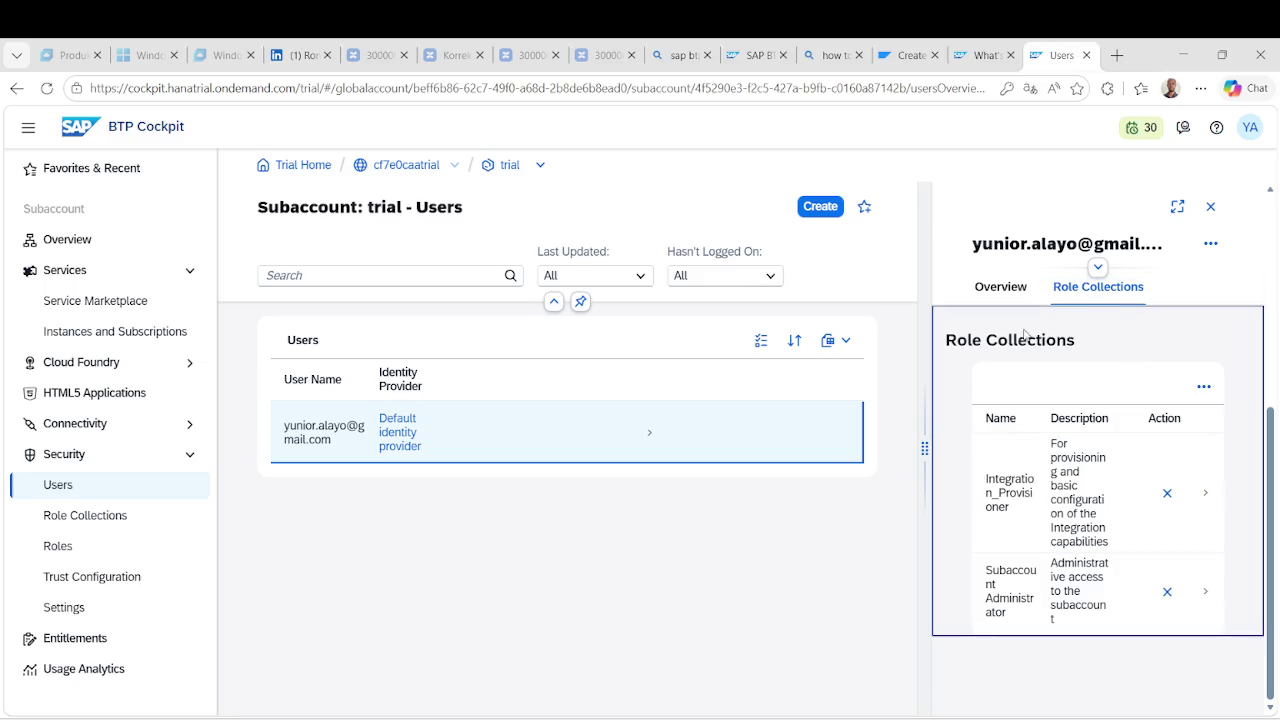
pyautogui.scroll(3, 1130, 310)
pyautogui.scroll(-1, 1113, 380)
# Reopen Assign Role Collection, search Integration_Provisioner, clear the search, and cancel.
pyautogui.click(1124, 288)
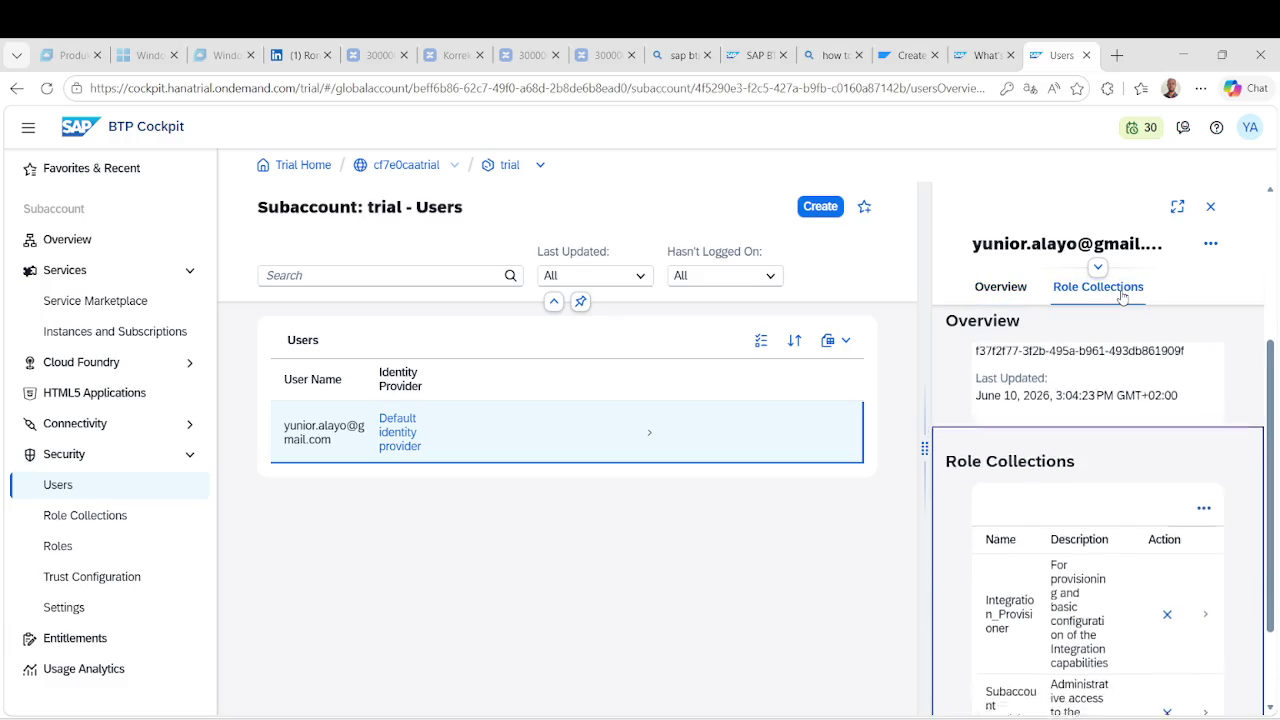
pyautogui.click(1204, 386)
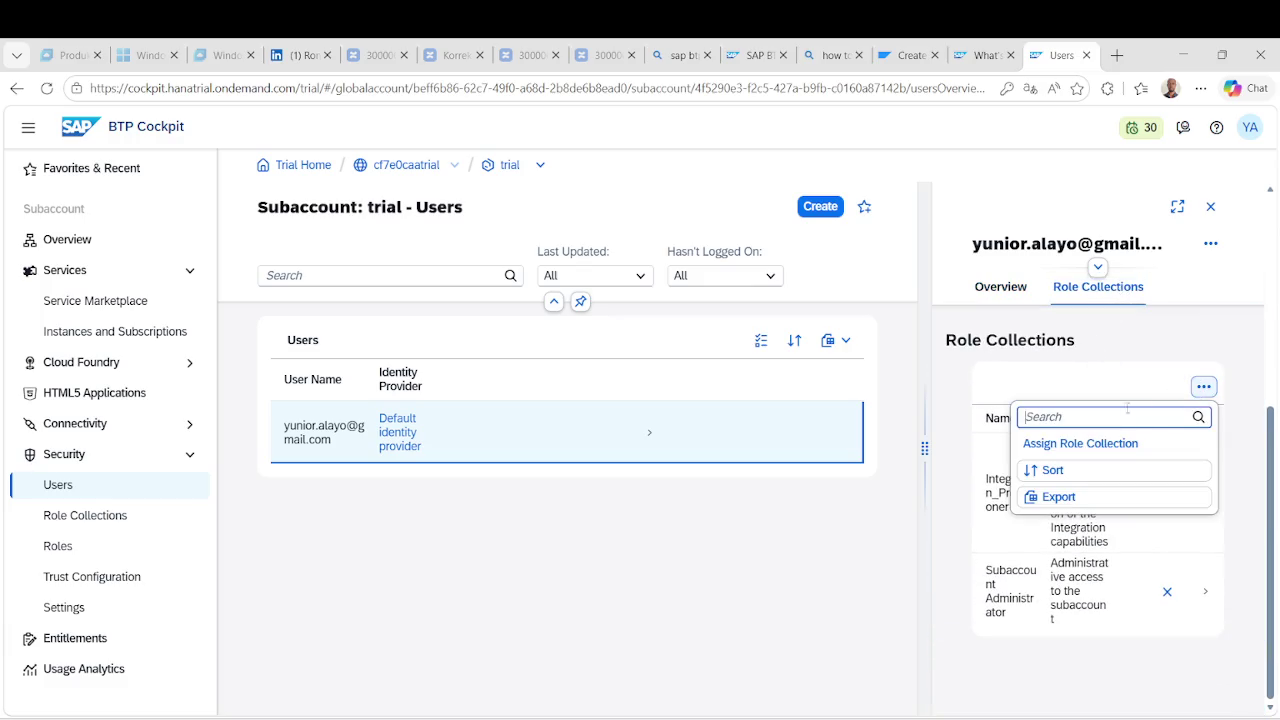
pyautogui.click(1095, 444)
pyautogui.click(322, 308)
pyautogui.write('Integration_Provisioner')
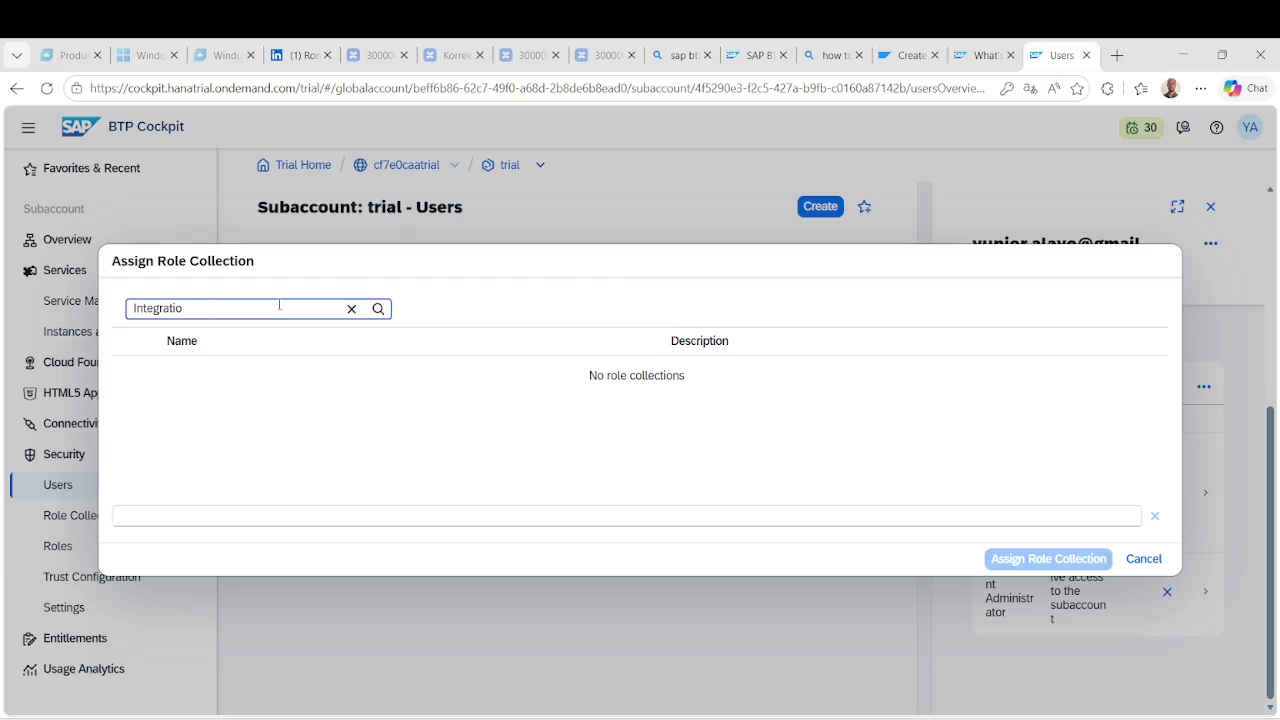
pyautogui.press('BackSpace')
pyautogui.press('BackSpace')
pyautogui.press('BackSpace')
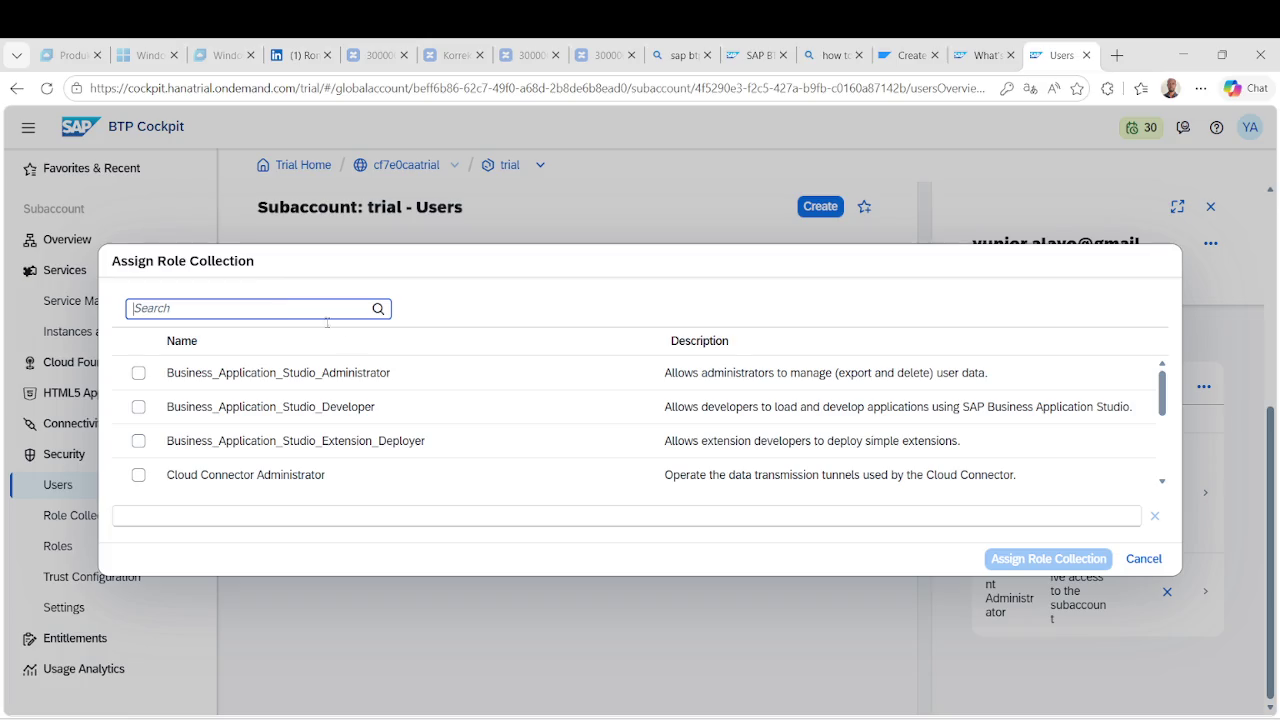
pyautogui.click(1140, 558)
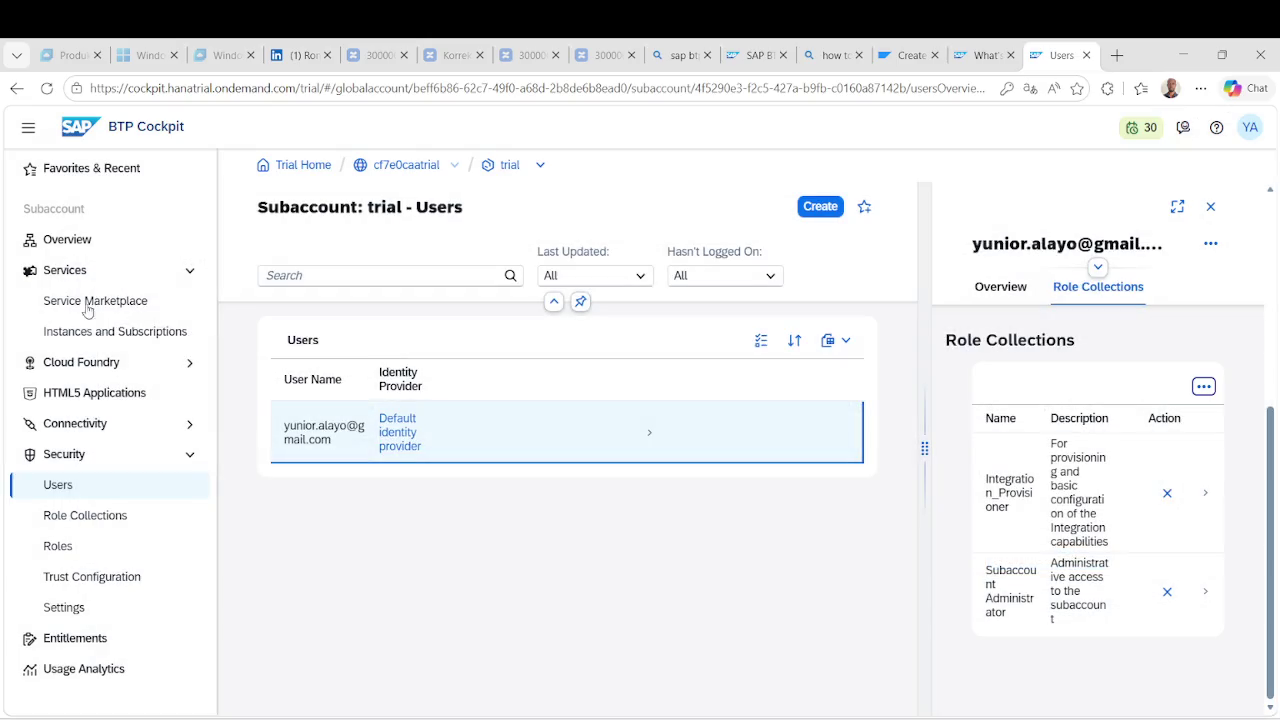
# Open Instances and Subscriptions, then send 'hi' and 'welcome' in the stream chat.
pyautogui.click(139, 338)
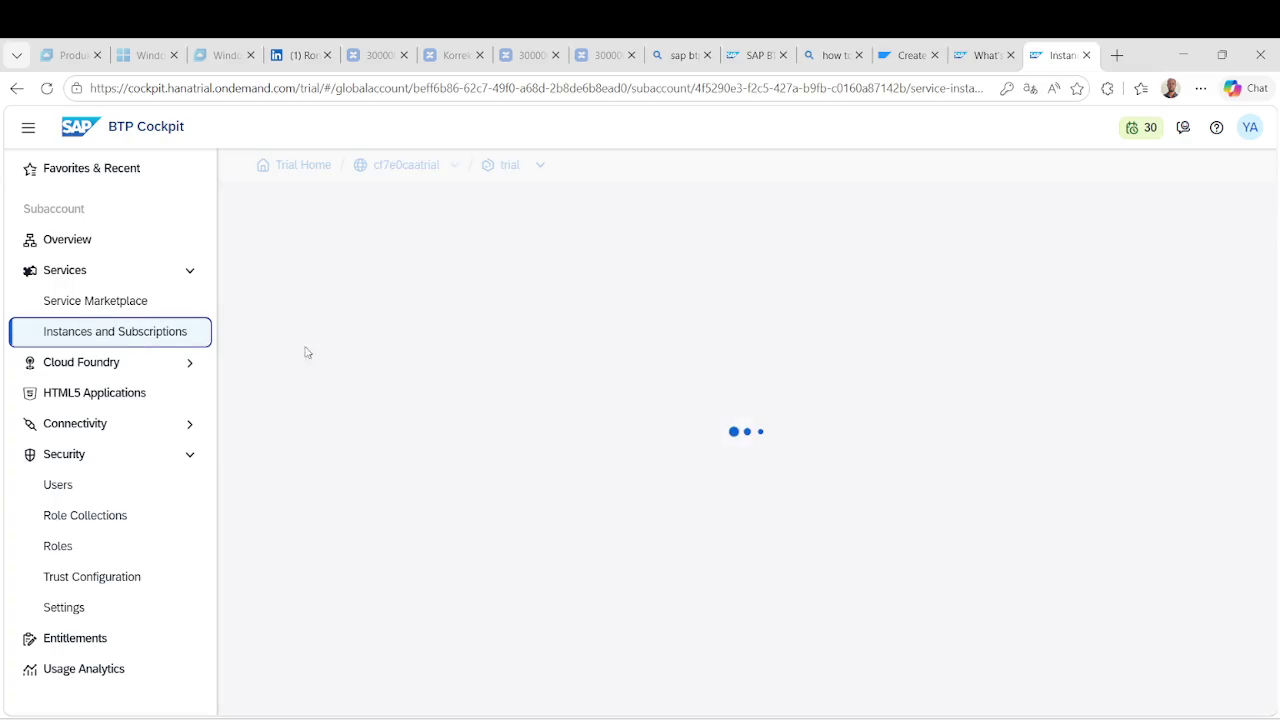
pyautogui.moveTo(783, 711)
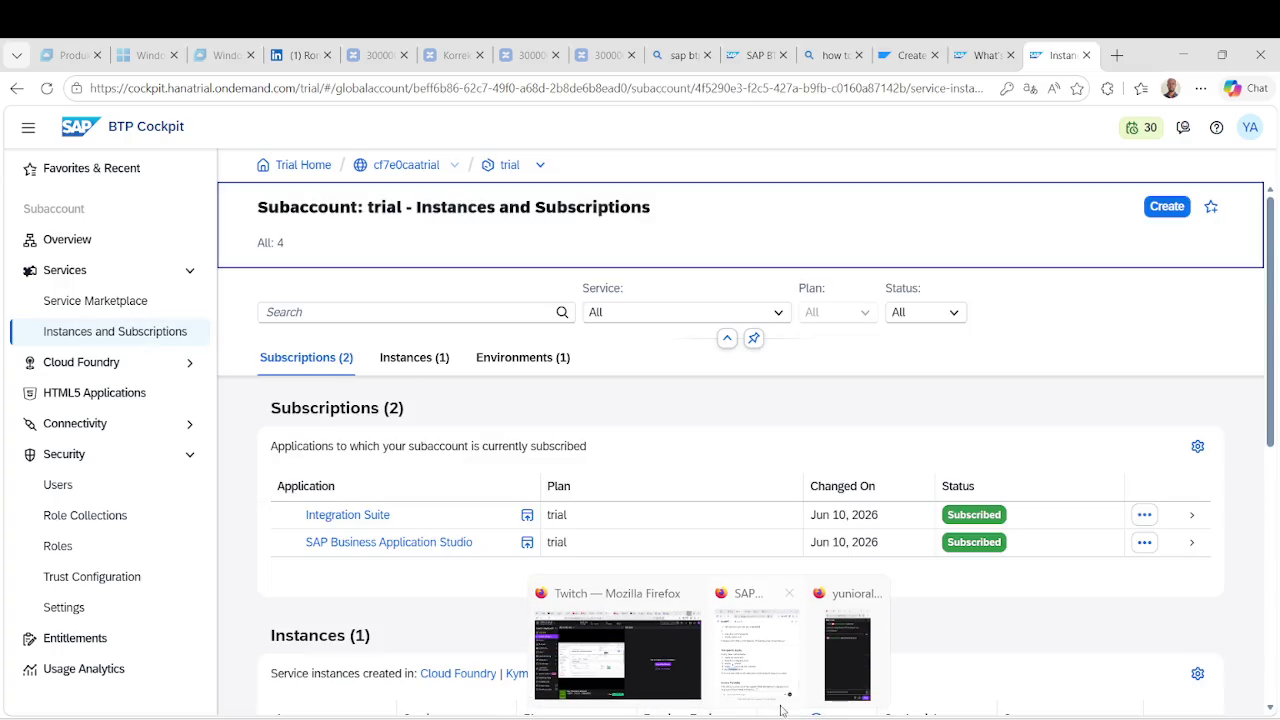
pyautogui.click(851, 668)
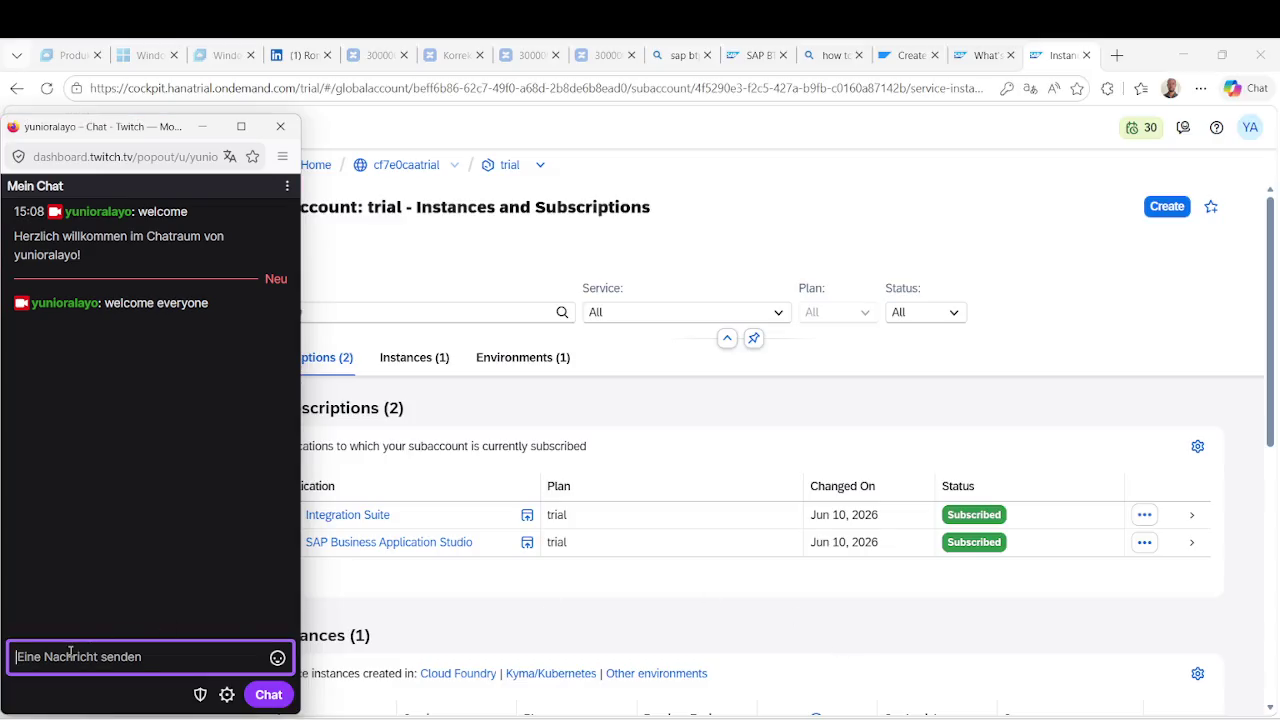
pyautogui.write('hi')
pyautogui.press('Return')
pyautogui.write('w')
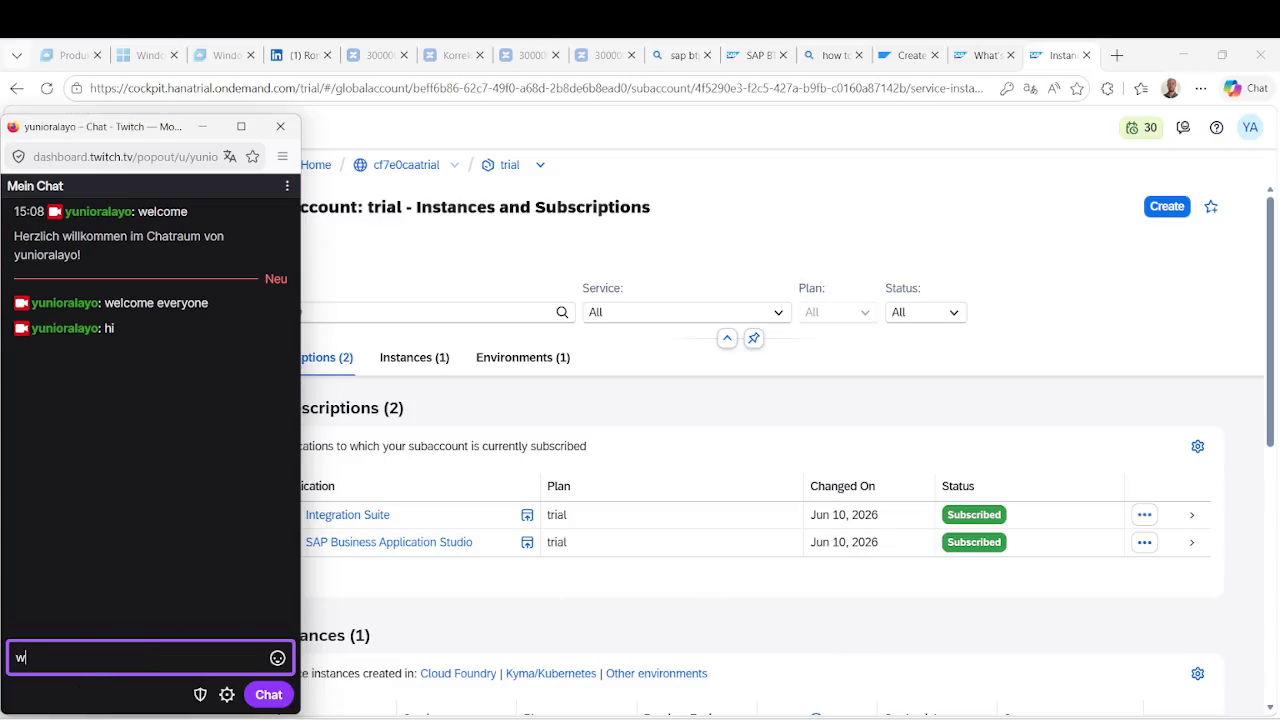
pyautogui.write('elcome')
pyautogui.press('Return')
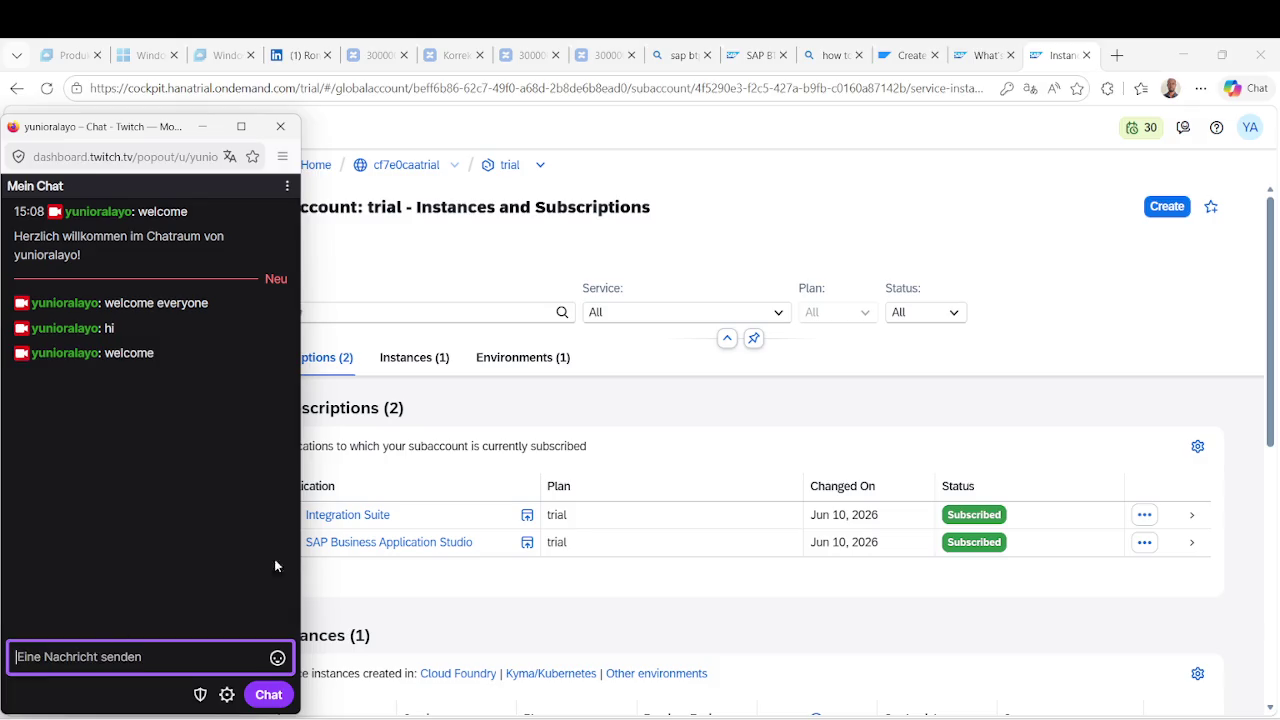
pyautogui.click(659, 400)
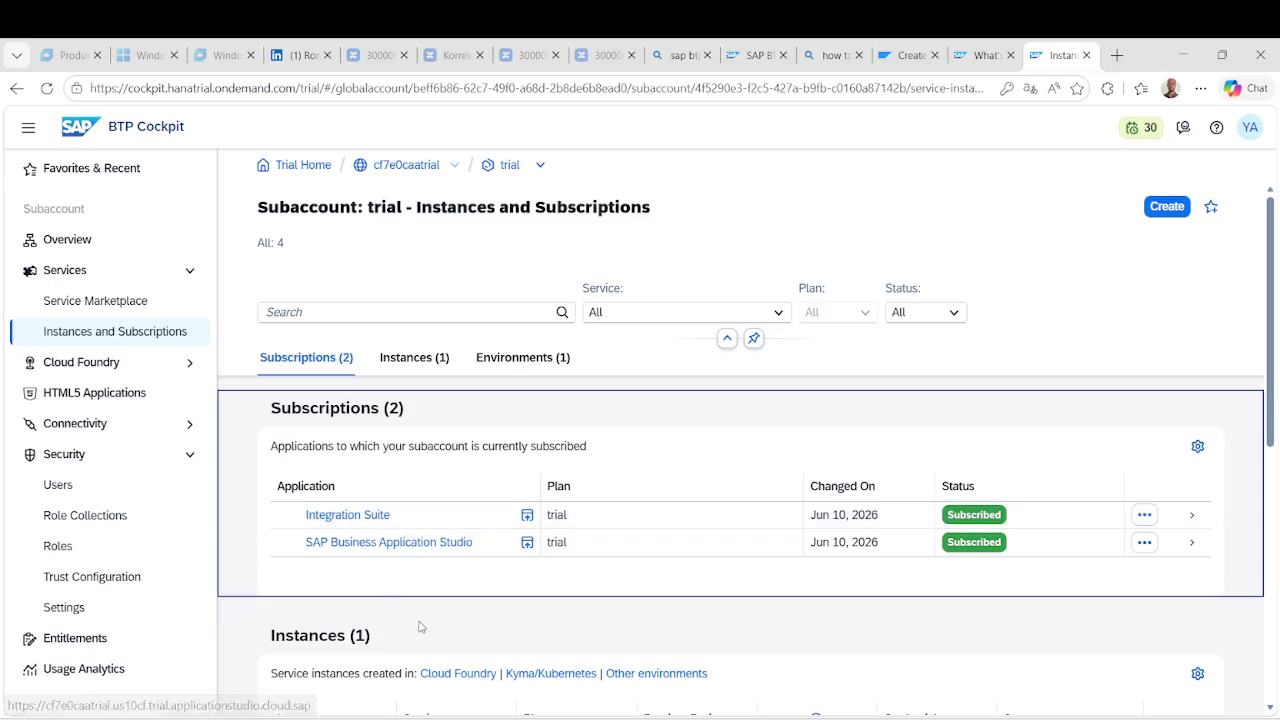
# Open the Integration Suite subscription in a new tab, see access denied, and close it.
pyautogui.click(368, 514)
pyautogui.rightClick(368, 510)
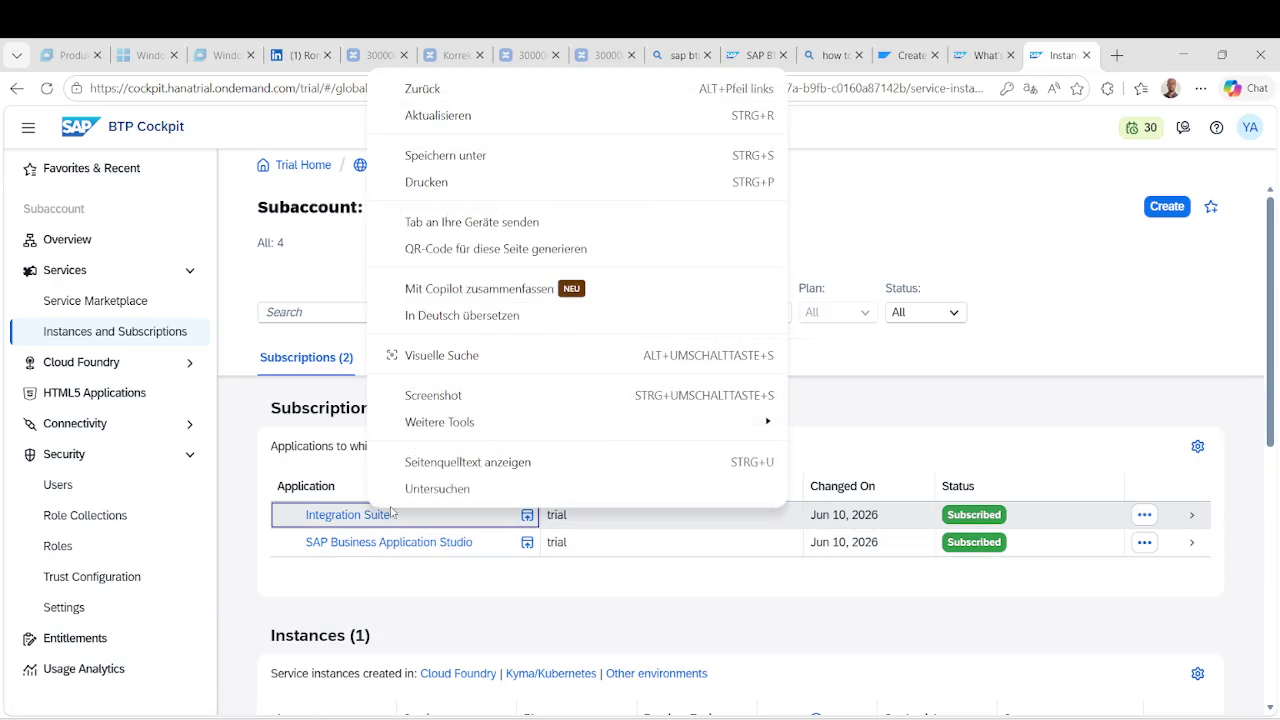
pyautogui.click(357, 516)
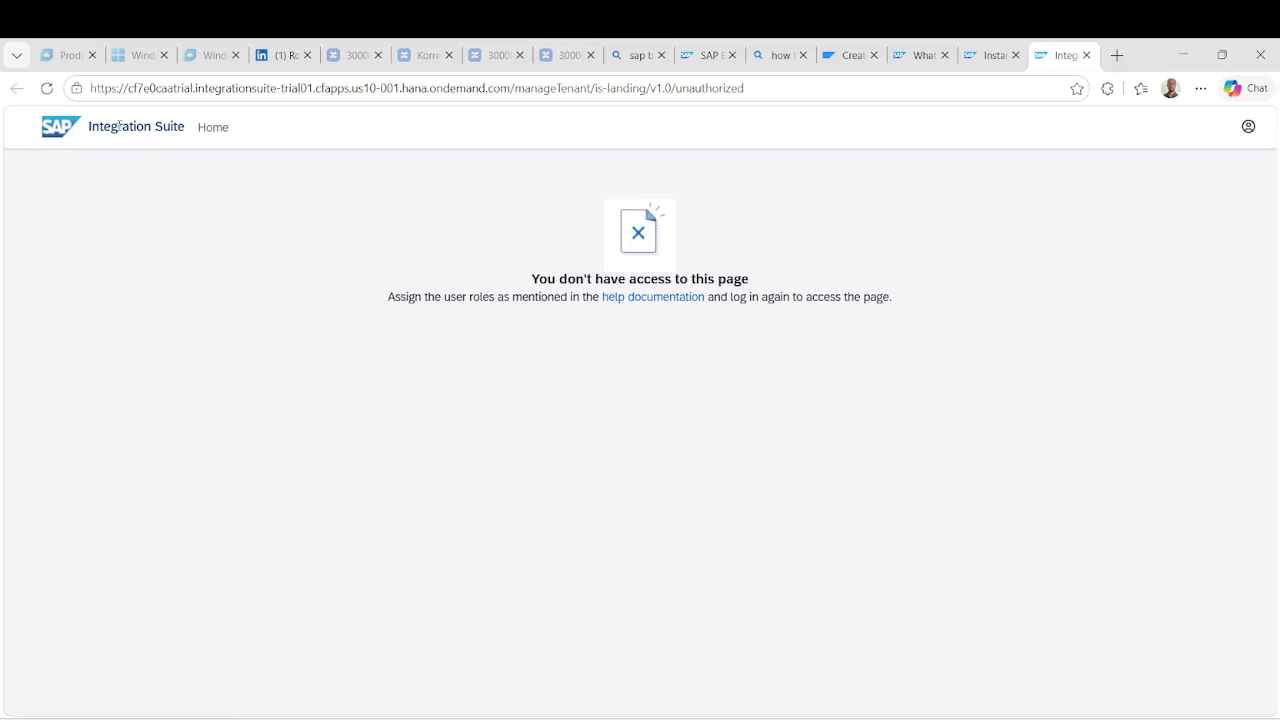
pyautogui.click(1087, 55)
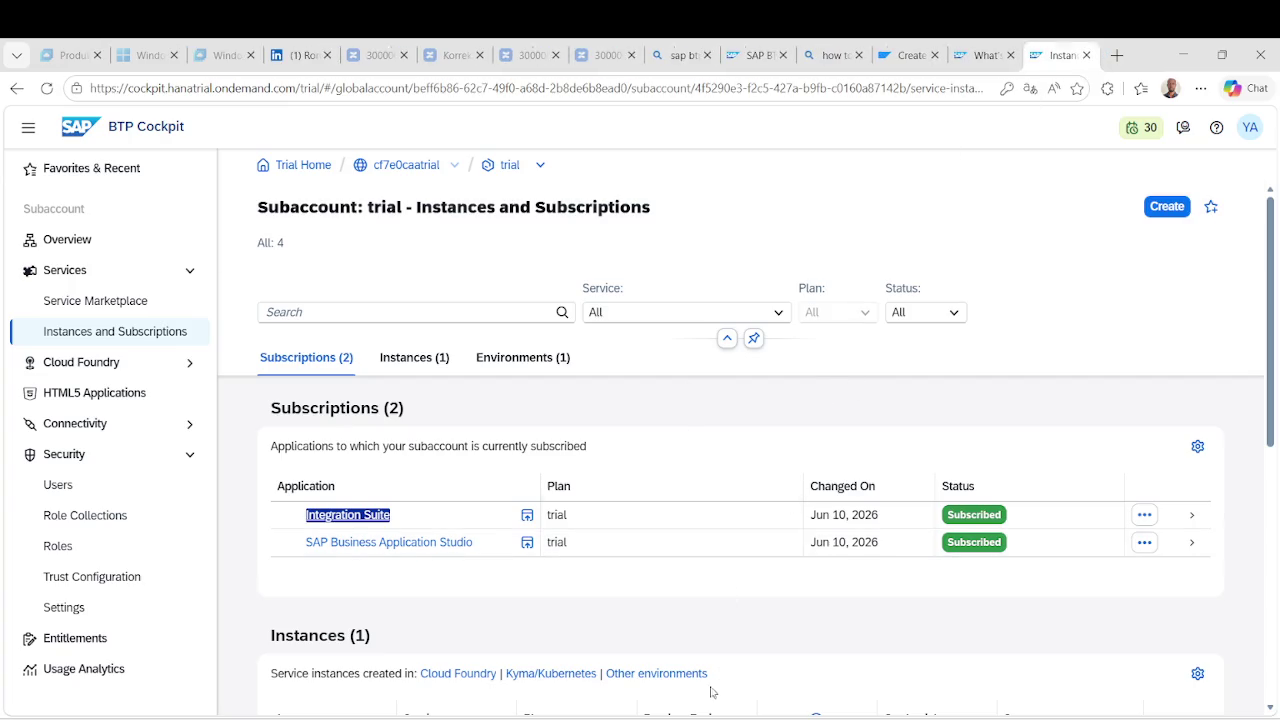
# Highlight ChatGPT's trial order: subscribe, wait, assign role collections, open Integration Suite. Then return to the cockpit.
pyautogui.click(765, 650)
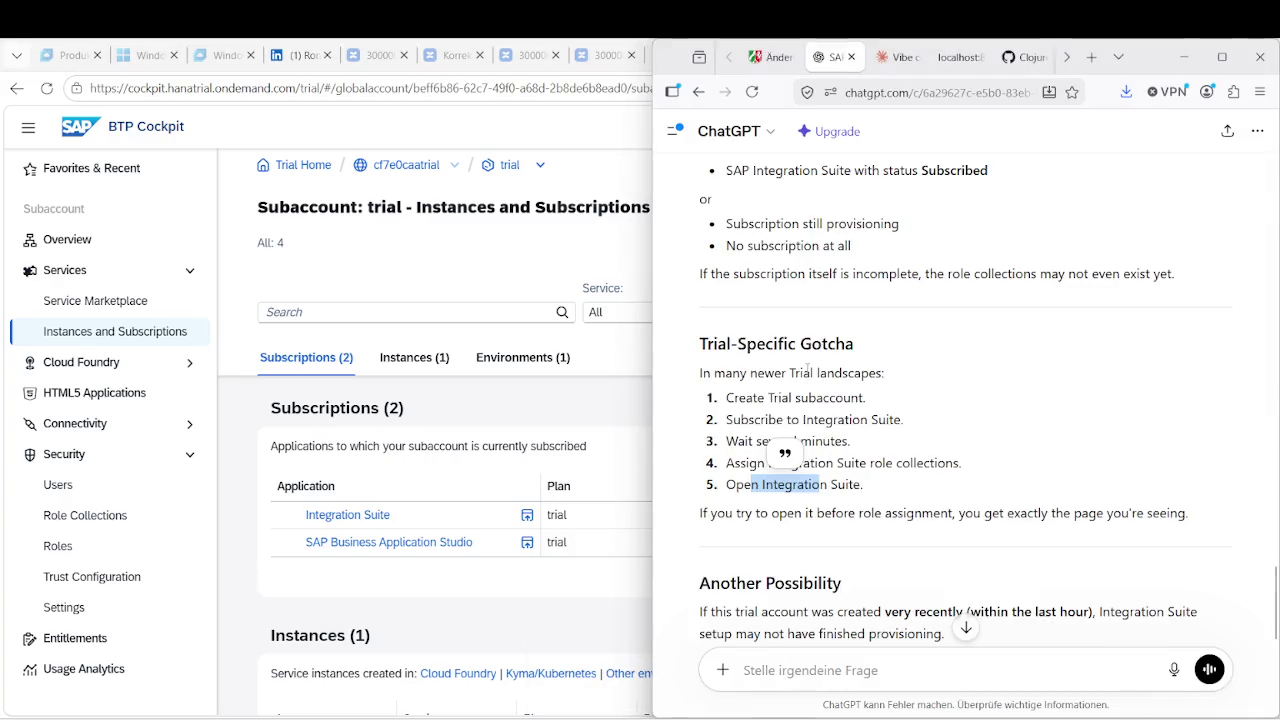
pyautogui.moveTo(780, 398); pyautogui.dragTo(866, 398)
pyautogui.moveTo(790, 420); pyautogui.dragTo(902, 420)
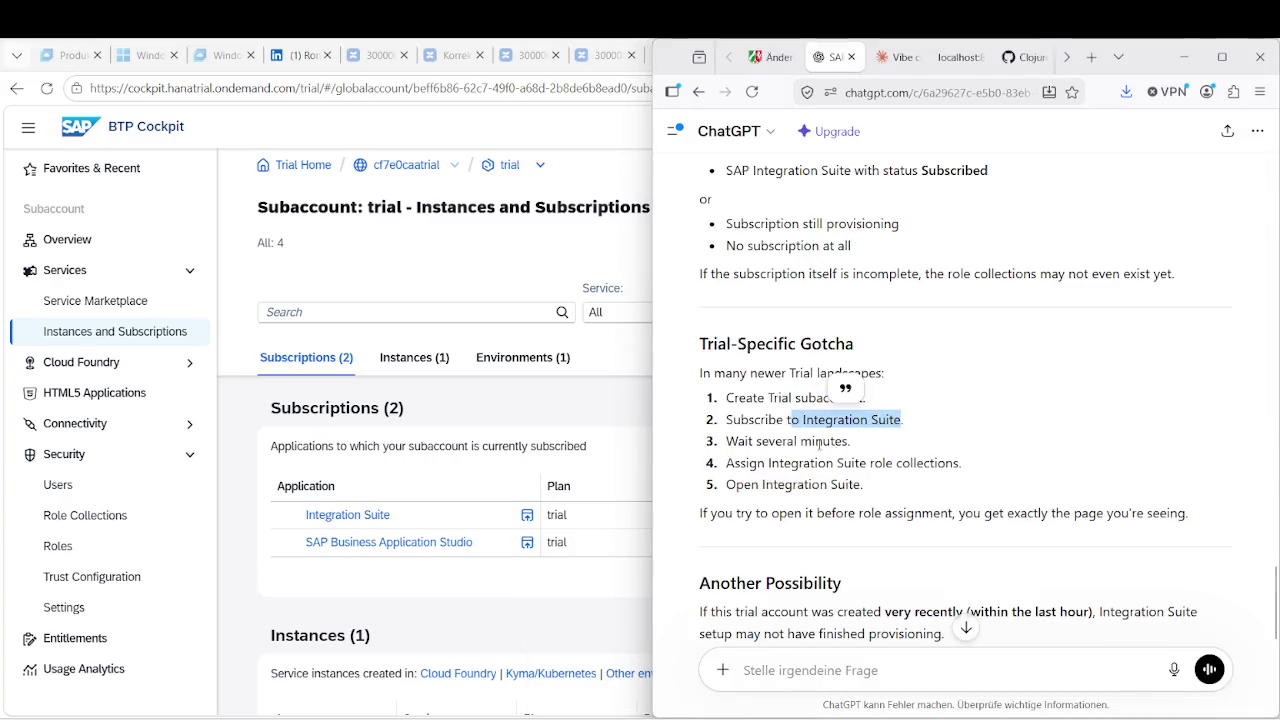
pyautogui.moveTo(757, 441); pyautogui.dragTo(860, 447)
pyautogui.moveTo(768, 463); pyautogui.dragTo(916, 463)
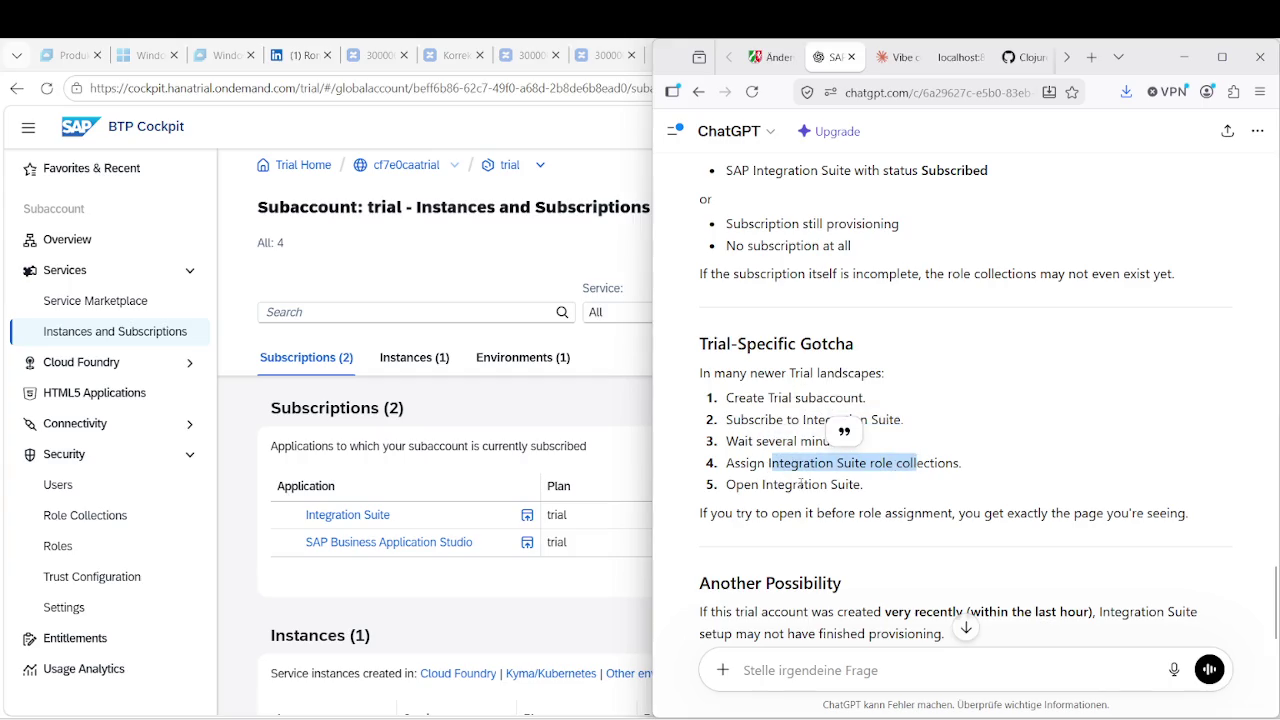
pyautogui.moveTo(744, 484); pyautogui.dragTo(862, 484)
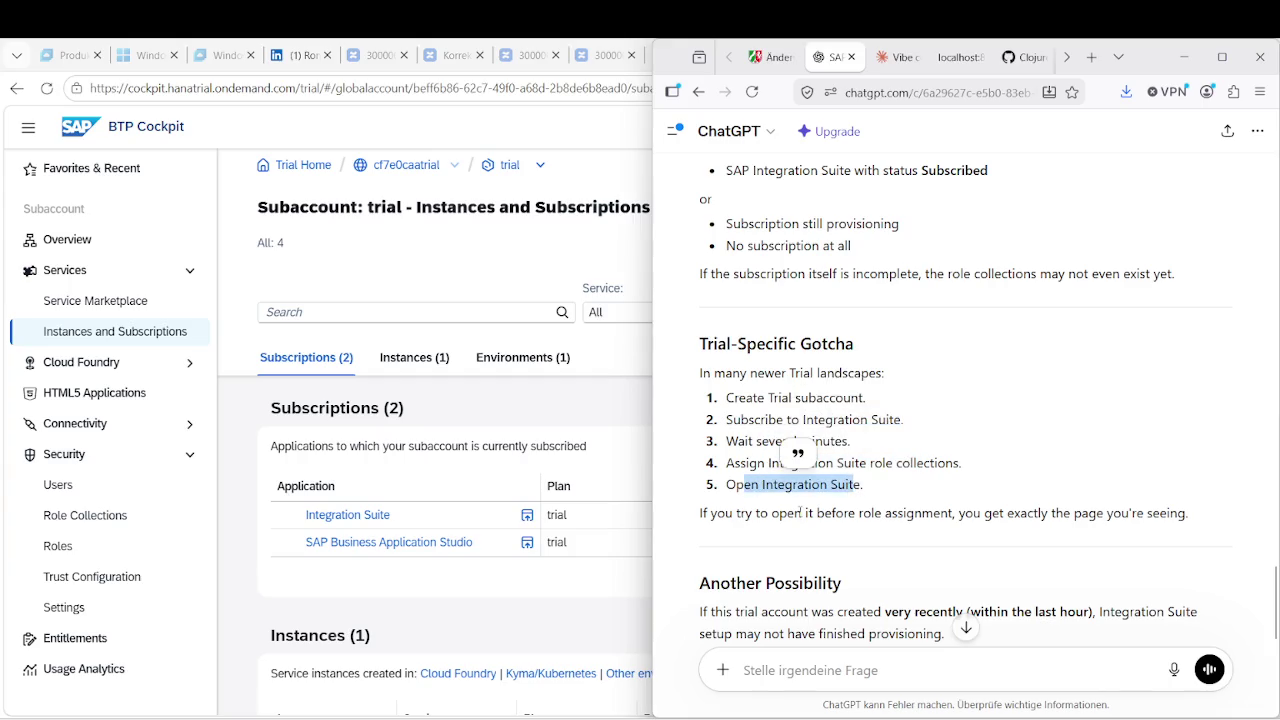
pyautogui.click(748, 512)
pyautogui.moveTo(745, 512); pyautogui.dragTo(992, 515)
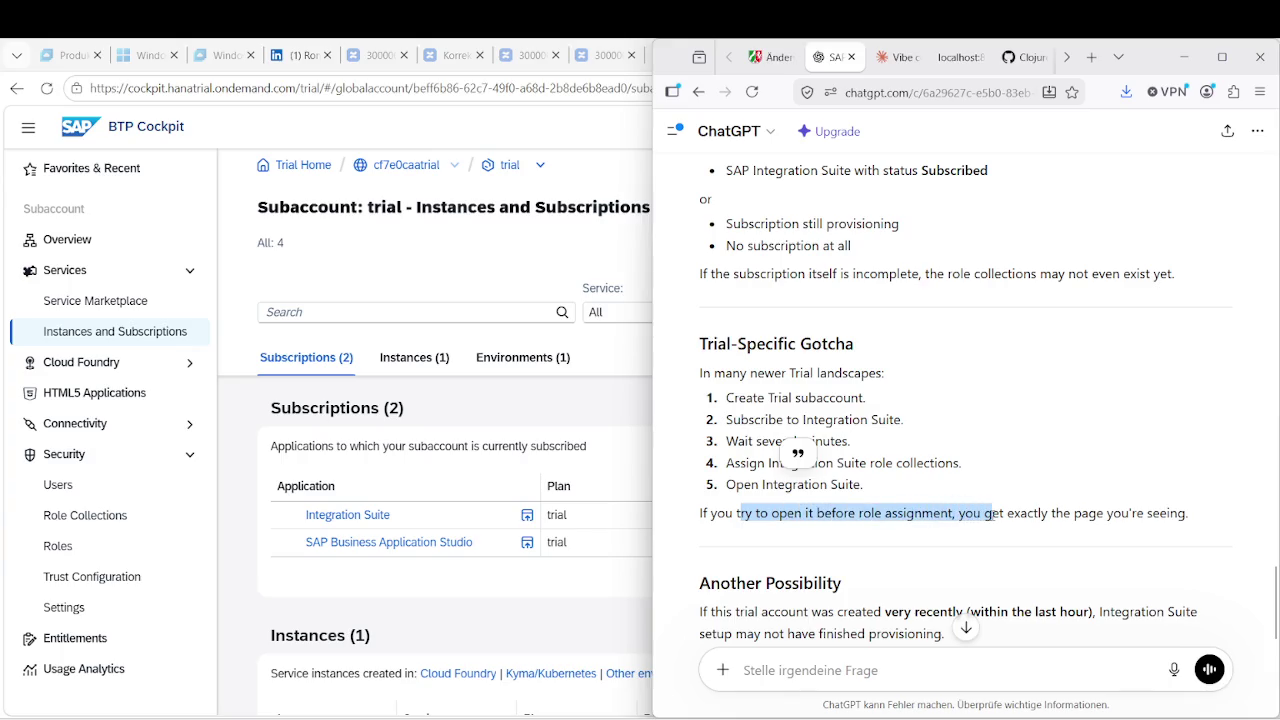
pyautogui.click(1022, 486)
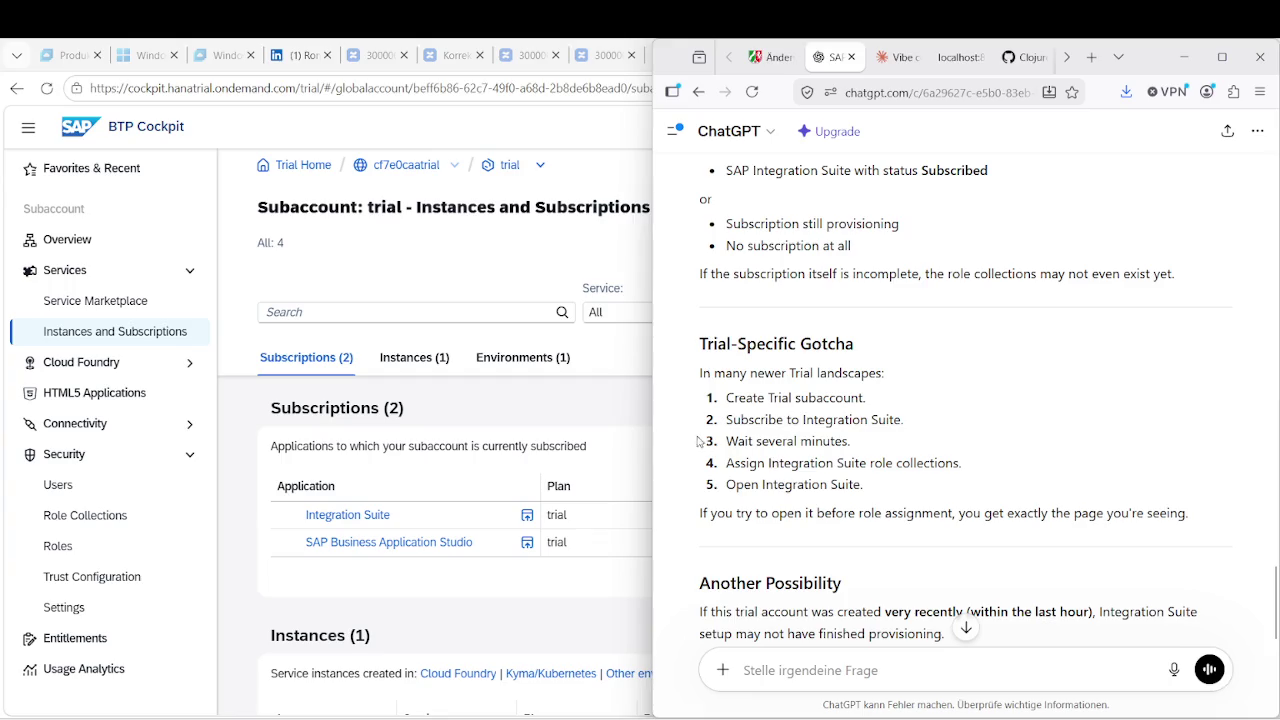
pyautogui.click(567, 293)
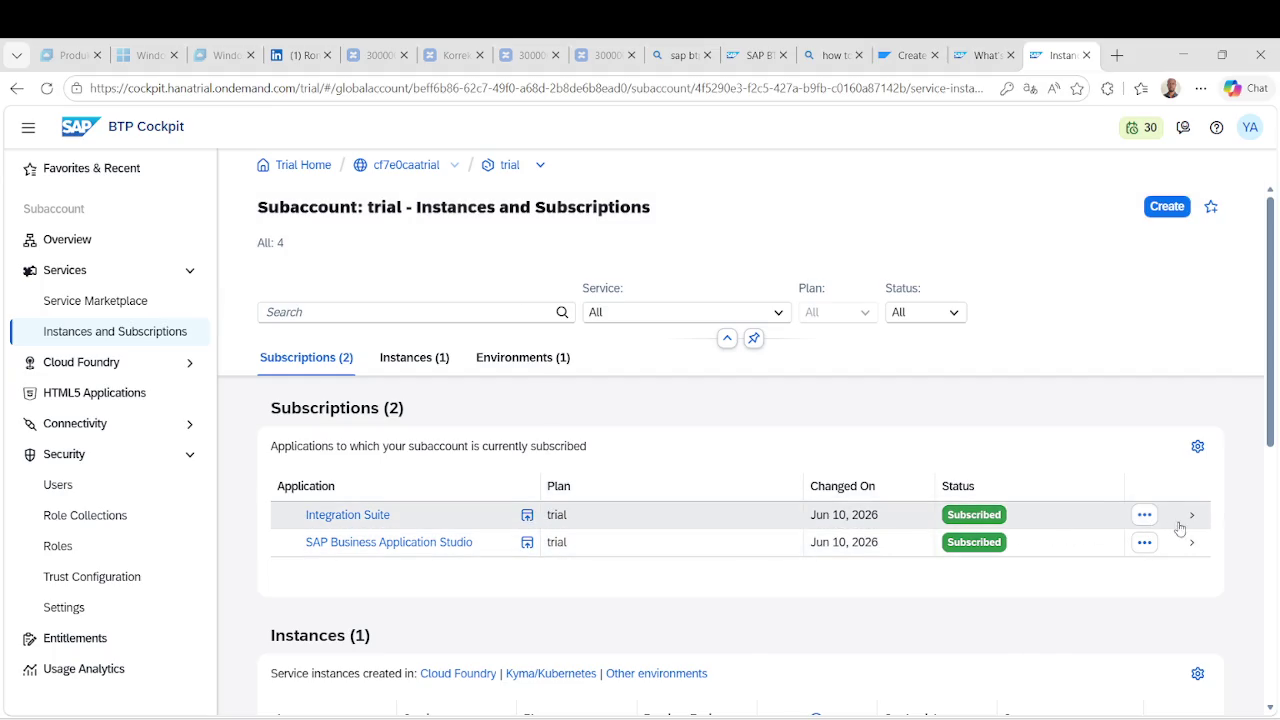
# Delete the Integration Suite subscription from the subaccount.
pyautogui.click(1145, 515)
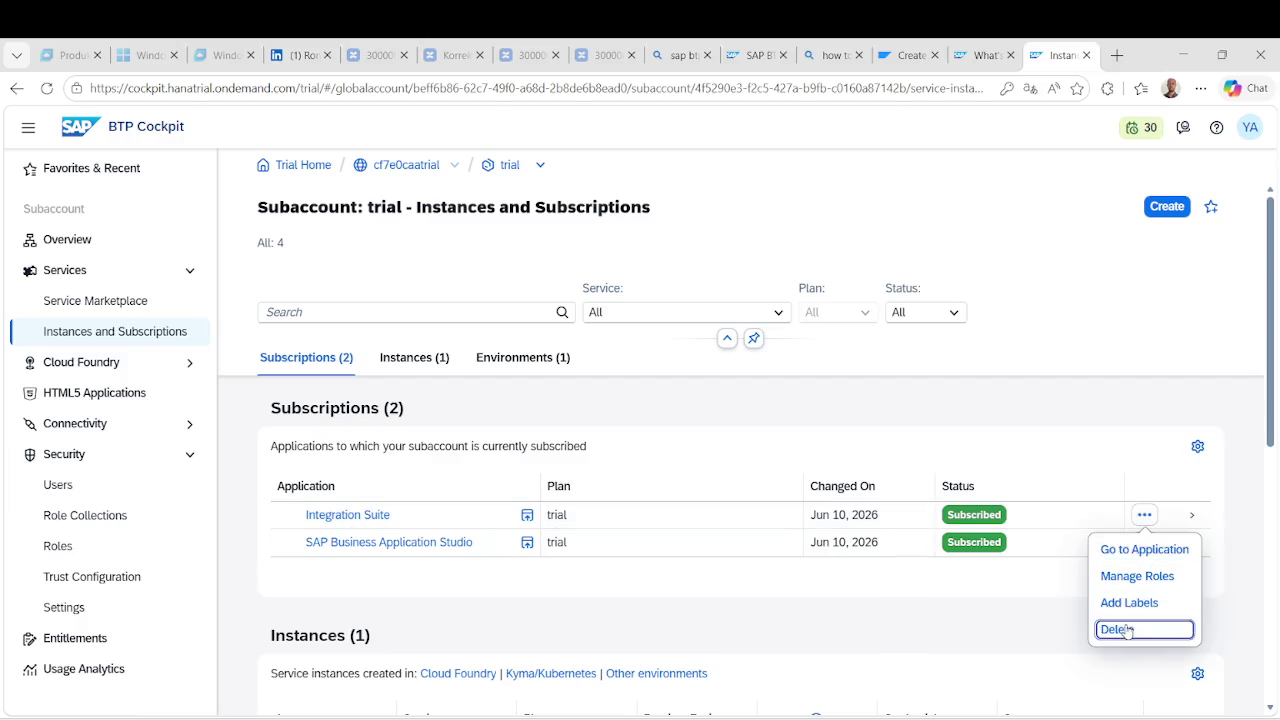
pyautogui.click(1127, 630)
pyautogui.click(735, 460)
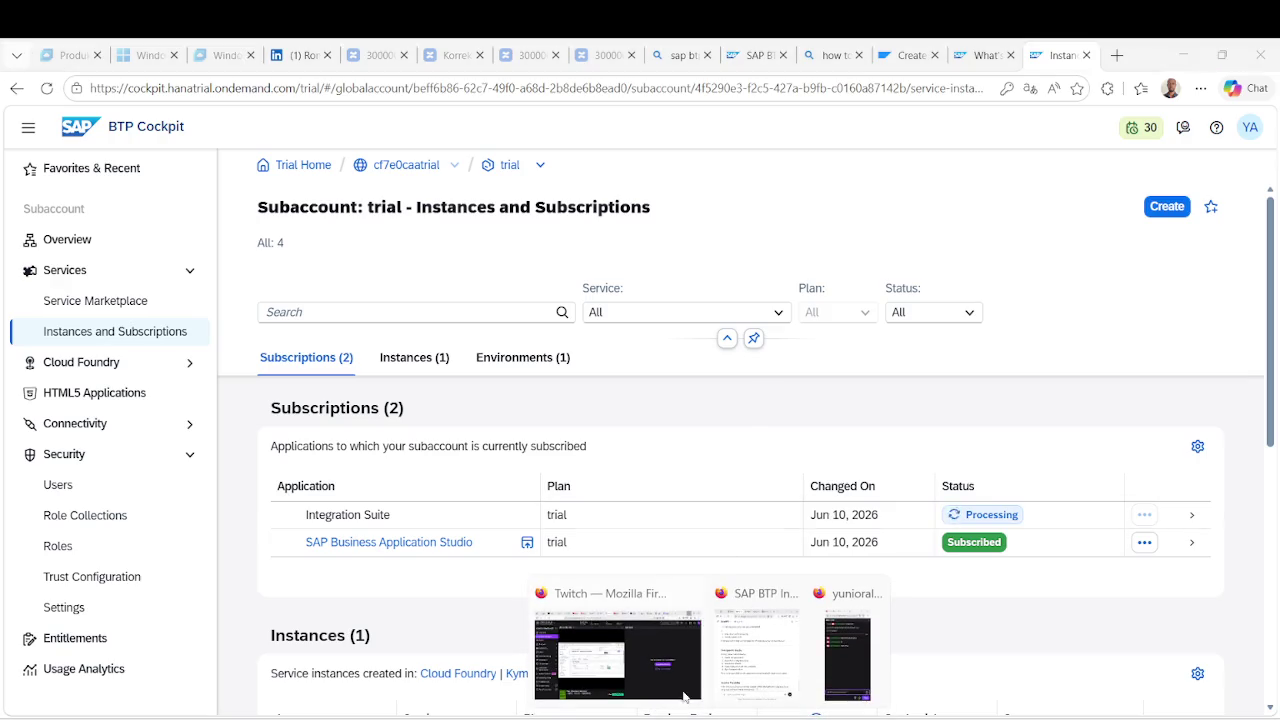
# Bring the cockpit back into view and reload the subscriptions page.
pyautogui.click(610, 655)
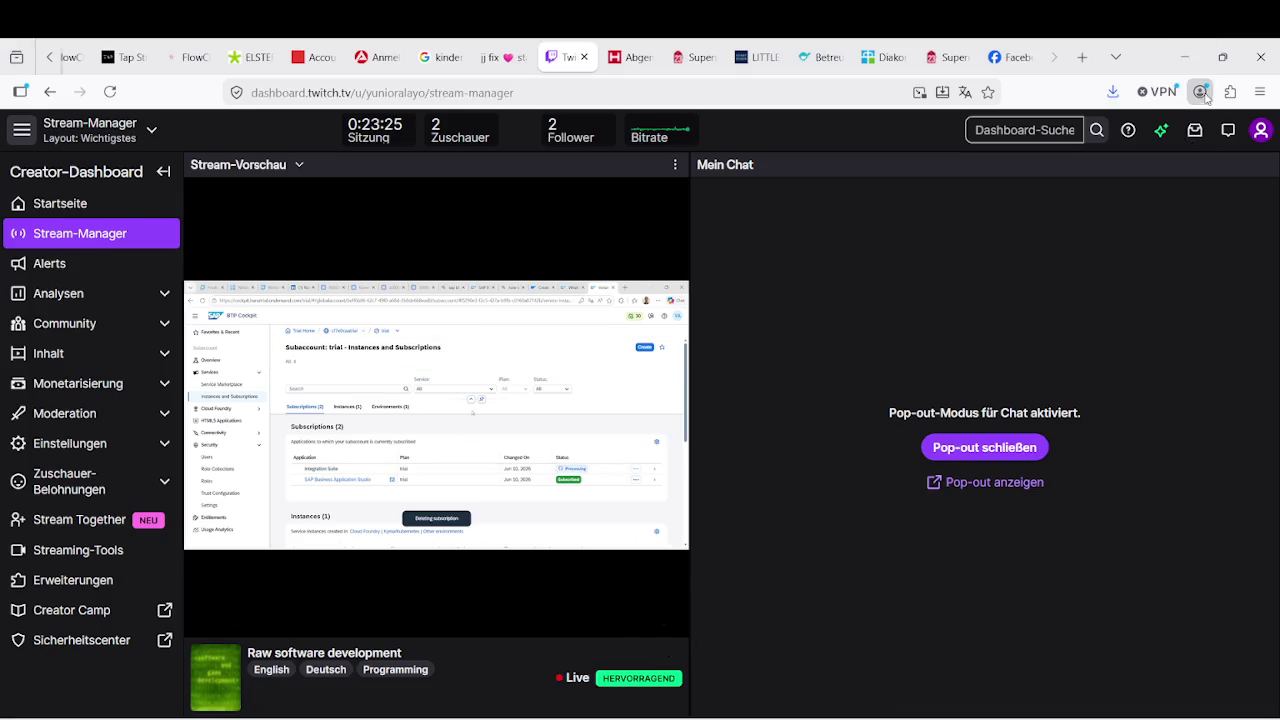
pyautogui.click(1187, 58)
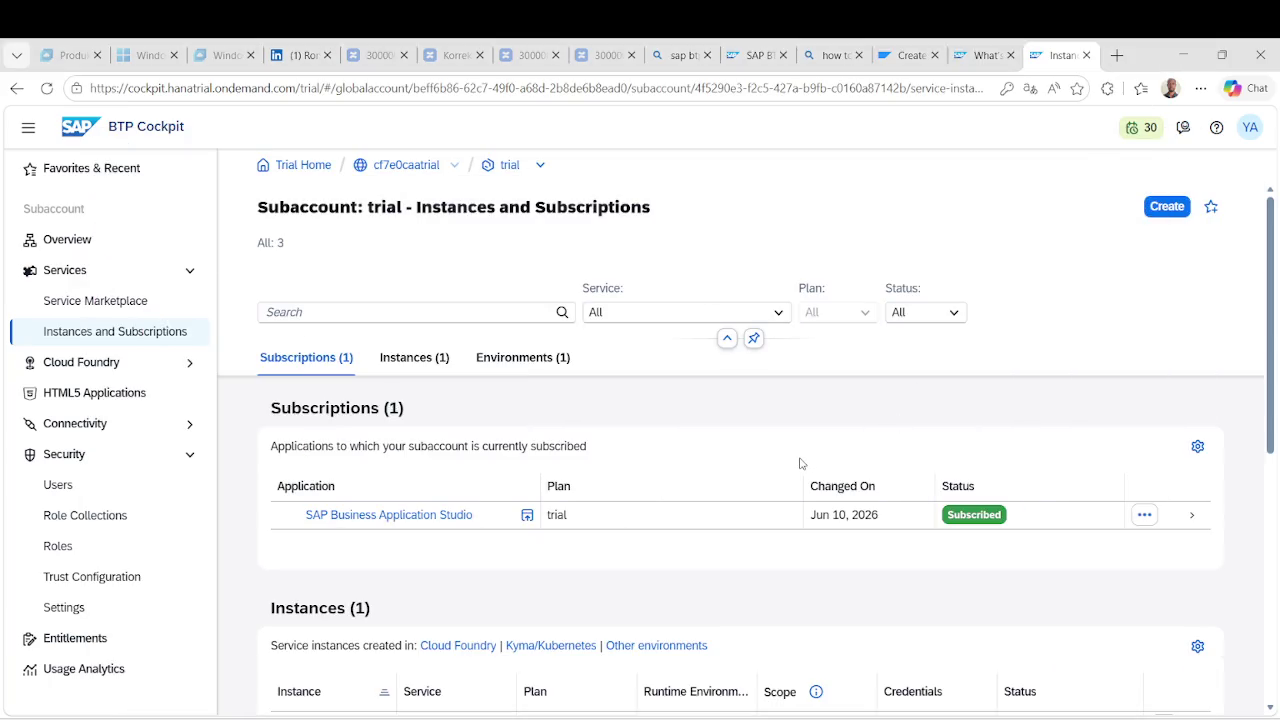
pyautogui.click(46, 88)
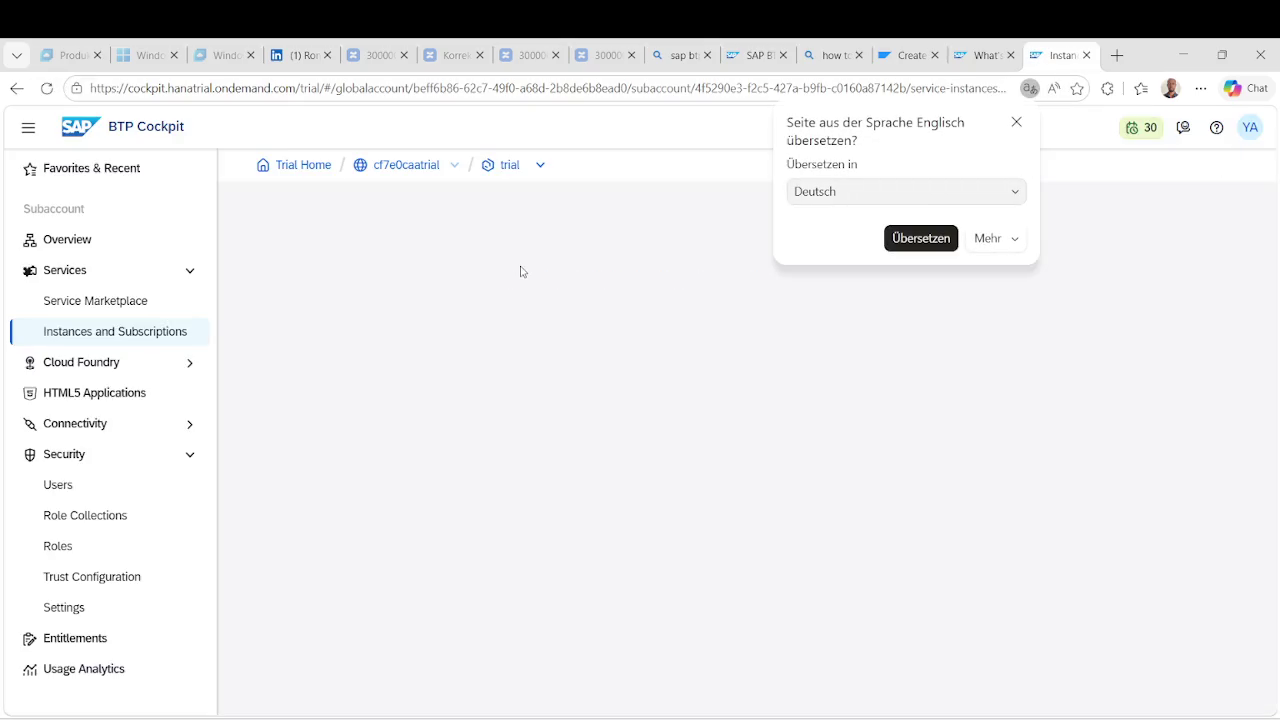
# Create an Integration Suite subscription on the trial plan and launch the application.
pyautogui.click(1160, 212)
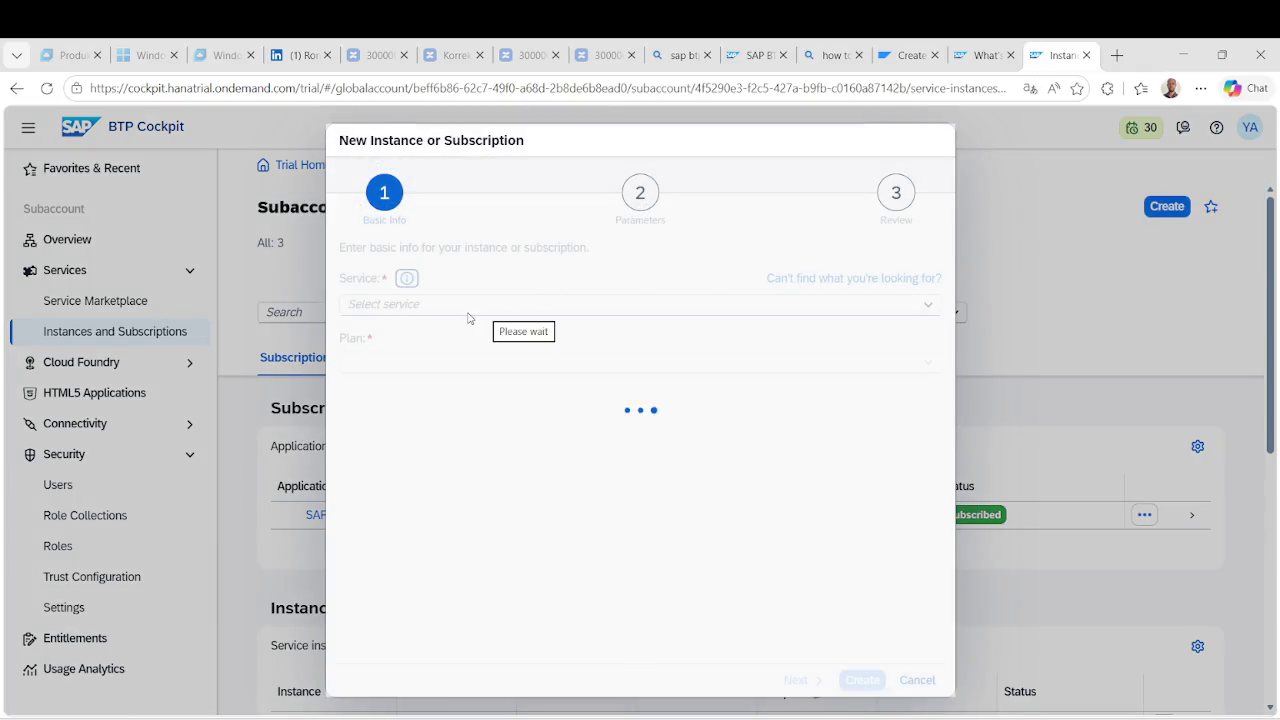
pyautogui.write('Integration Suite')
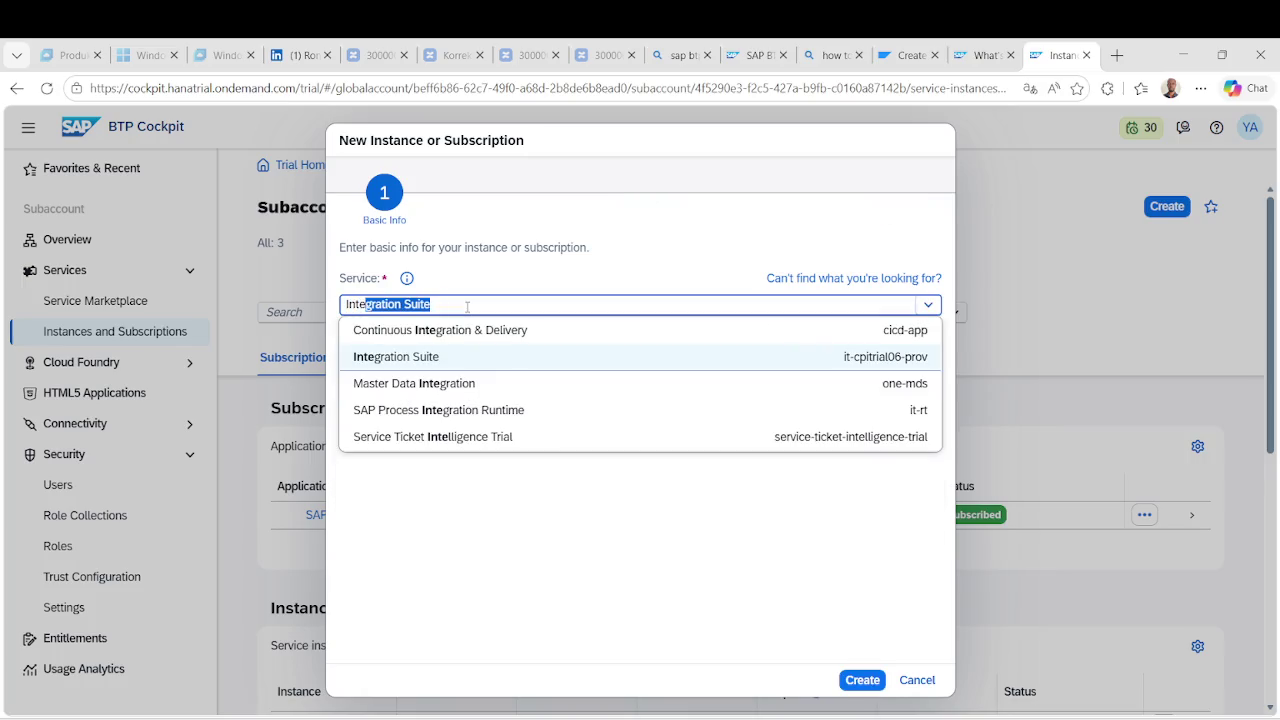
pyautogui.click(448, 356)
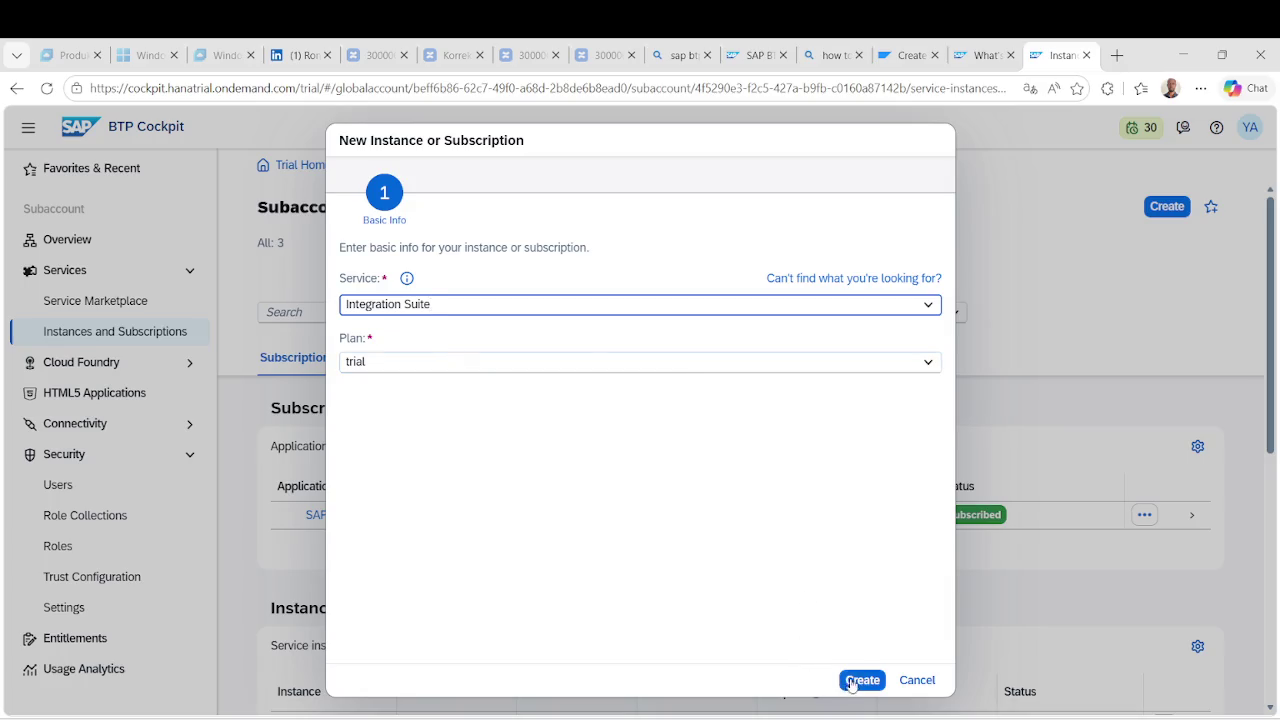
pyautogui.click(852, 680)
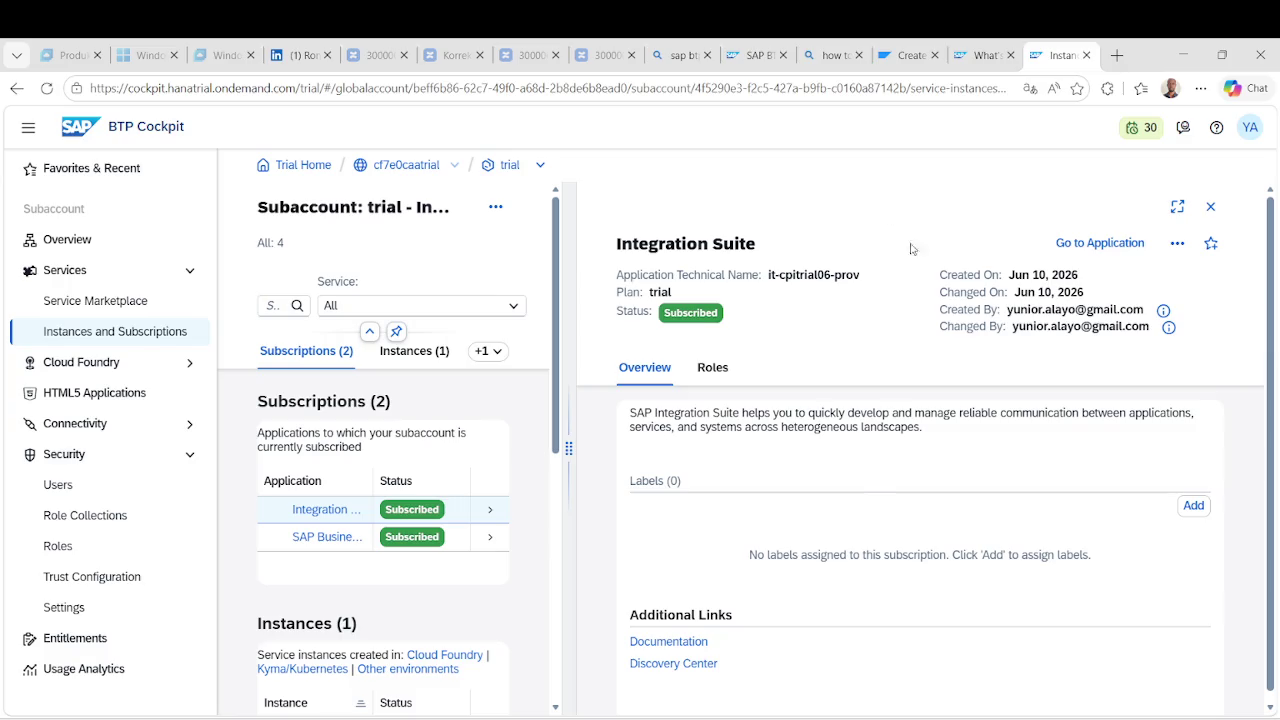
pyautogui.click(1091, 248)
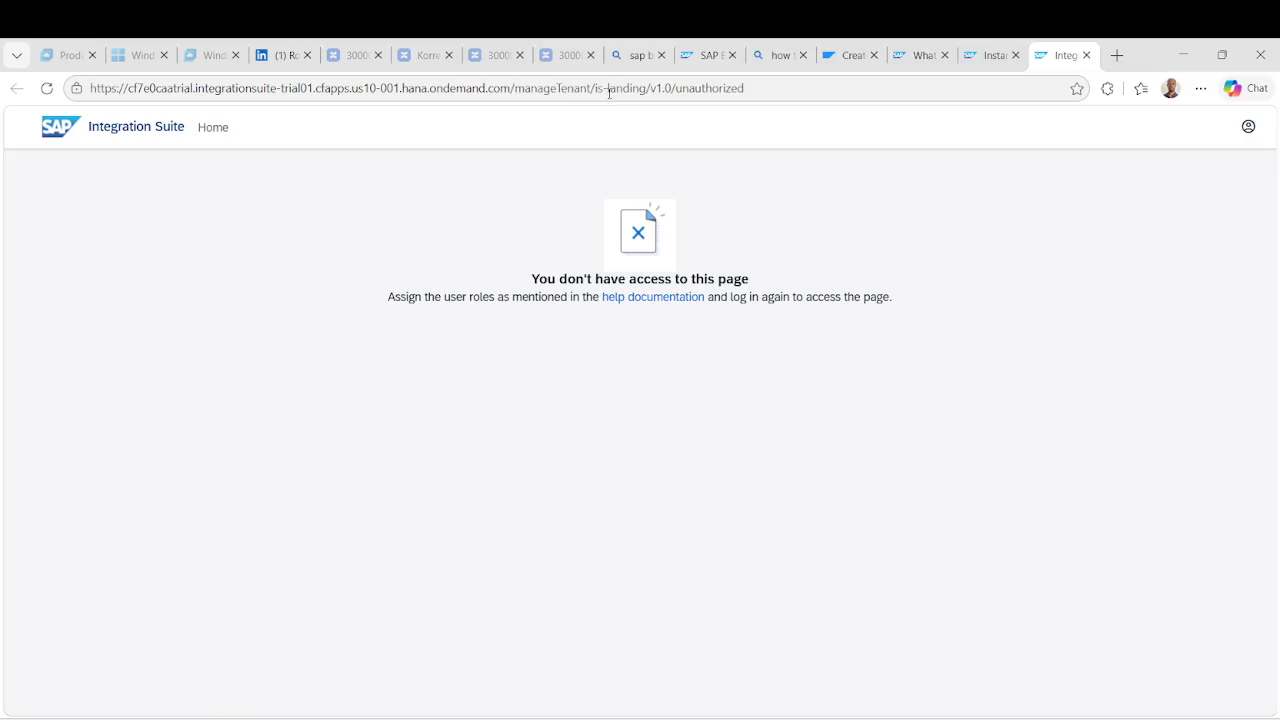
pyautogui.click(995, 56)
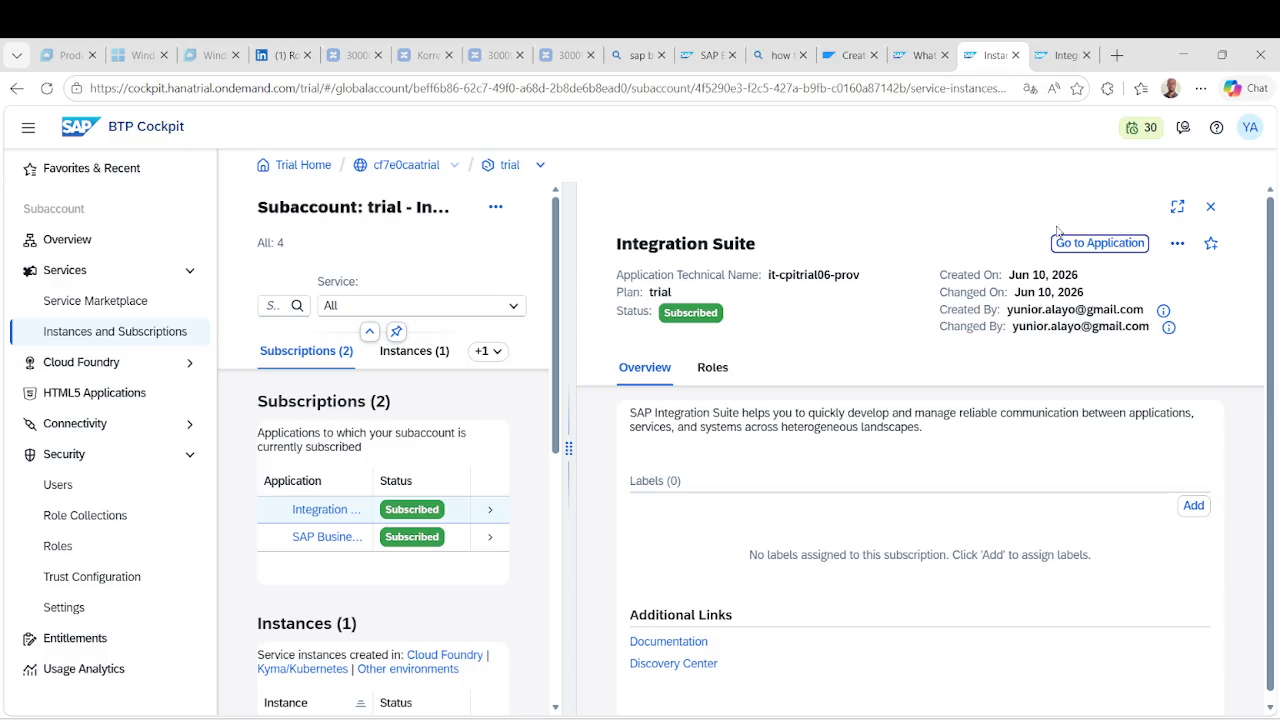
pyautogui.rightClick(1100, 247)
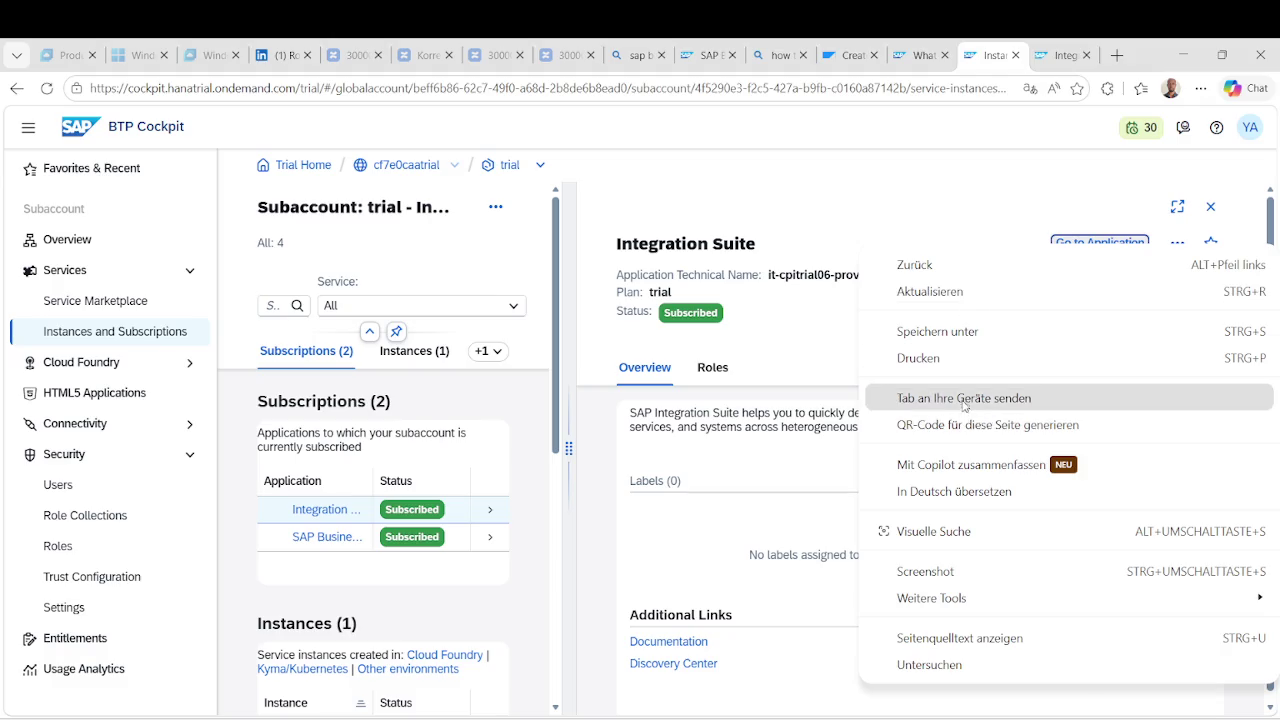
pyautogui.click(953, 187)
pyautogui.click(1068, 60)
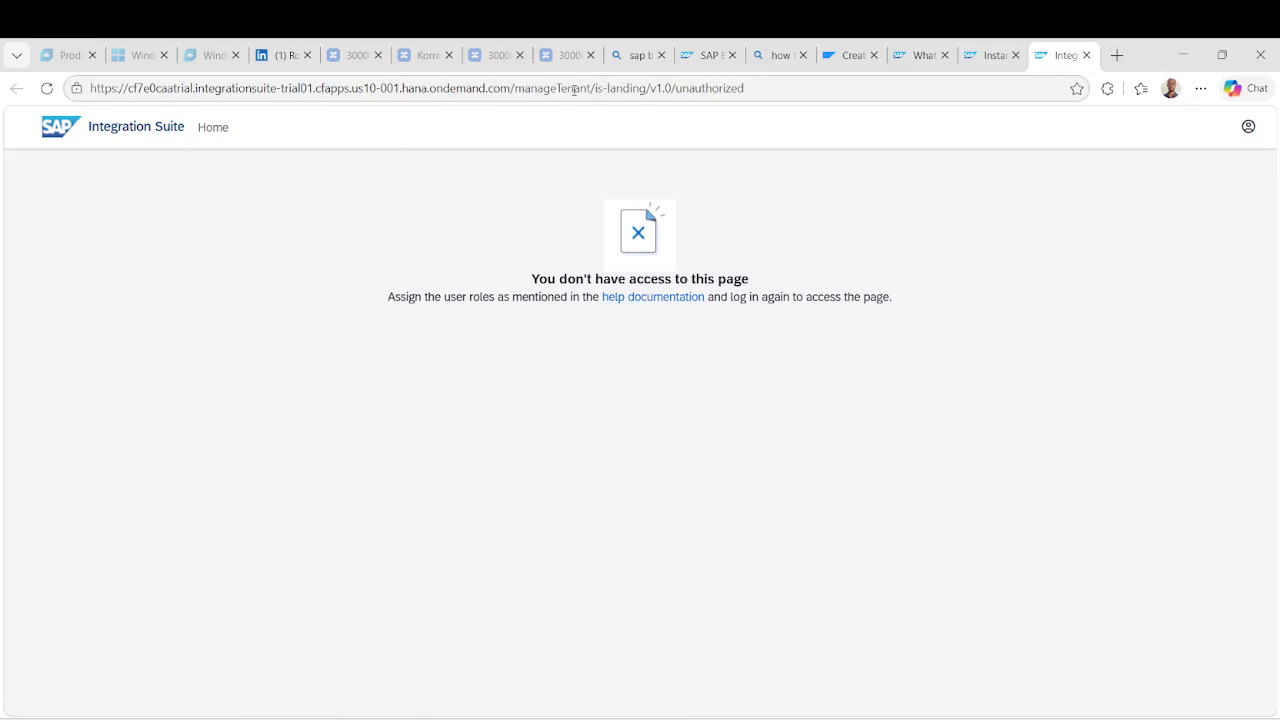
pyautogui.moveTo(516, 88); pyautogui.dragTo(815, 115)
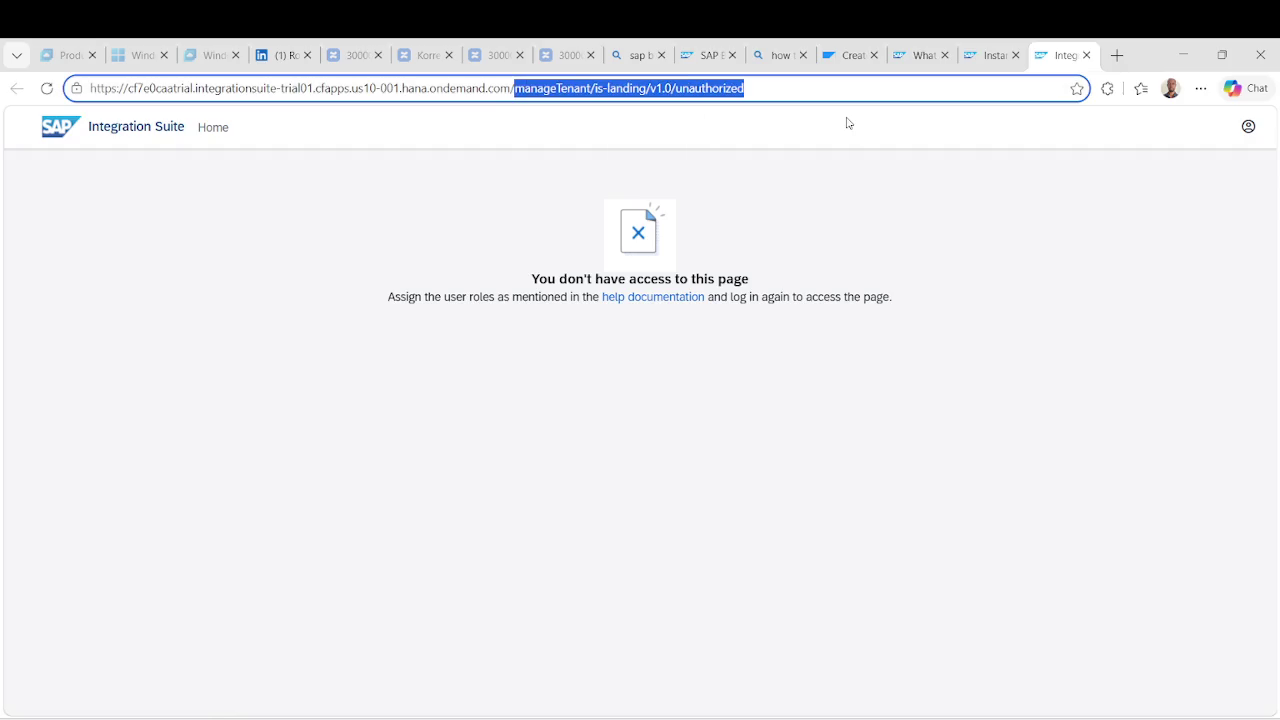
pyautogui.press('BackSpace')
pyautogui.press('Return')
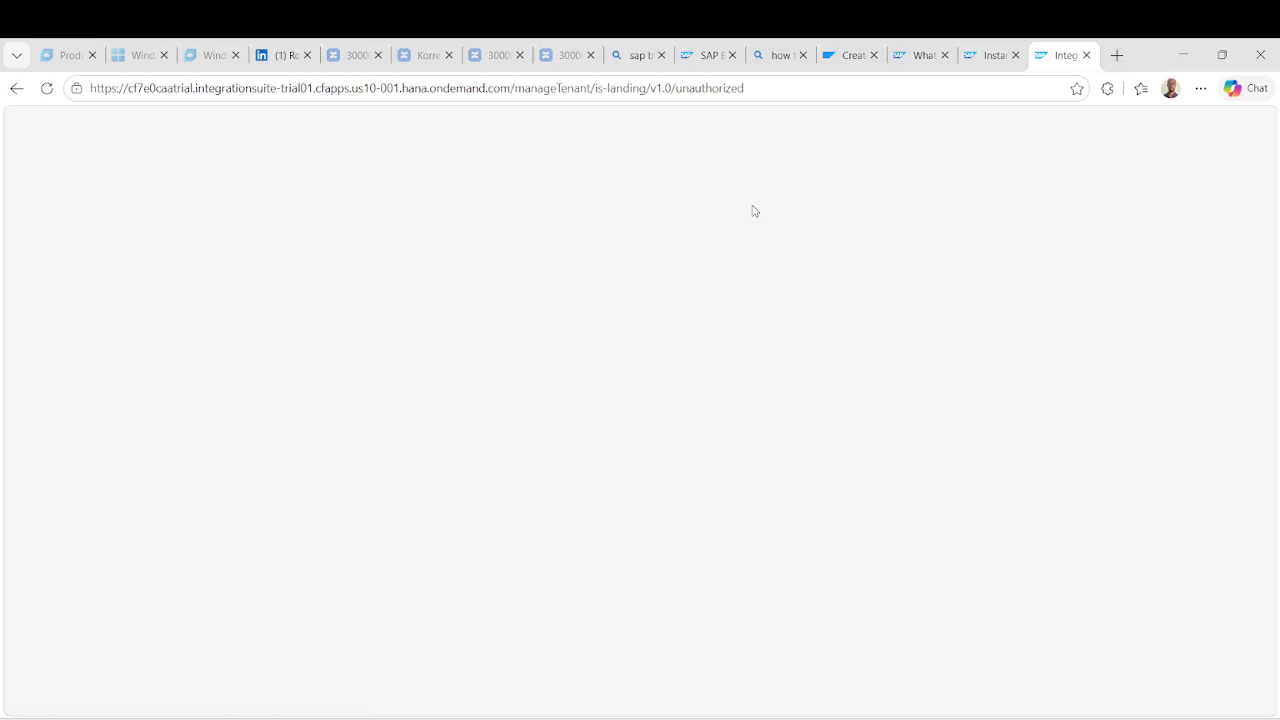
pyautogui.click(1087, 56)
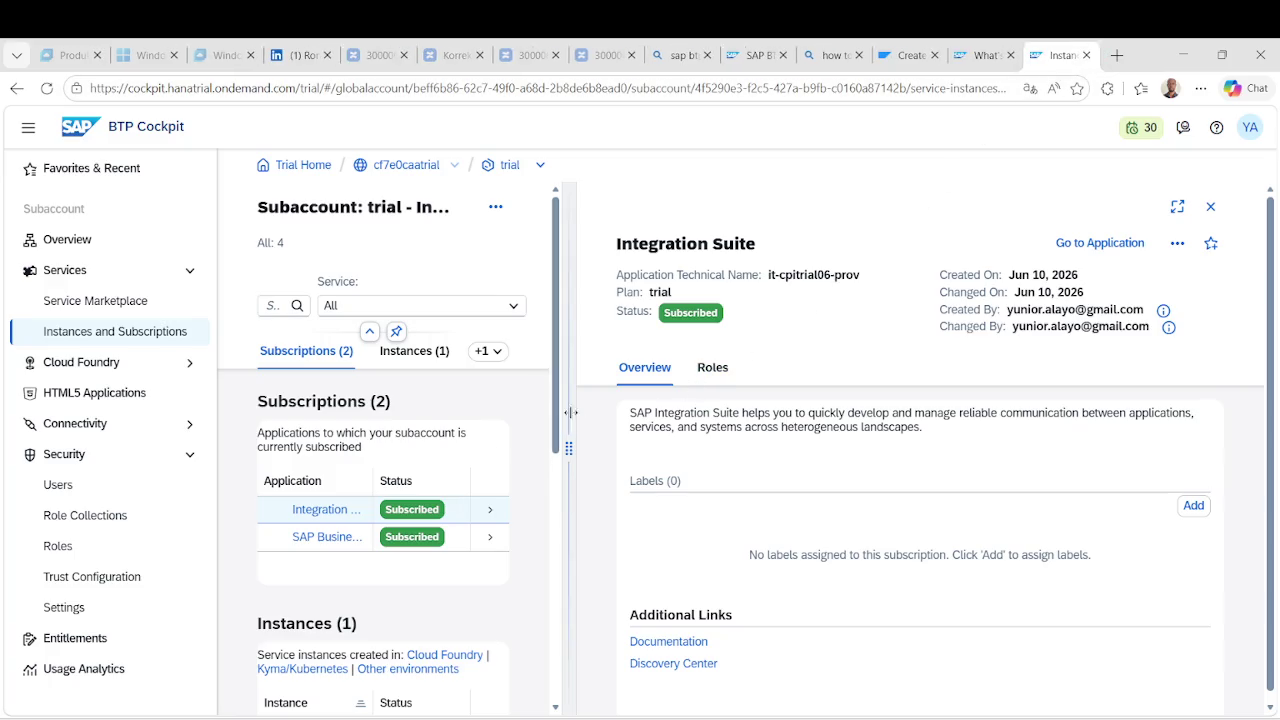
pyautogui.moveTo(570, 447)
pyautogui.mouseDown()
pyautogui.moveTo(703, 448)
pyautogui.moveTo(536, 442)
pyautogui.mouseUp()
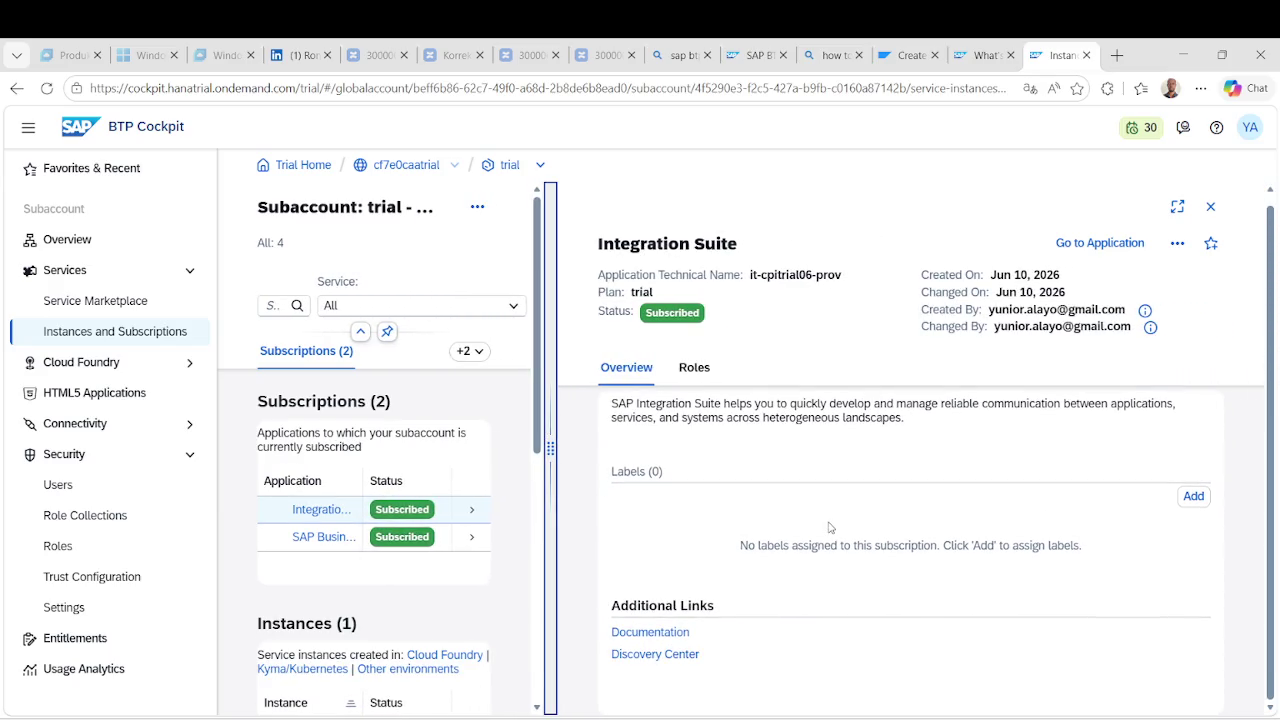
# Show the Integration Suite subscription's roles and cancel the empty Add to Role Collection picker.
pyautogui.click(712, 382)
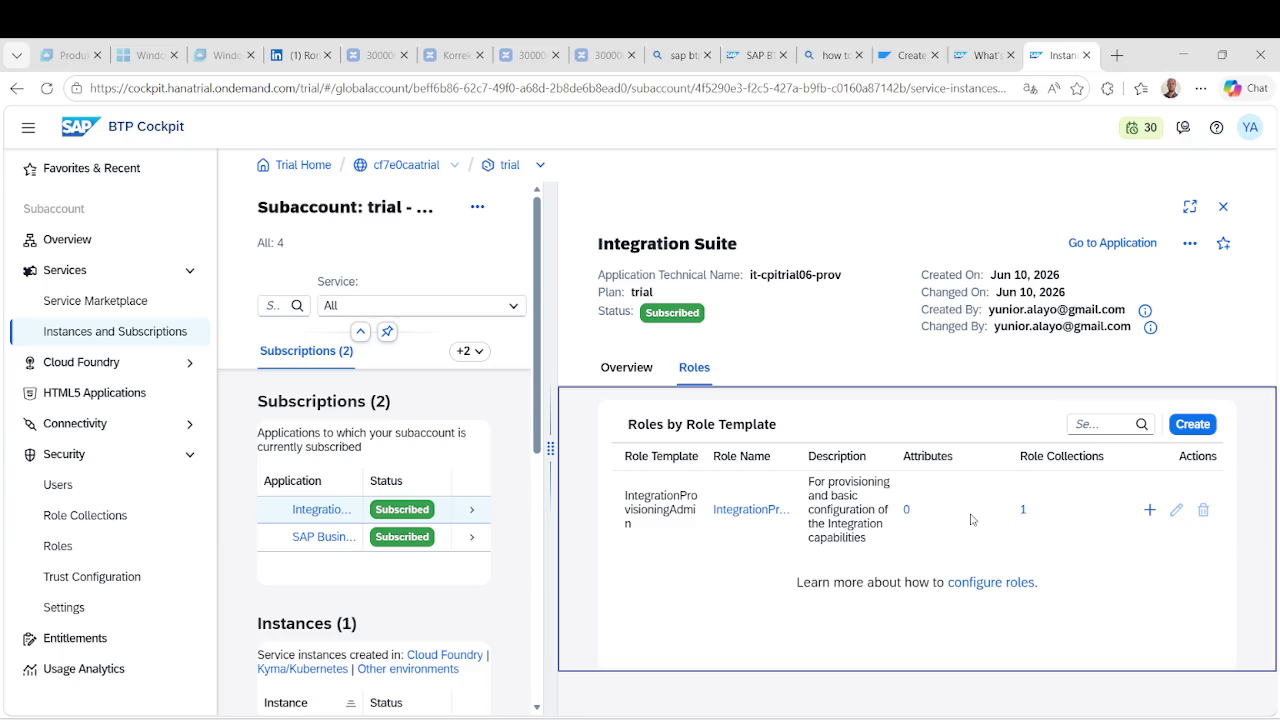
pyautogui.click(1150, 511)
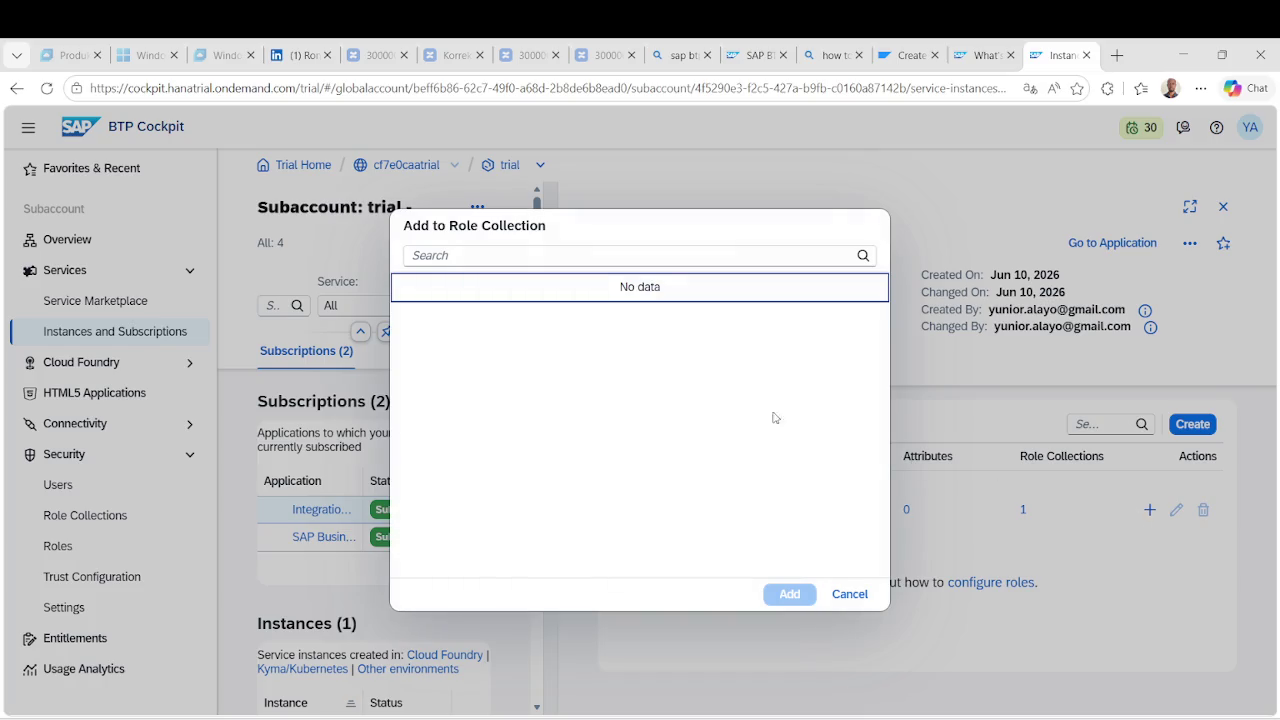
pyautogui.click(850, 594)
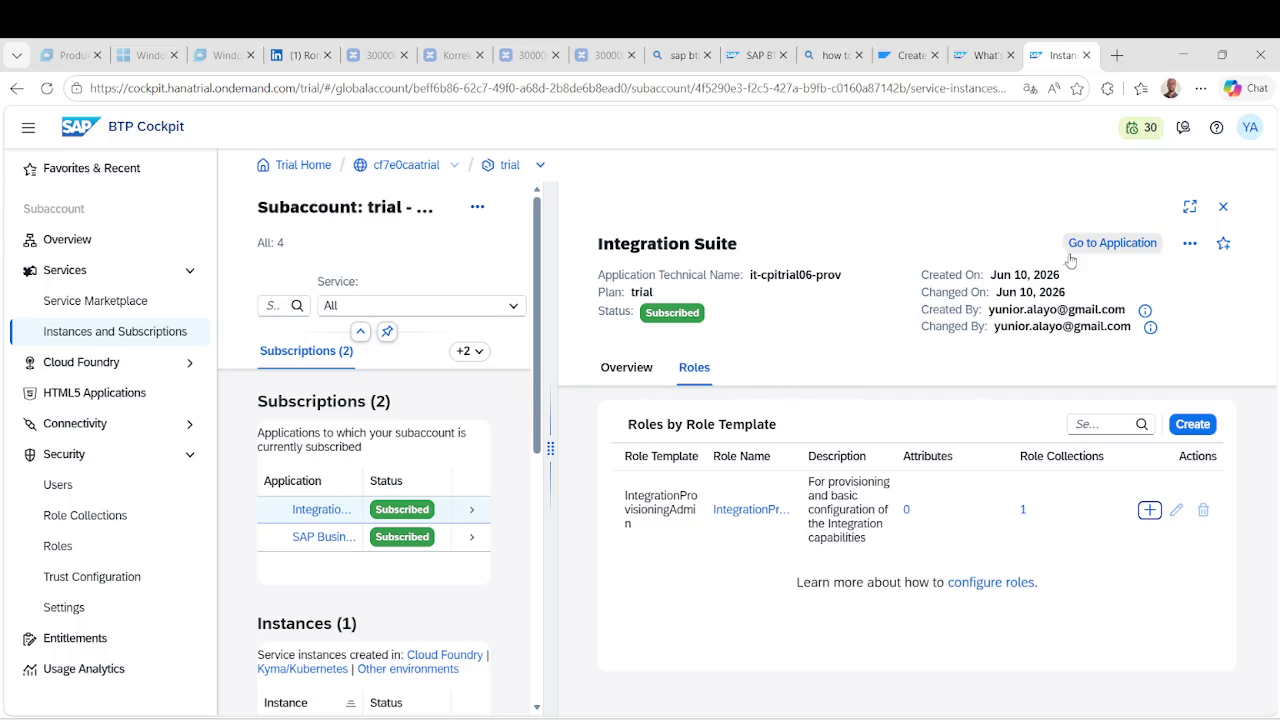
# Open the IntegrationProvisioningAdmin role's details and jump to its role collections.
pyautogui.click(1189, 247)
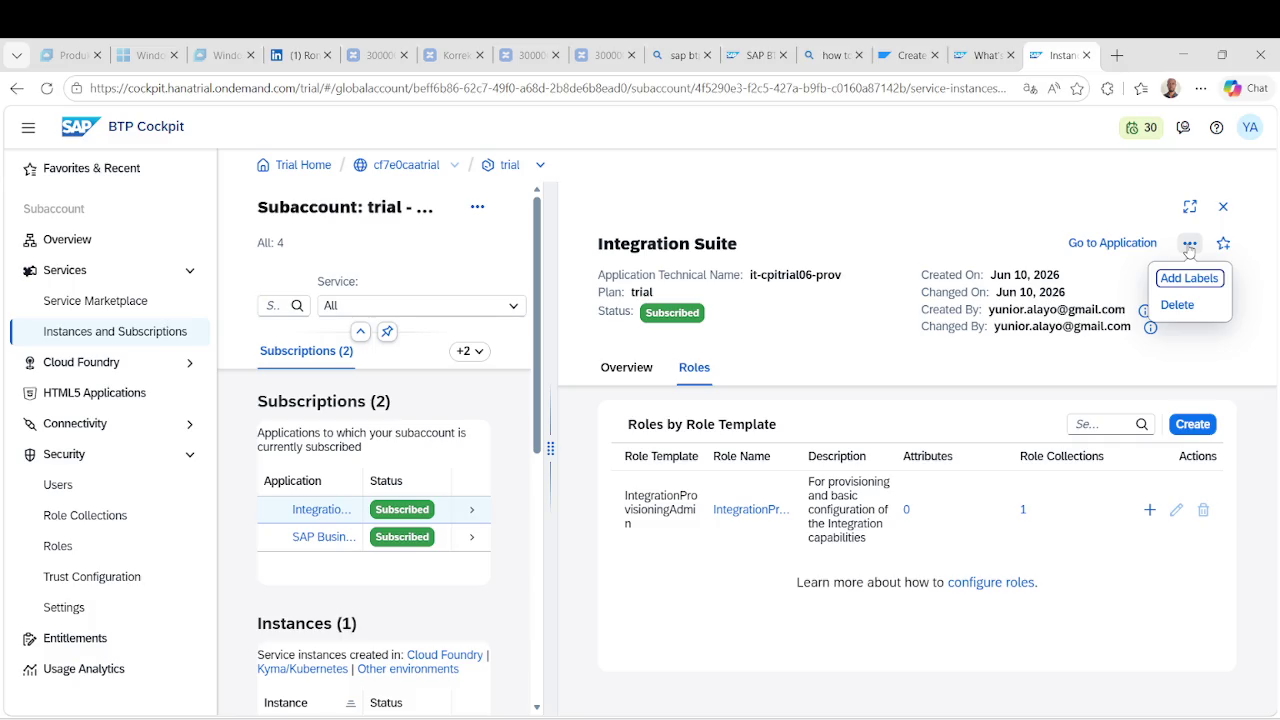
pyautogui.click(1000, 213)
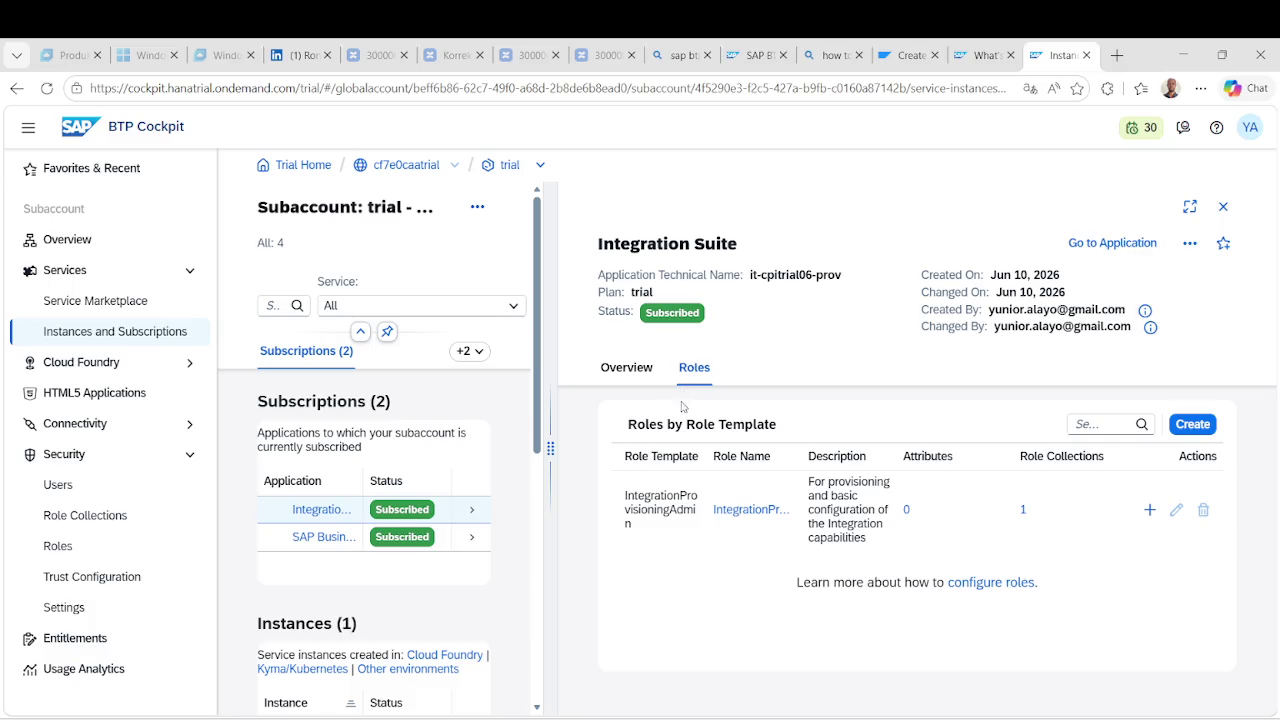
pyautogui.click(626, 368)
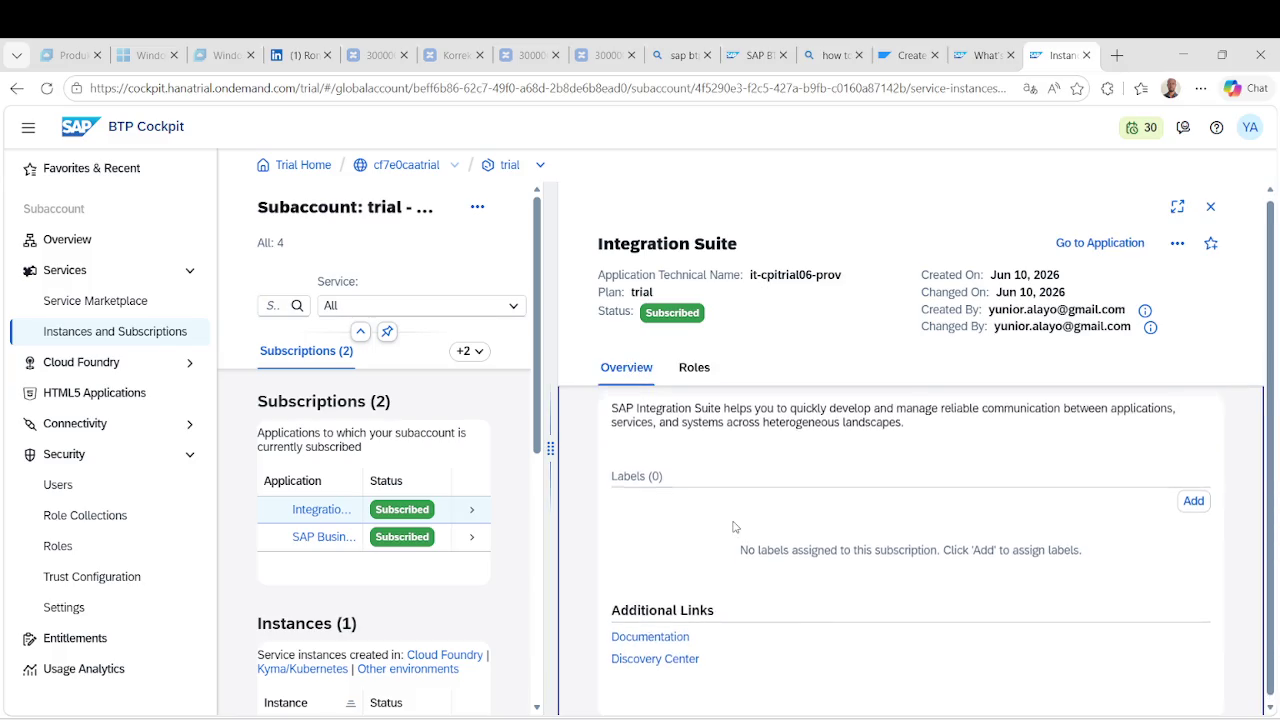
pyautogui.click(692, 368)
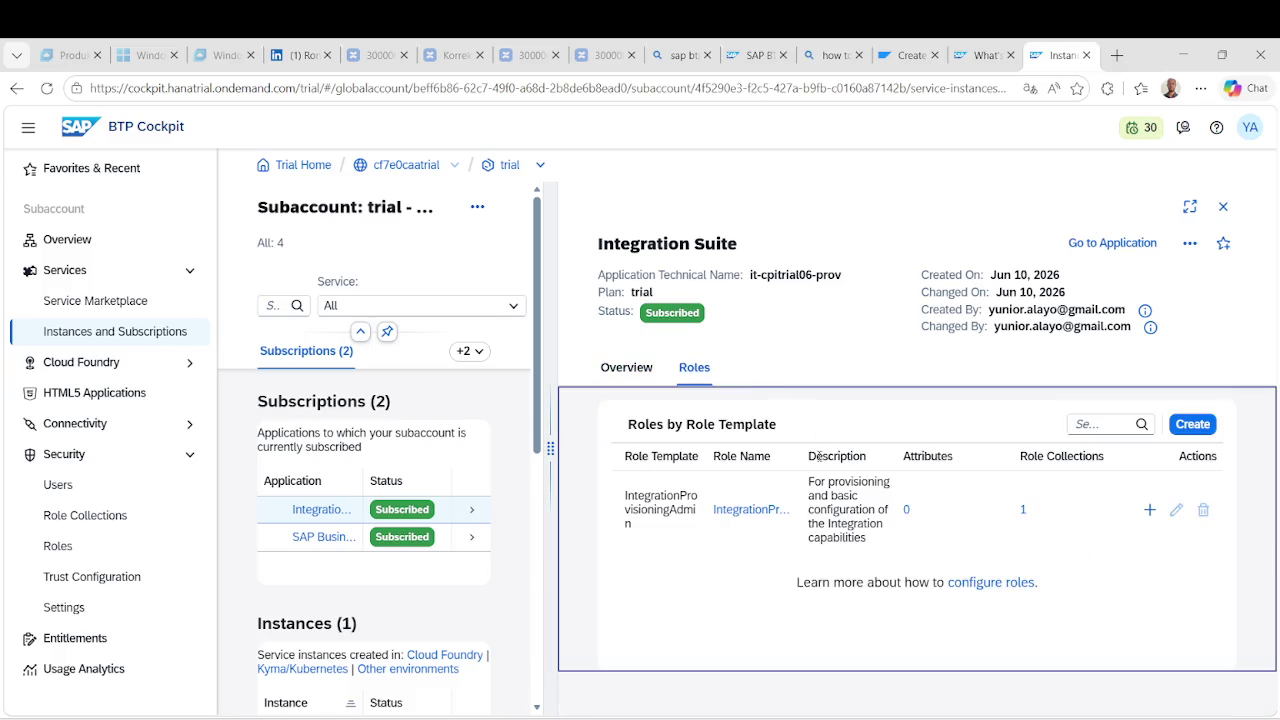
pyautogui.click(1023, 511)
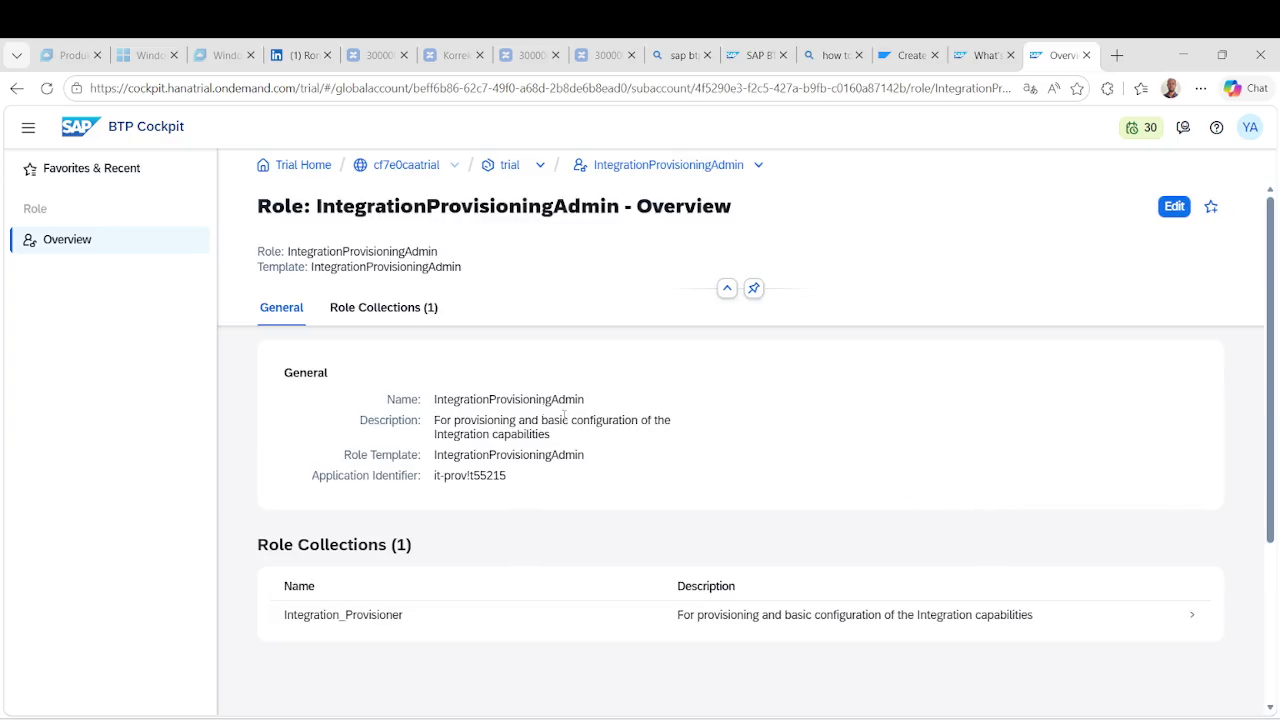
pyautogui.click(415, 310)
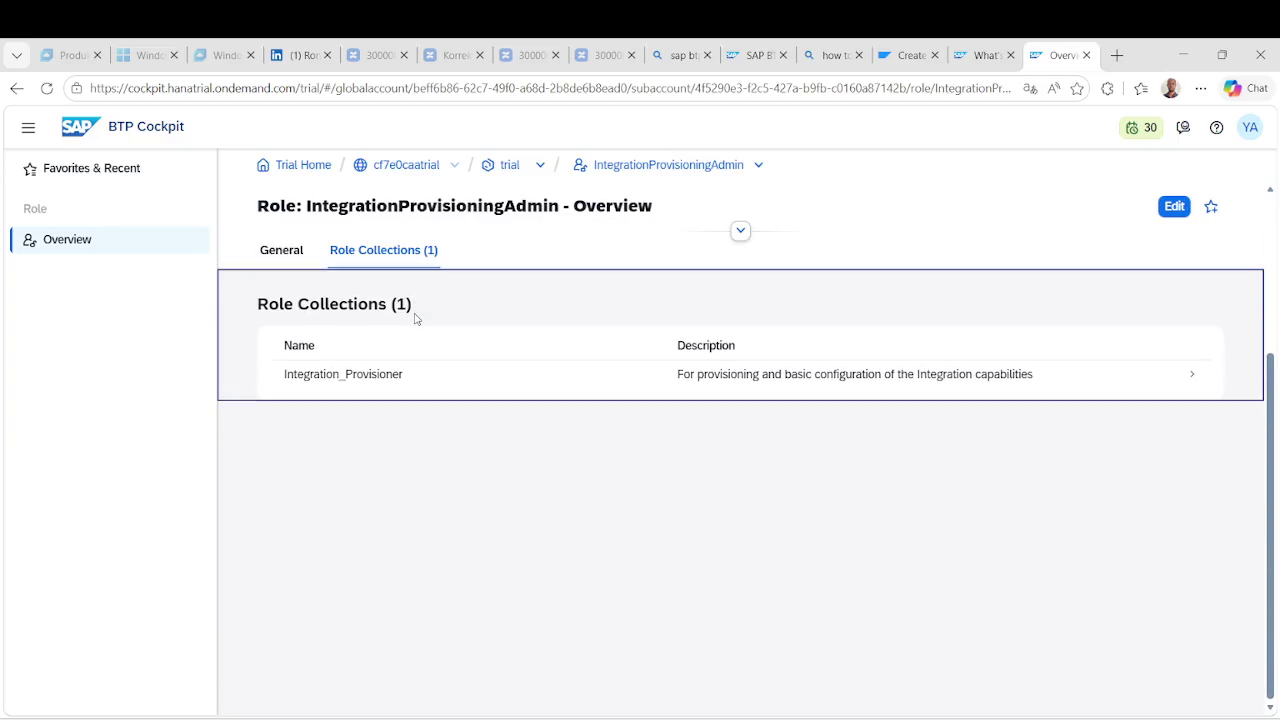
pyautogui.click(372, 384)
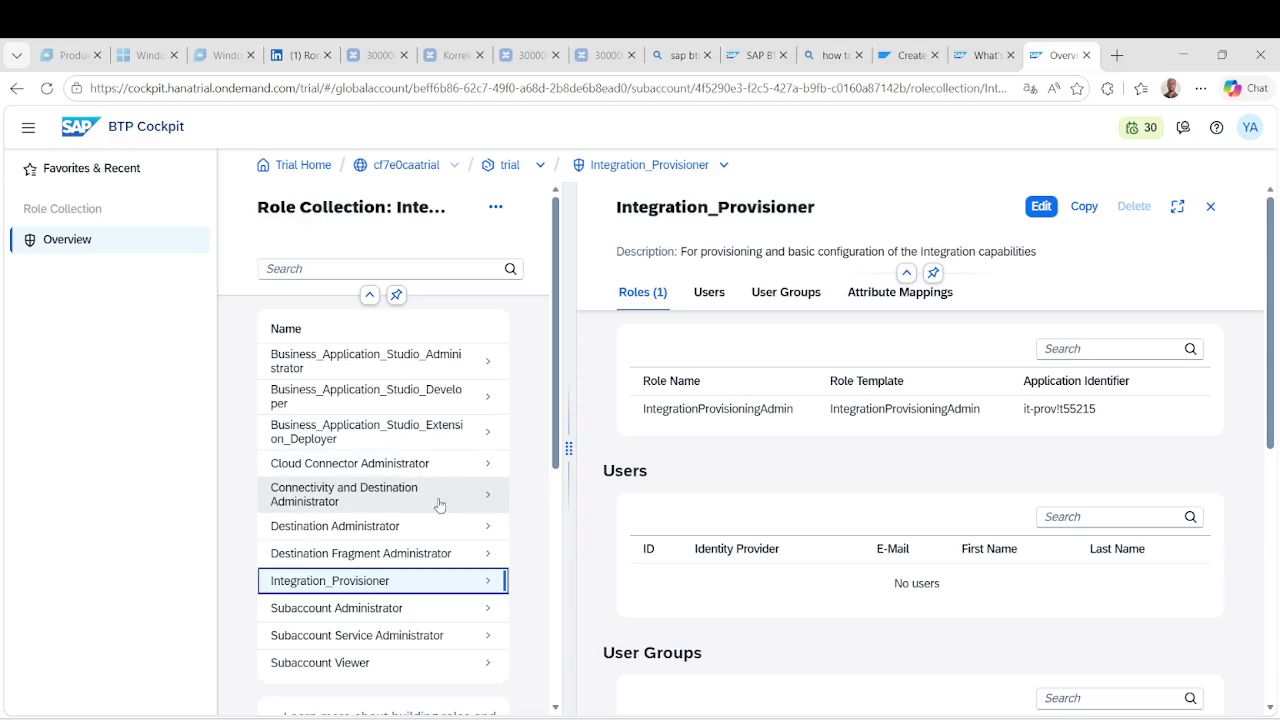
pyautogui.scroll(-1, 450, 625)
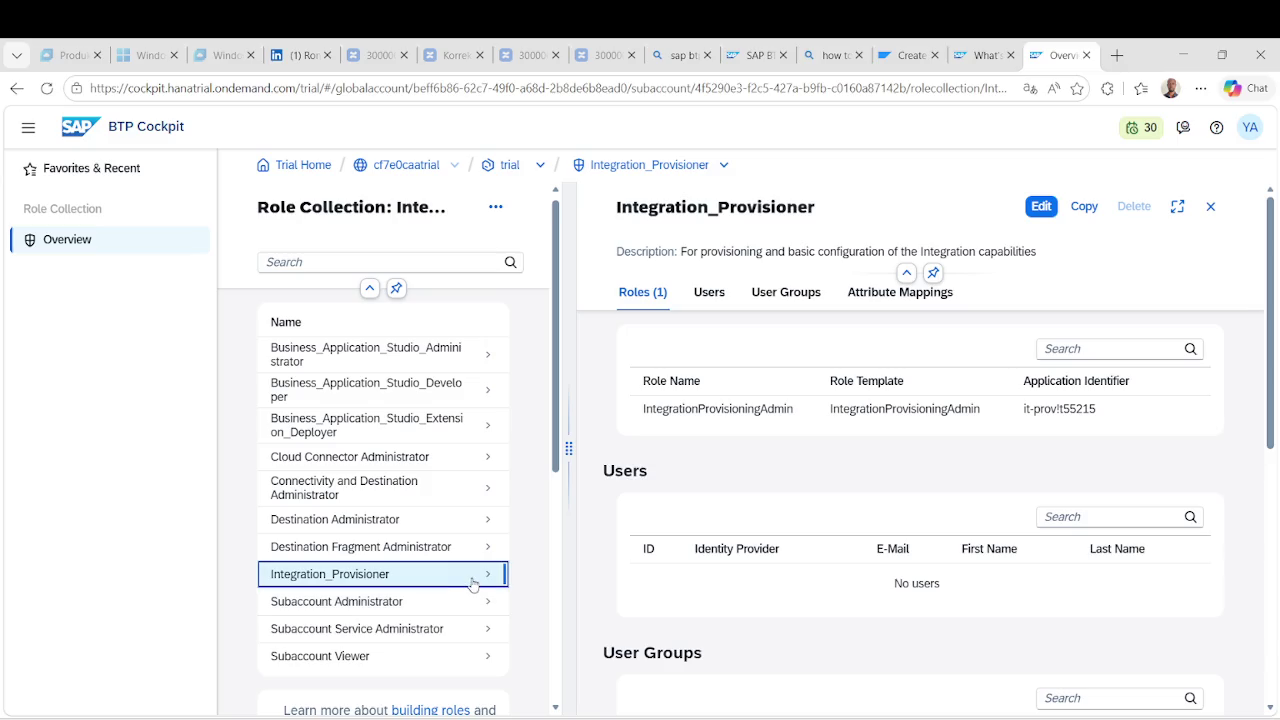
pyautogui.scroll(-2, 819, 590)
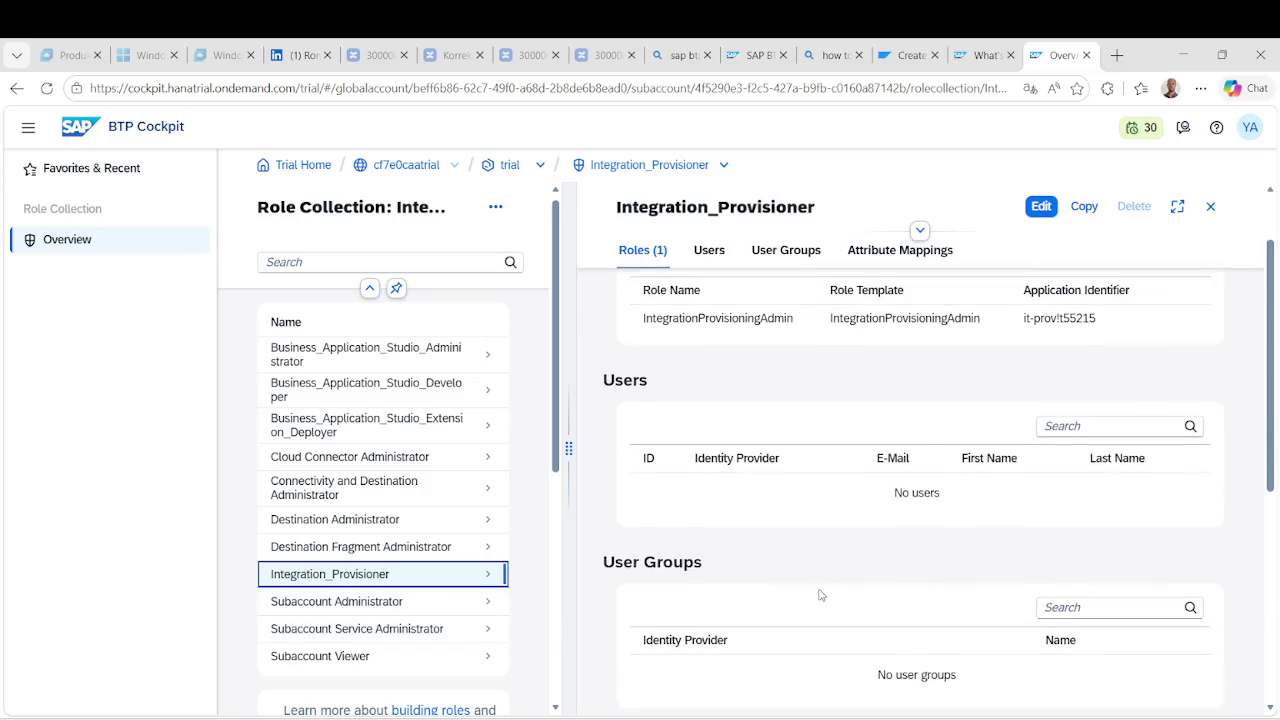
pyautogui.scroll(2, 819, 595)
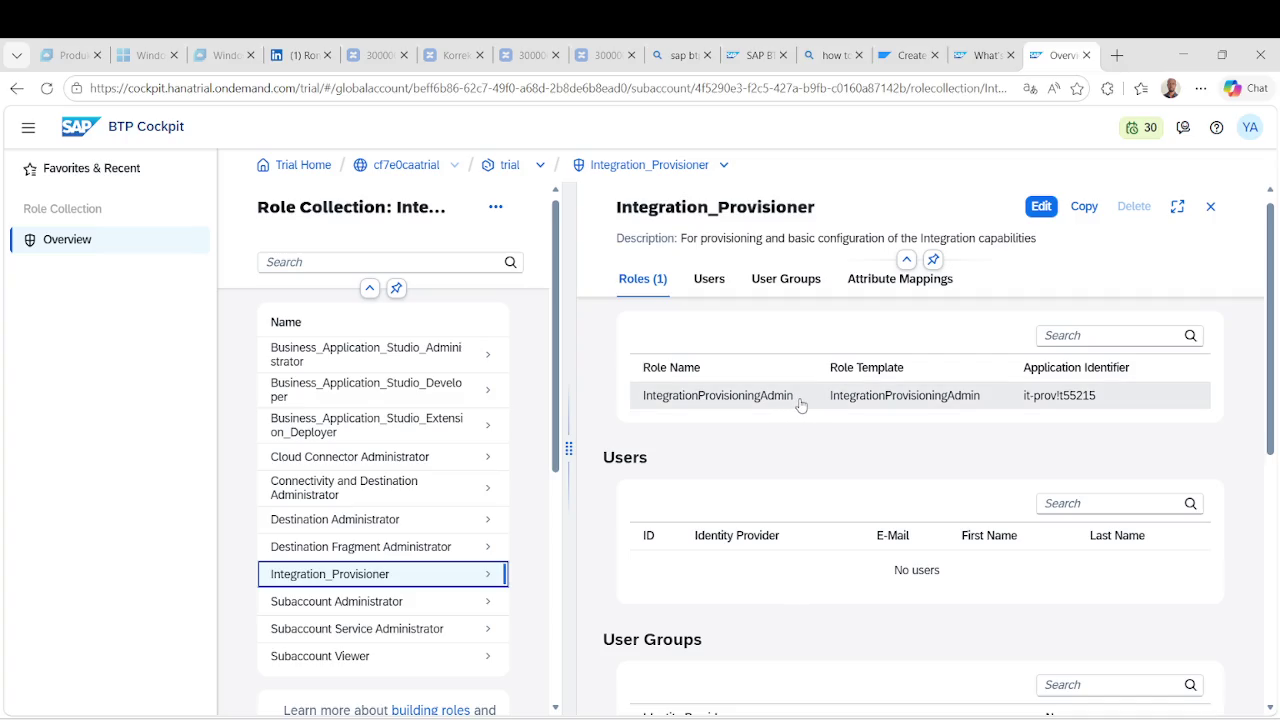
pyautogui.moveTo(803, 403); pyautogui.dragTo(638, 396)
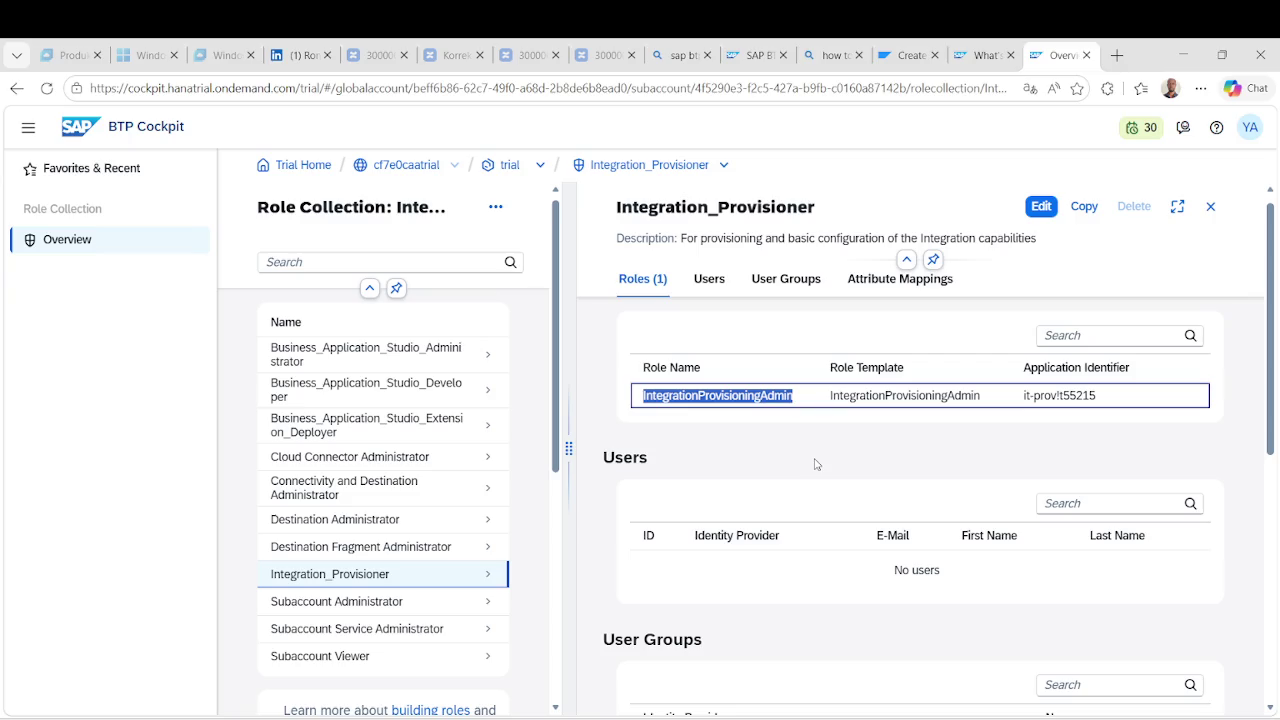
pyautogui.scroll(-1, 815, 464)
pyautogui.scroll(-3, 815, 463)
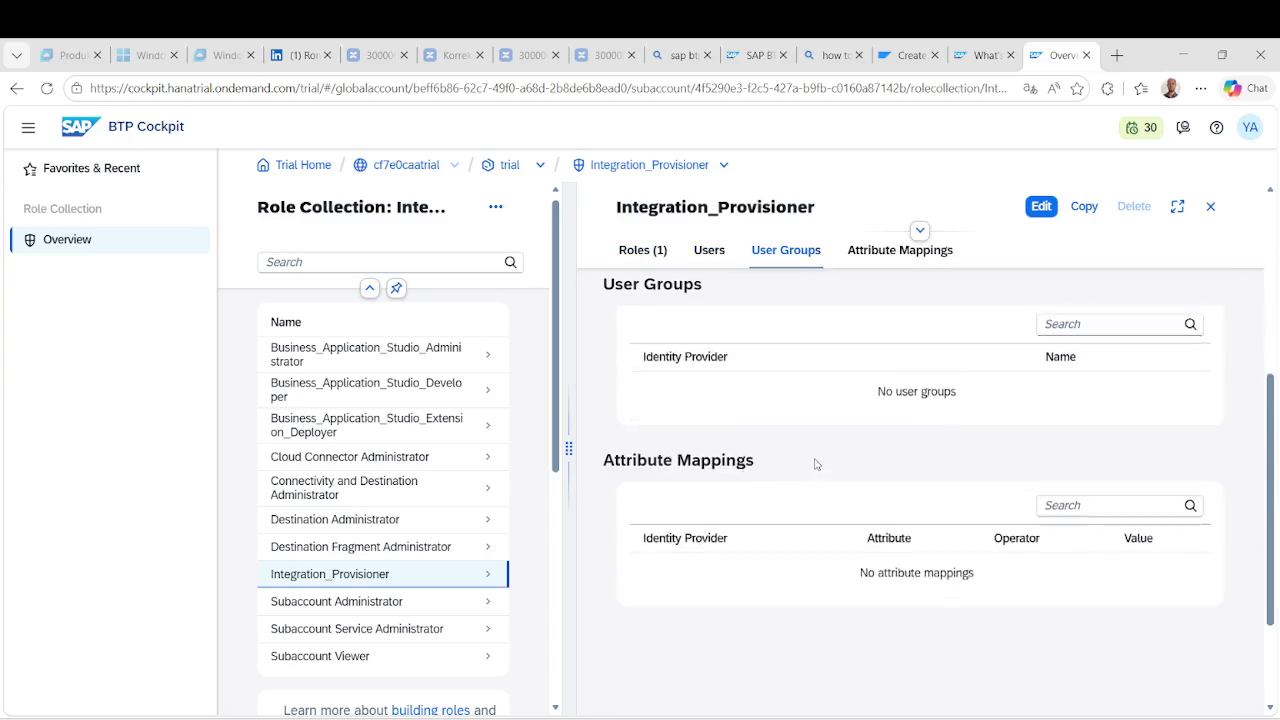
pyautogui.scroll(1, 815, 460)
pyautogui.scroll(3, 815, 460)
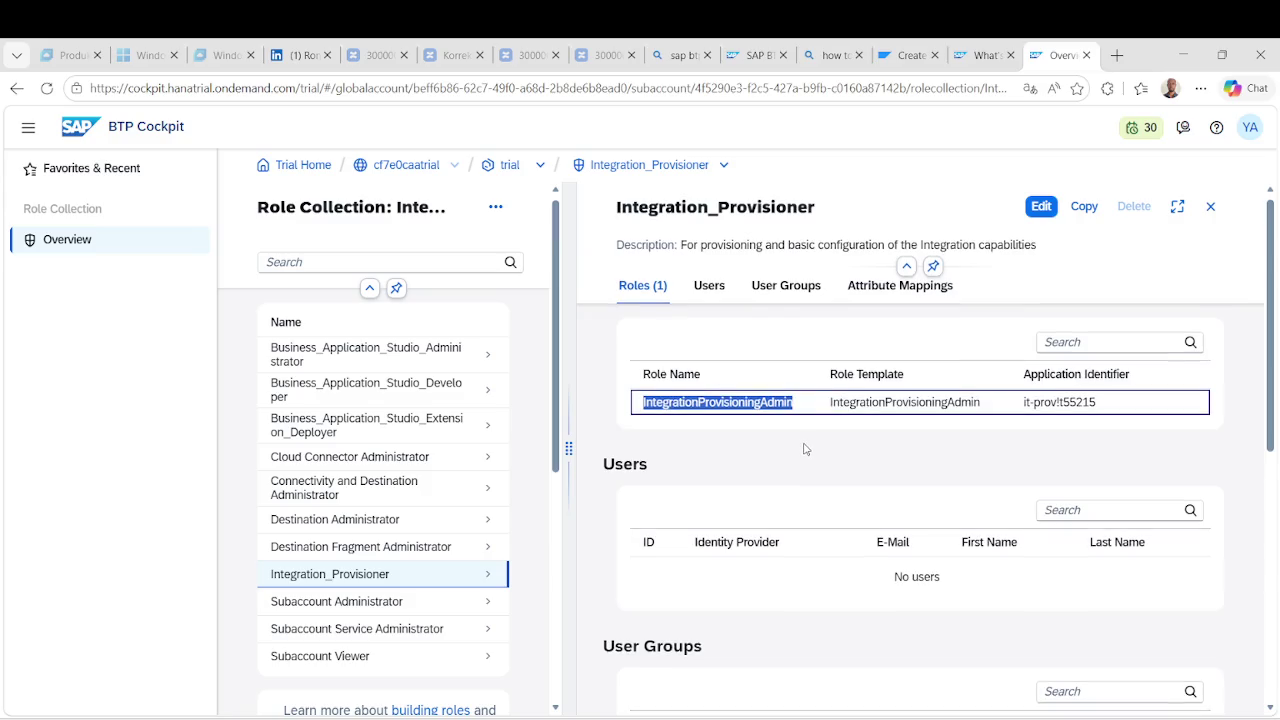
pyautogui.scroll(-1, 437, 531)
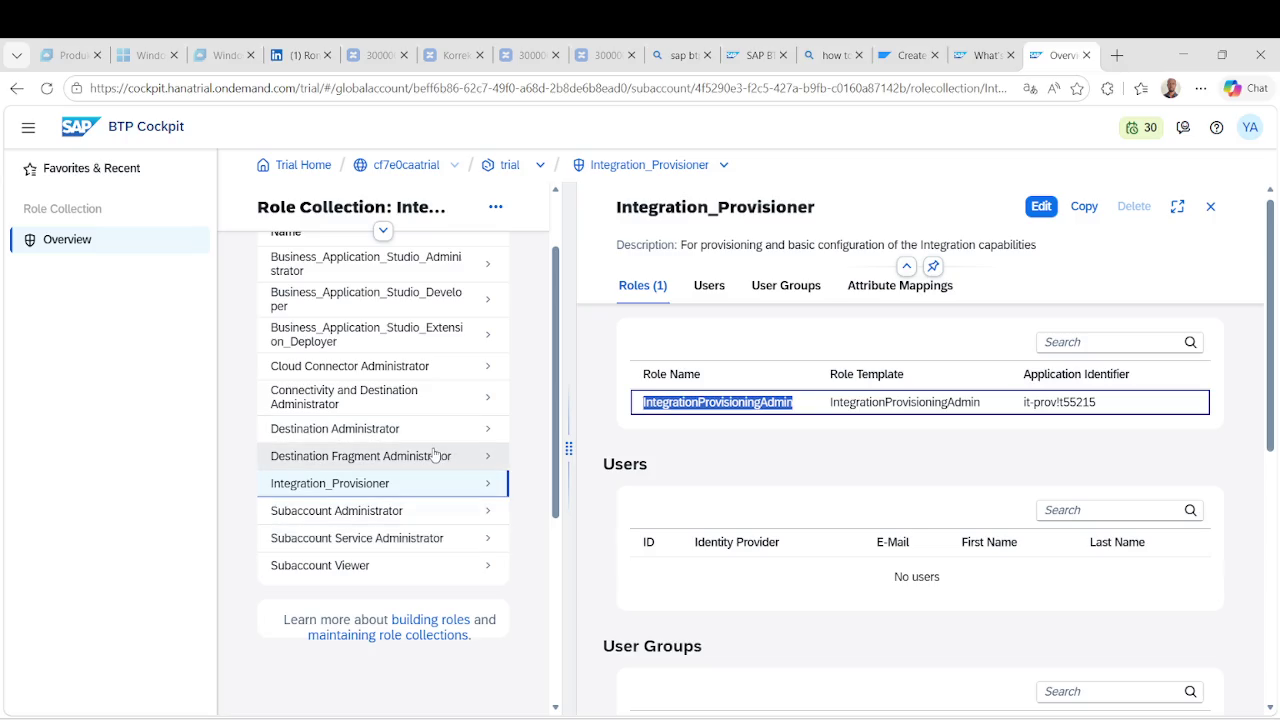
pyautogui.click(435, 537)
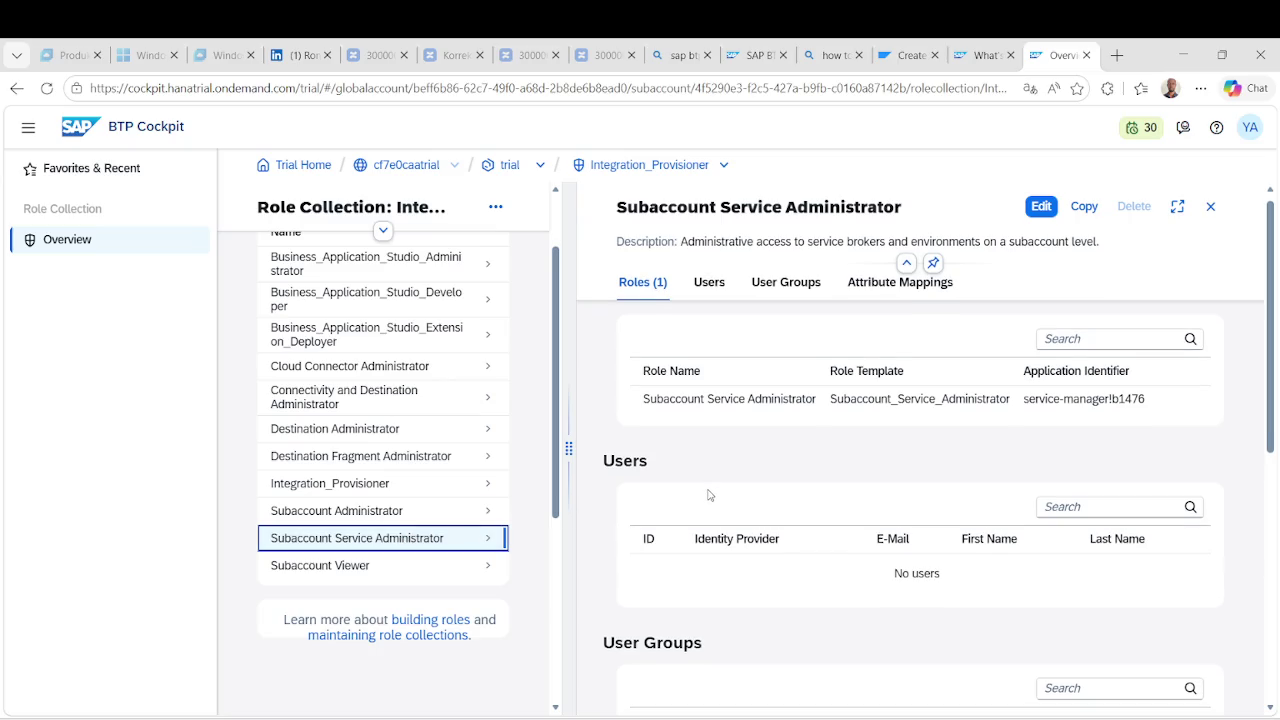
pyautogui.click(16, 88)
pyautogui.click(16, 88)
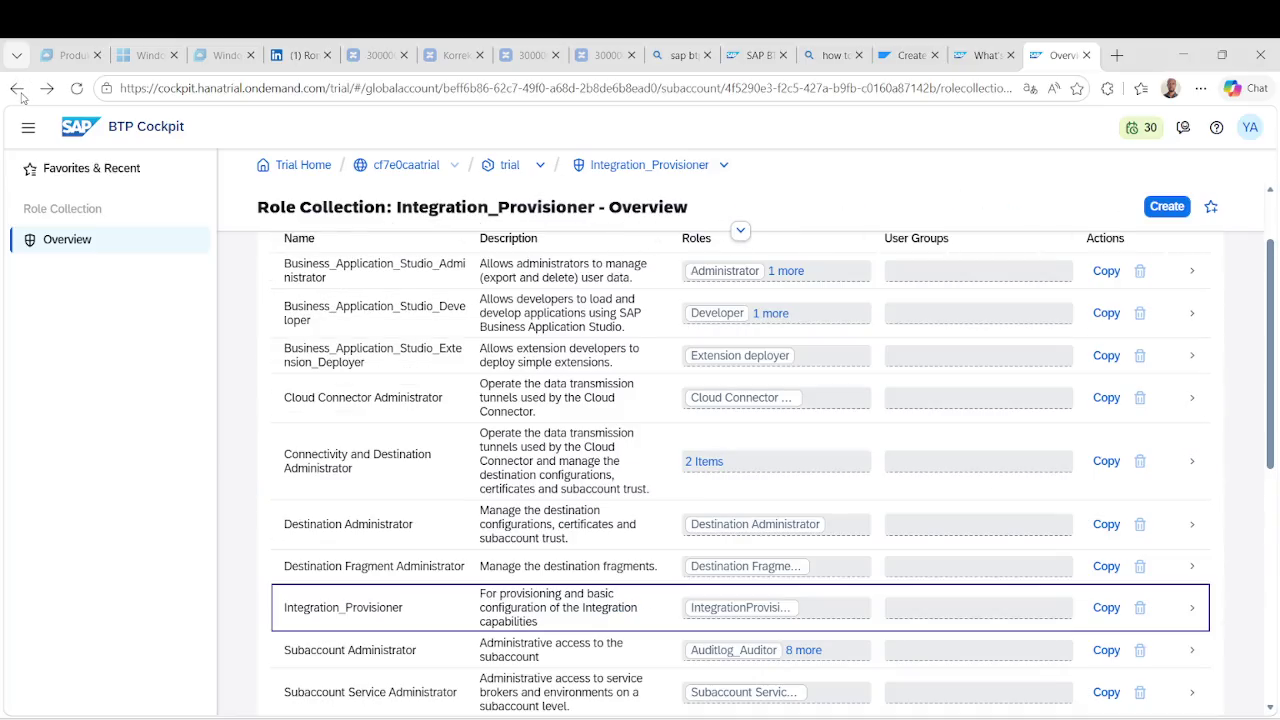
pyautogui.click(18, 90)
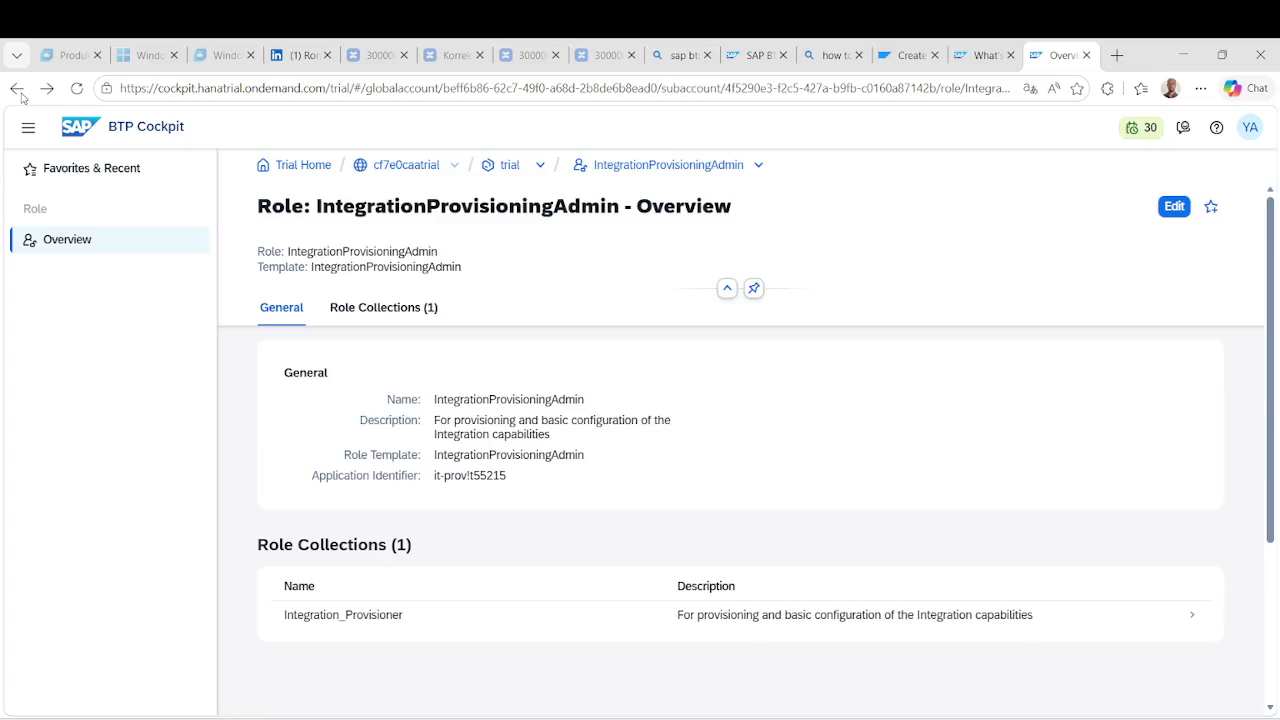
# Assign the Subaccount Service Administrator role collection to the trial user.
pyautogui.click(18, 90)
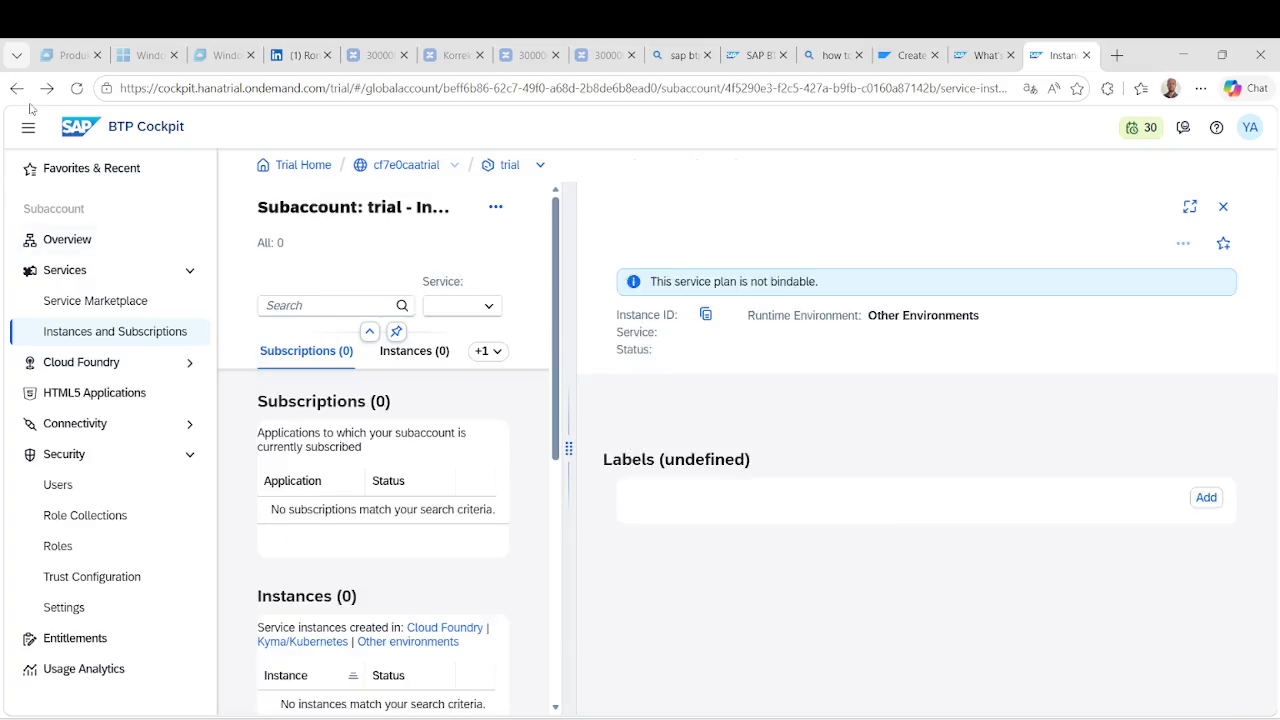
pyautogui.click(70, 487)
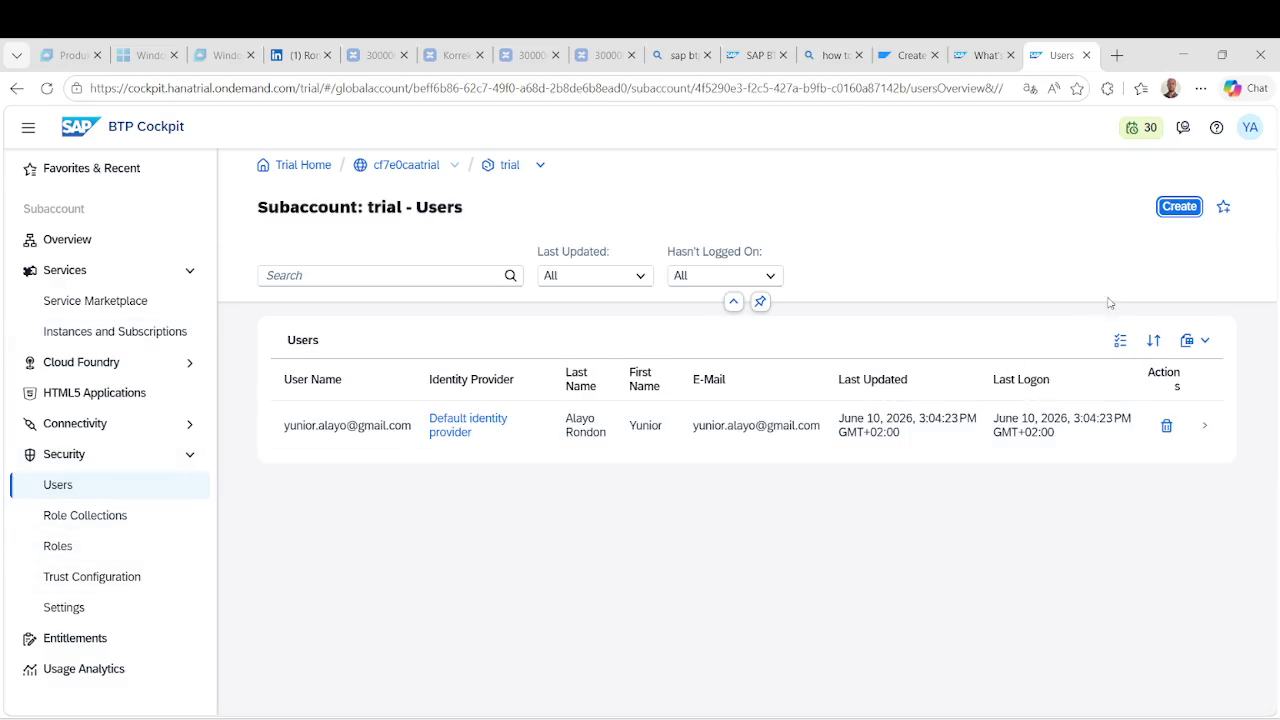
pyautogui.click(880, 425)
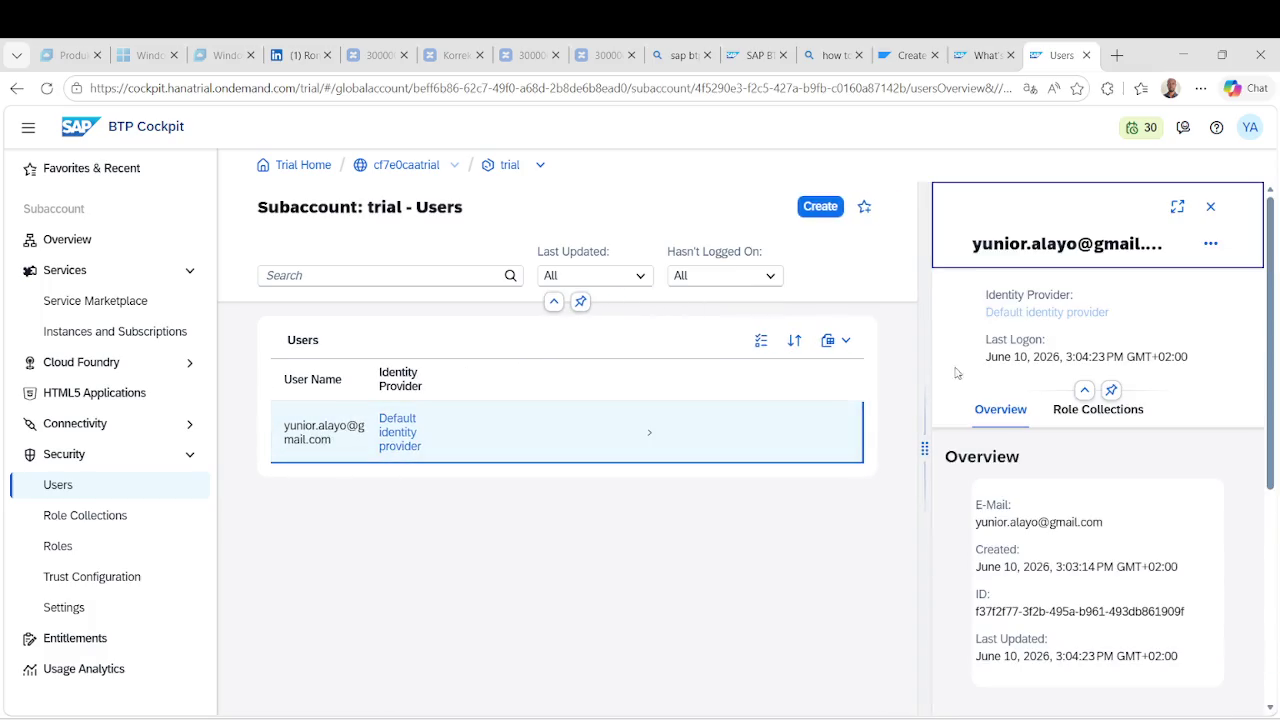
pyautogui.click(1097, 410)
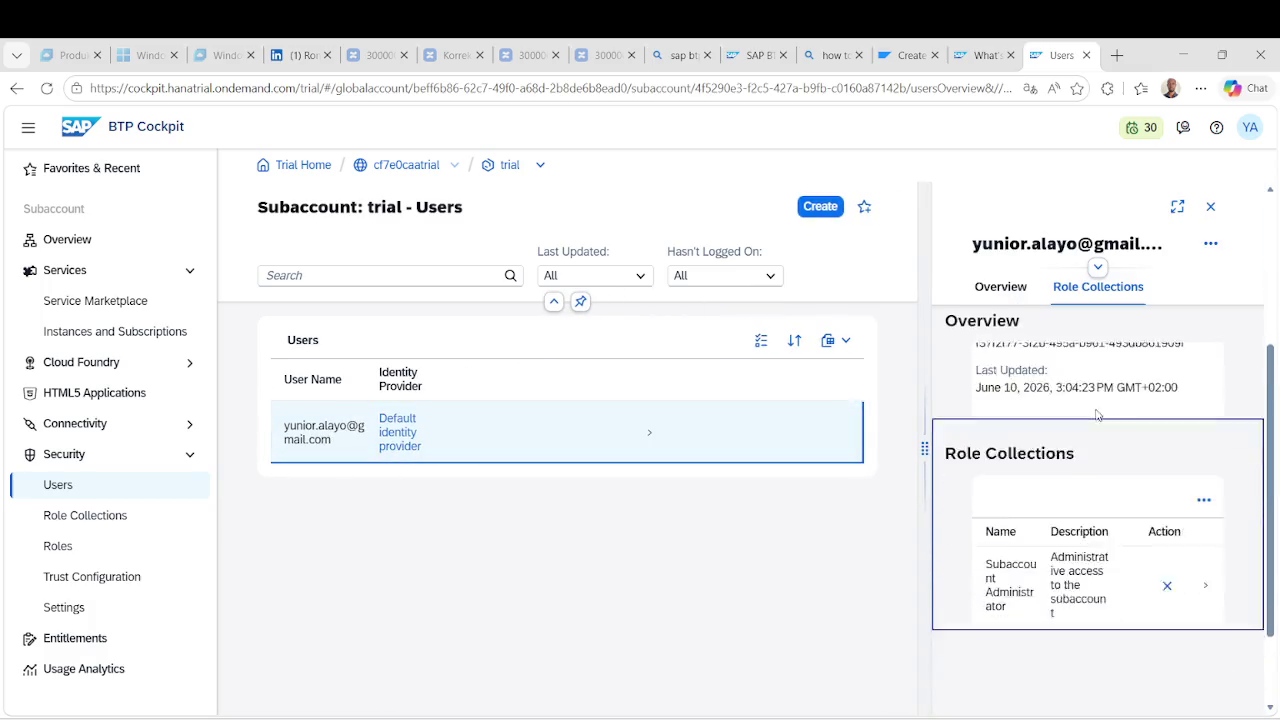
pyautogui.click(1204, 387)
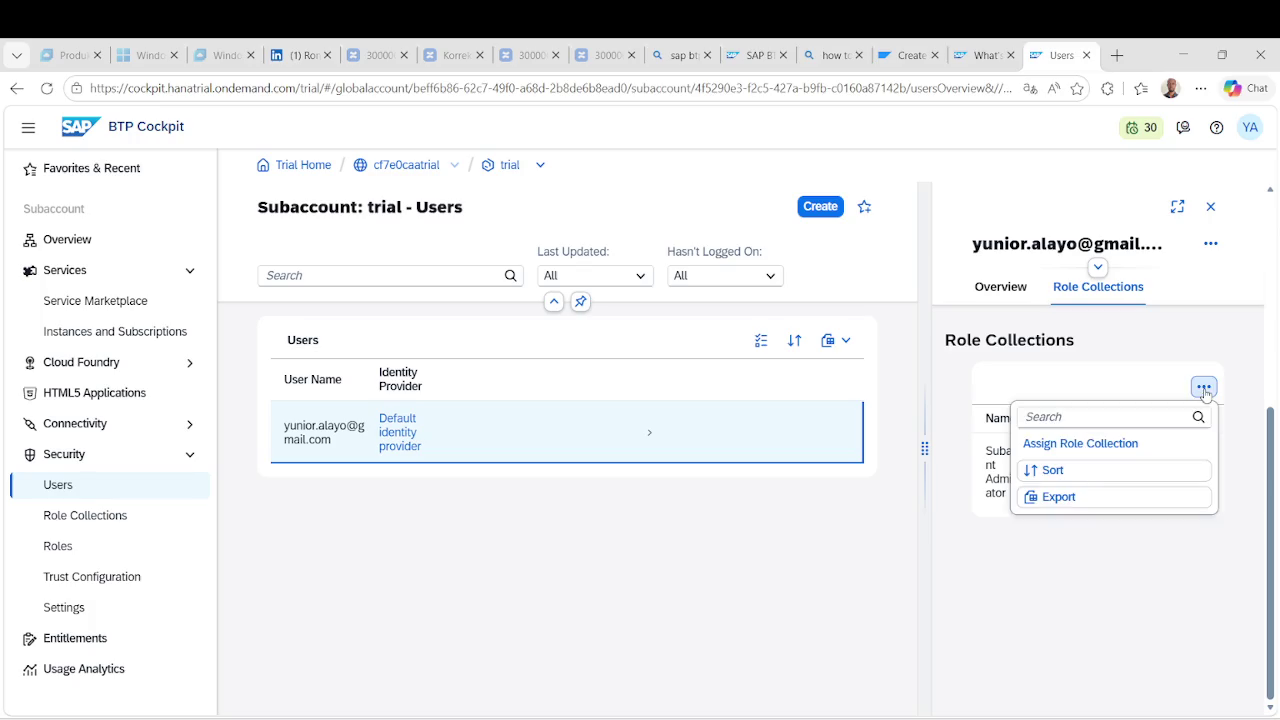
pyautogui.click(1108, 445)
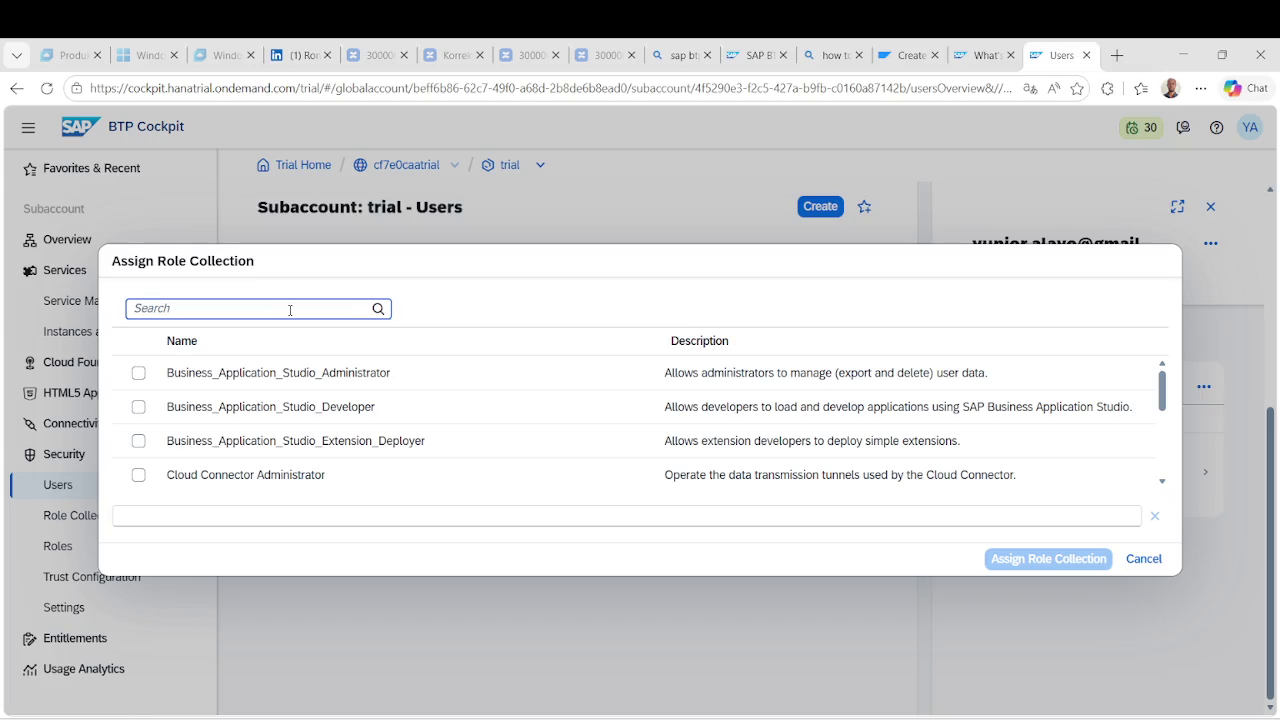
pyautogui.write('Subacc')
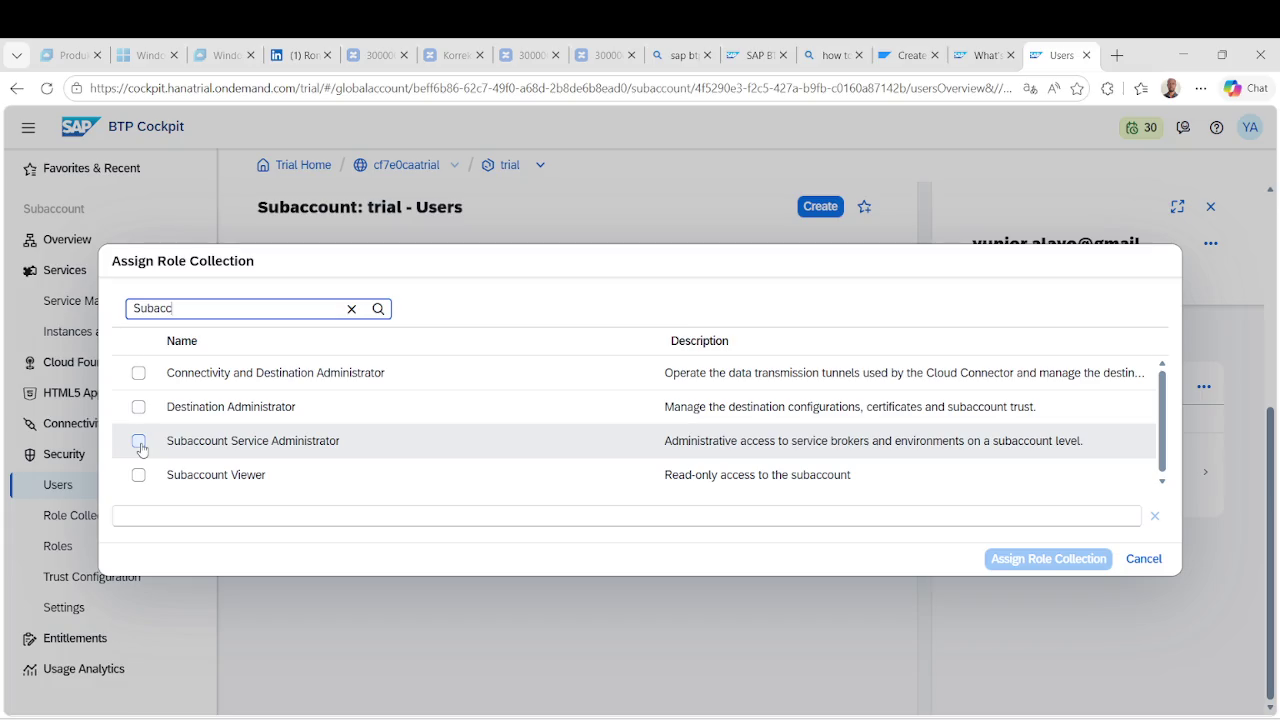
pyautogui.click(140, 443)
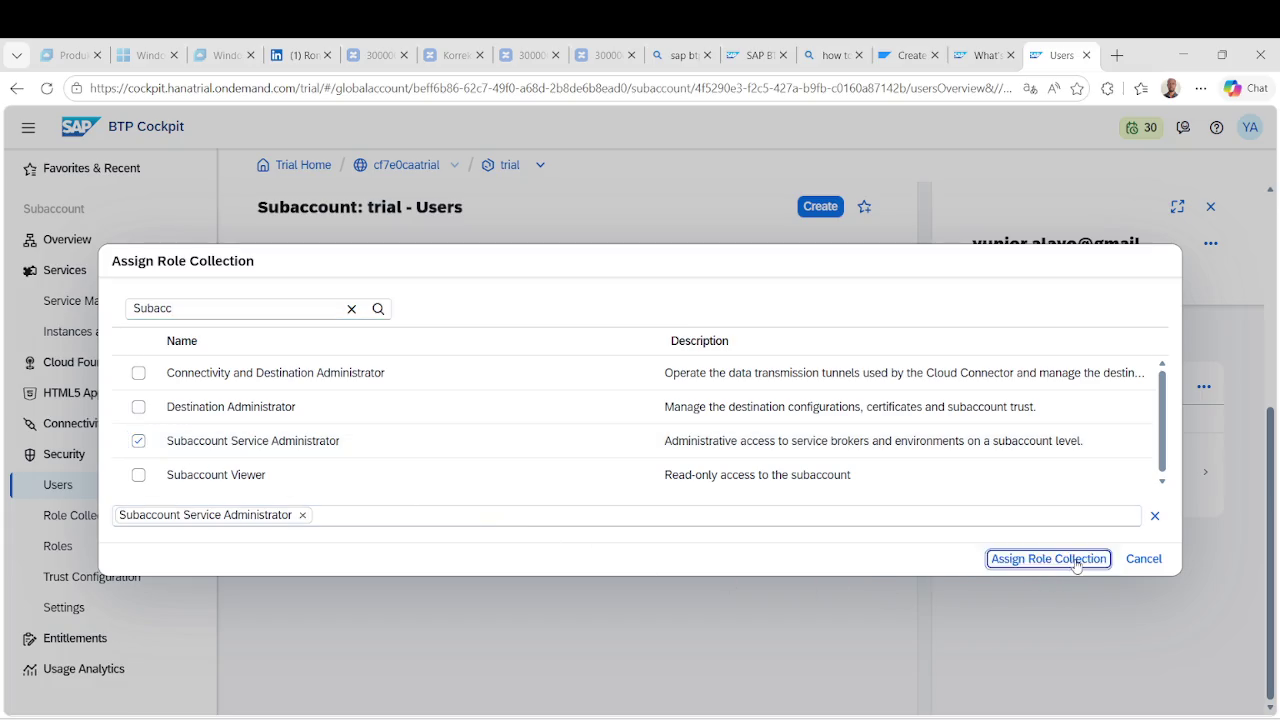
pyautogui.click(1062, 559)
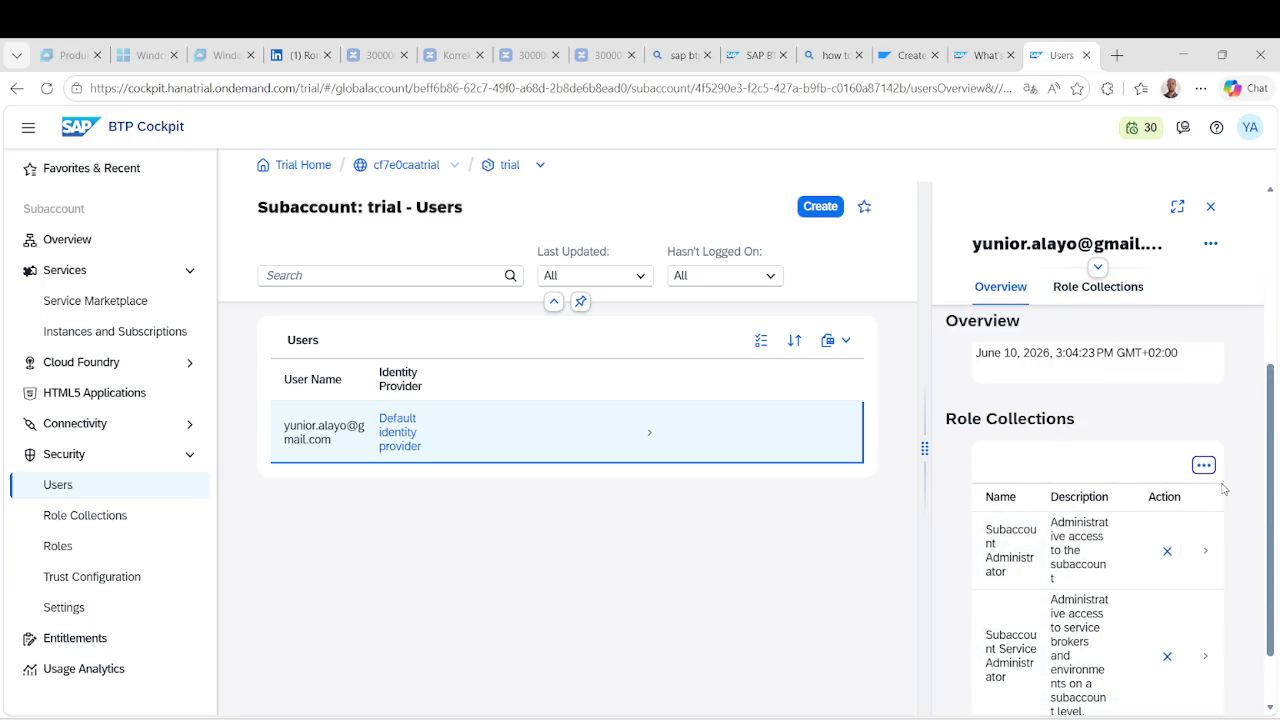
# Assign the Integration_Provisioner role collection to the same user.
pyautogui.click(1204, 466)
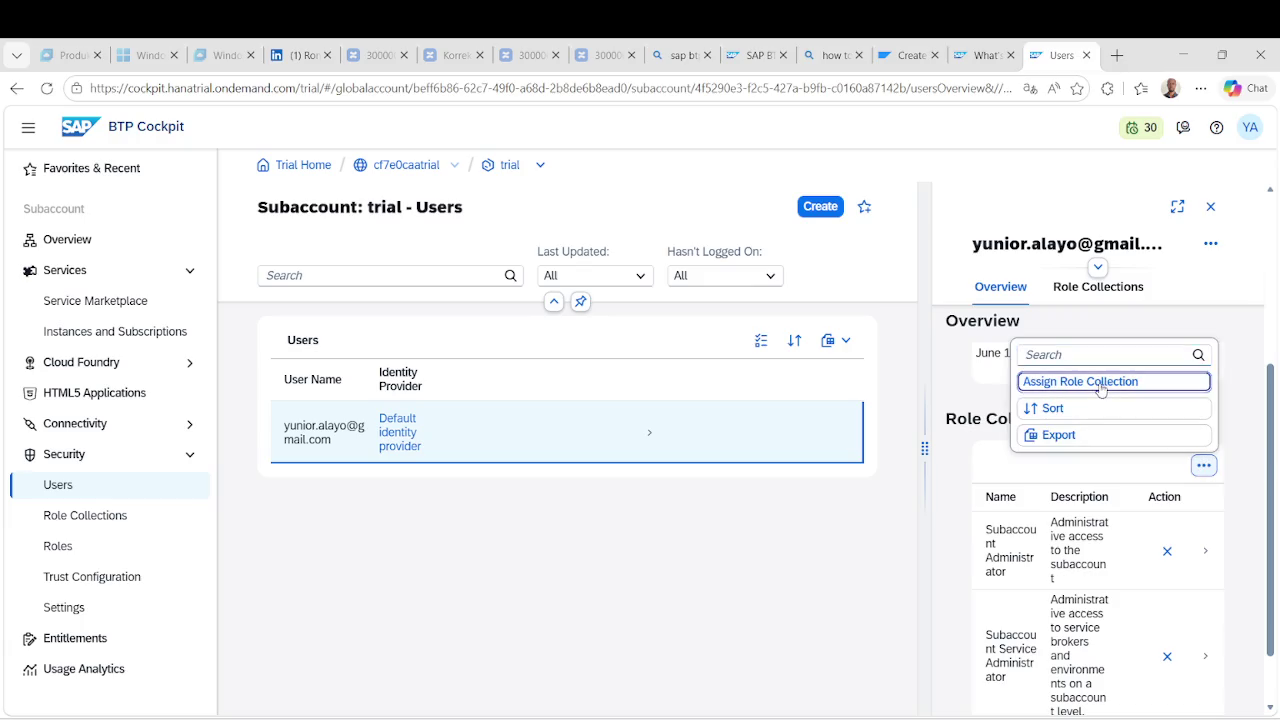
pyautogui.click(1100, 382)
pyautogui.write('Inte')
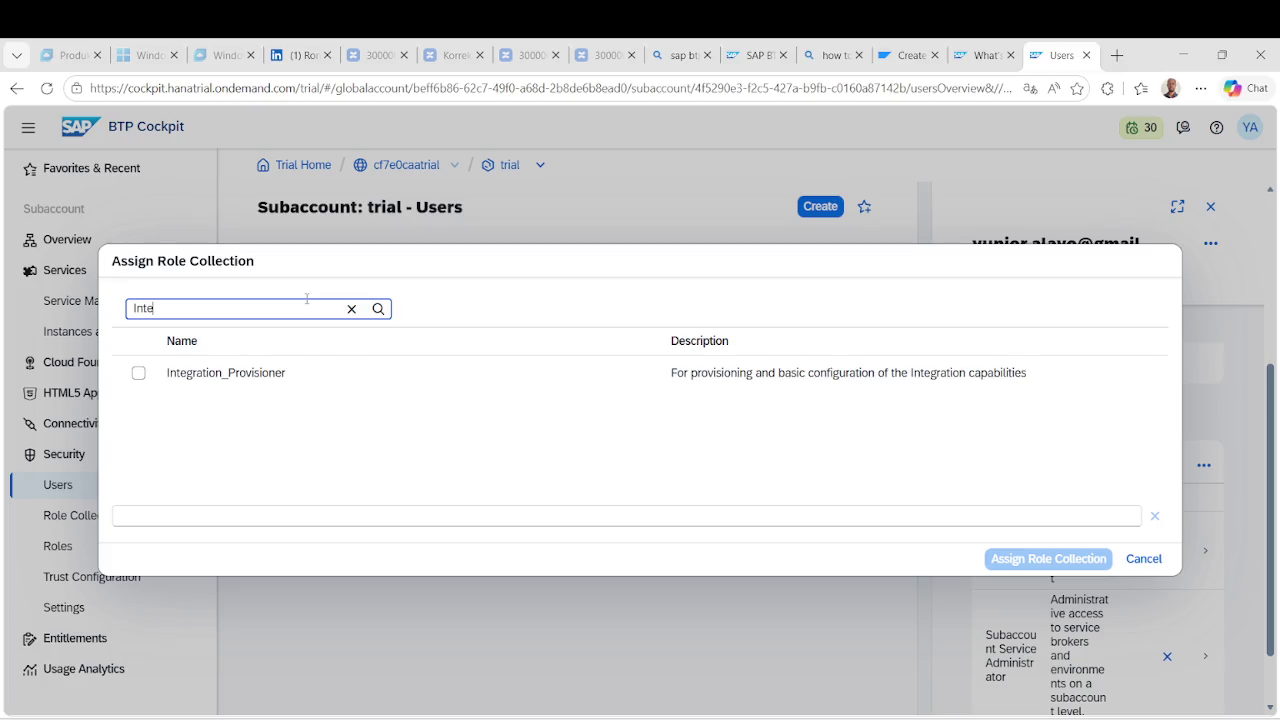
pyautogui.click(139, 373)
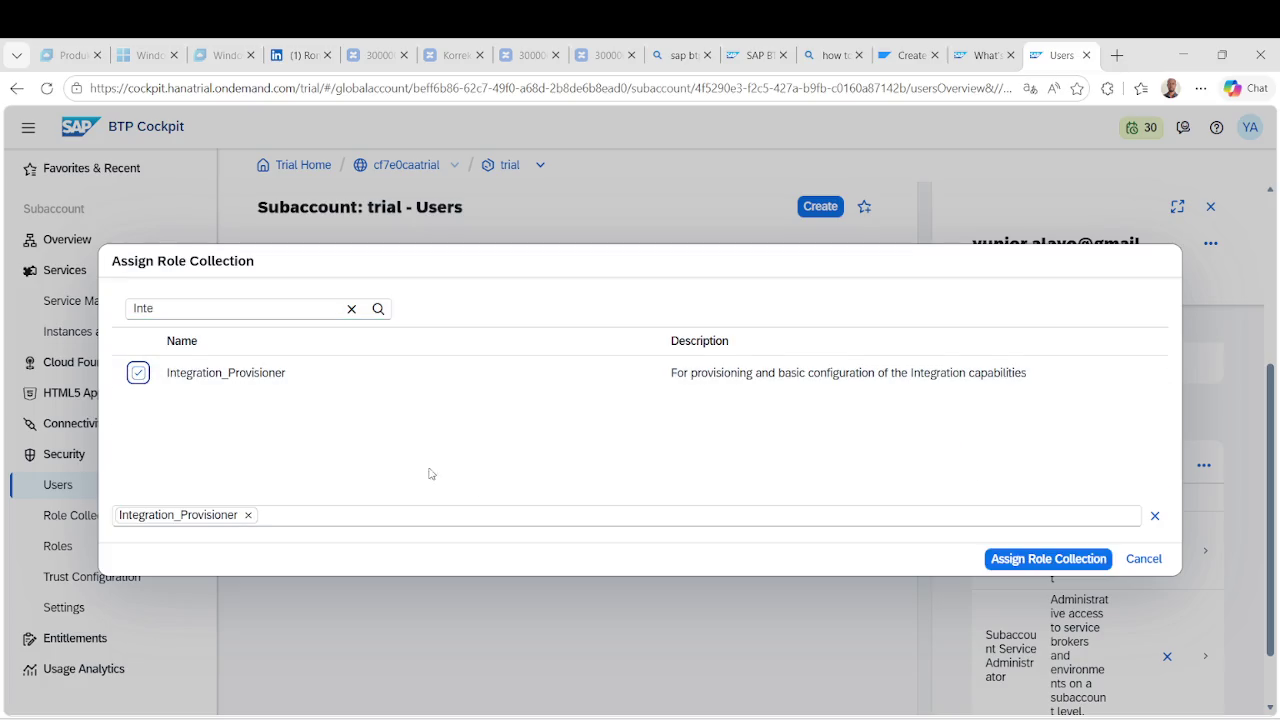
pyautogui.click(1028, 560)
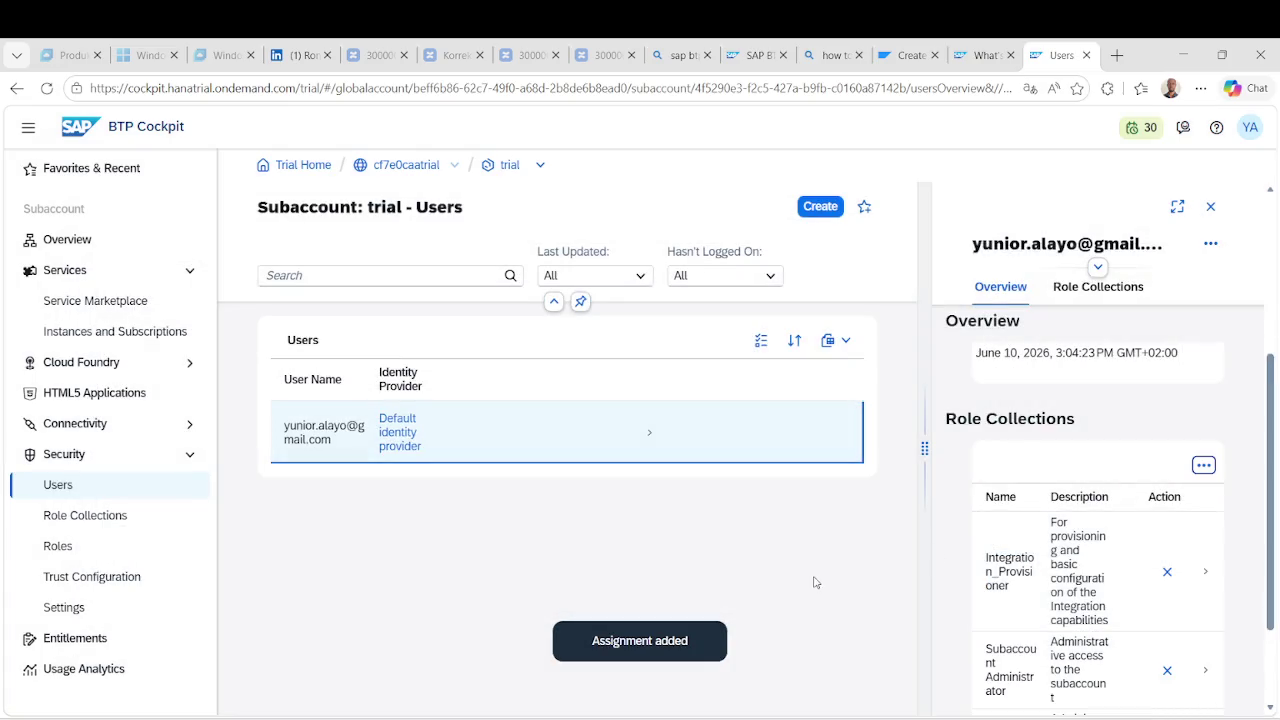
pyautogui.scroll(-2, 978, 574)
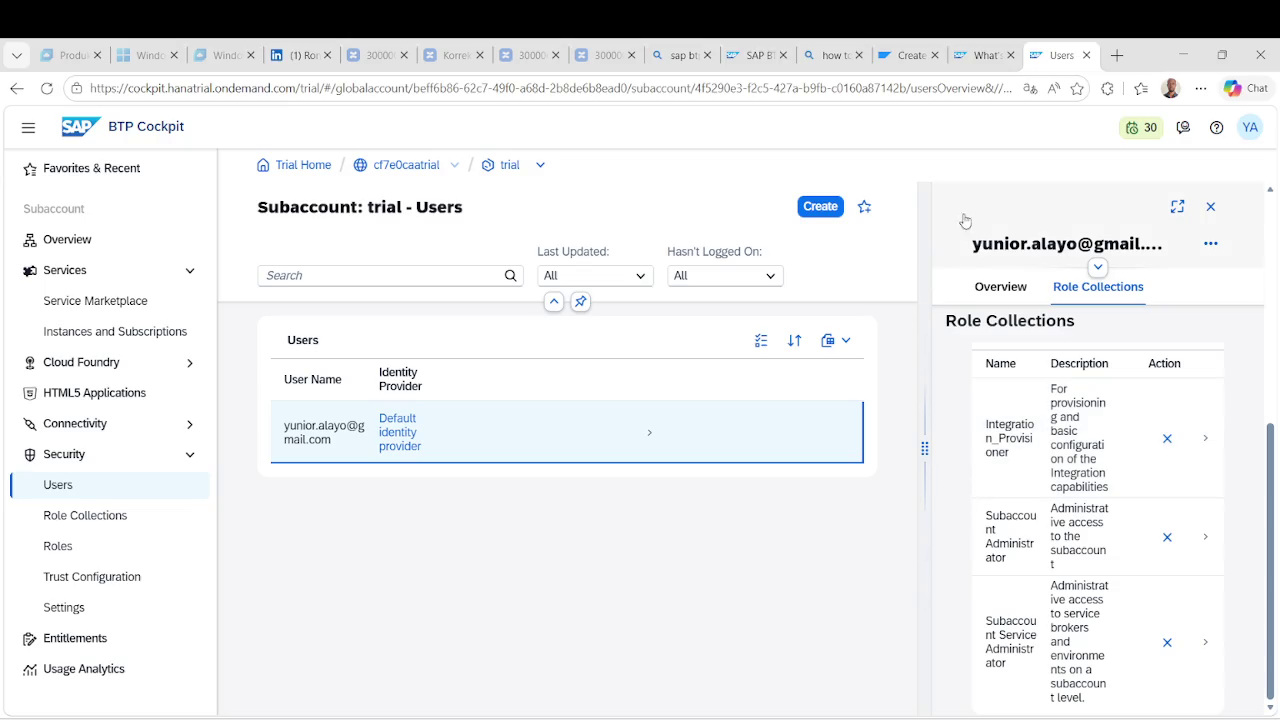
pyautogui.click(95, 300)
# Open Integration Suite in a new tab, then close the access-denied tab.
pyautogui.click(107, 334)
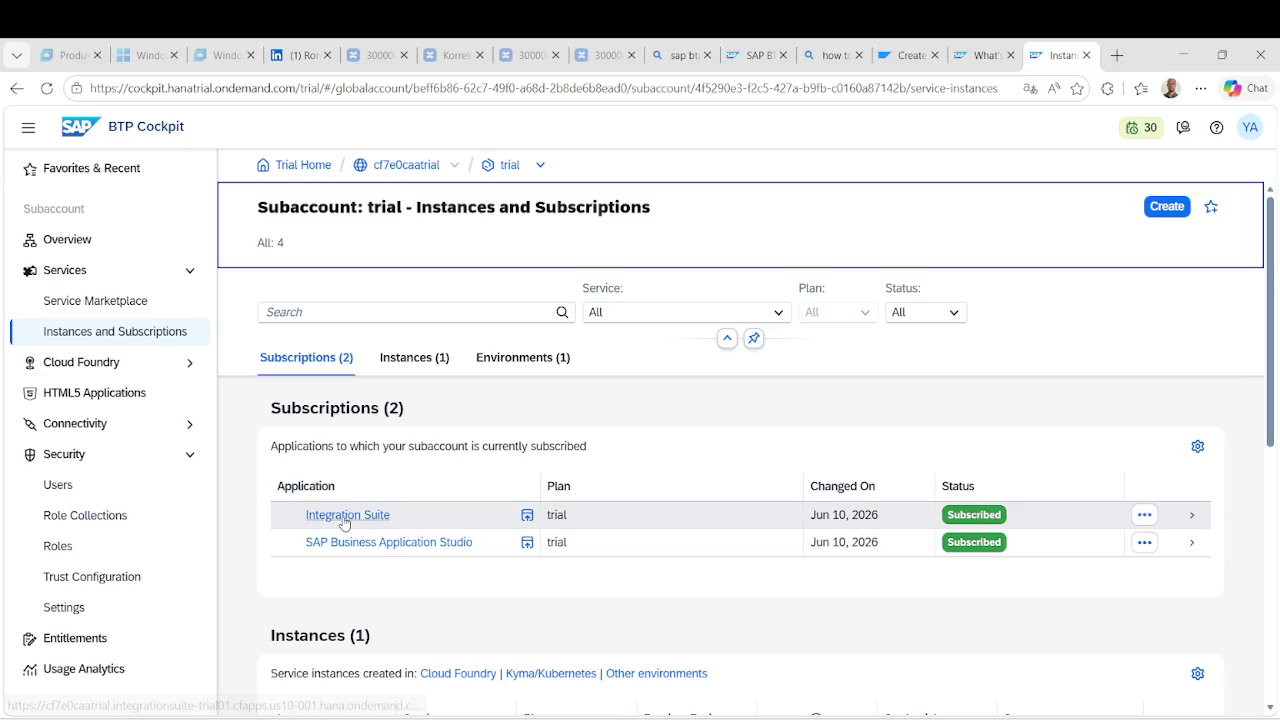
pyautogui.rightClick(380, 516)
pyautogui.click(450, 231)
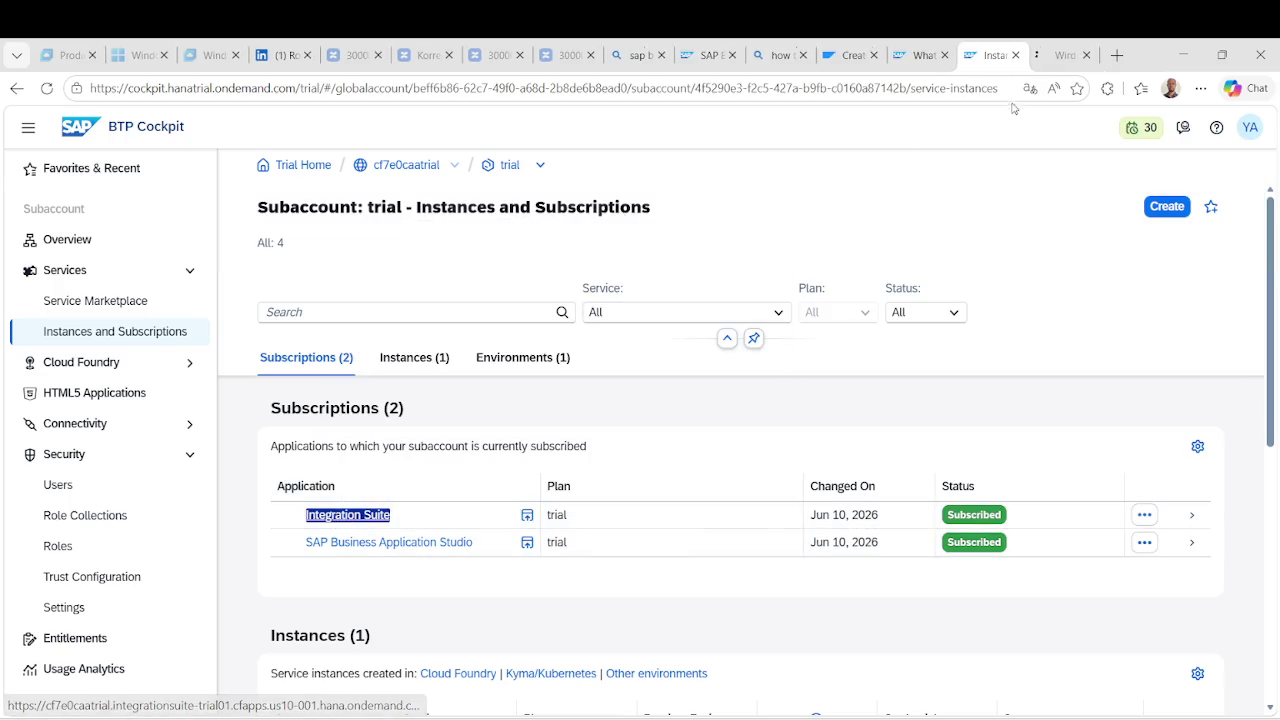
pyautogui.click(1055, 56)
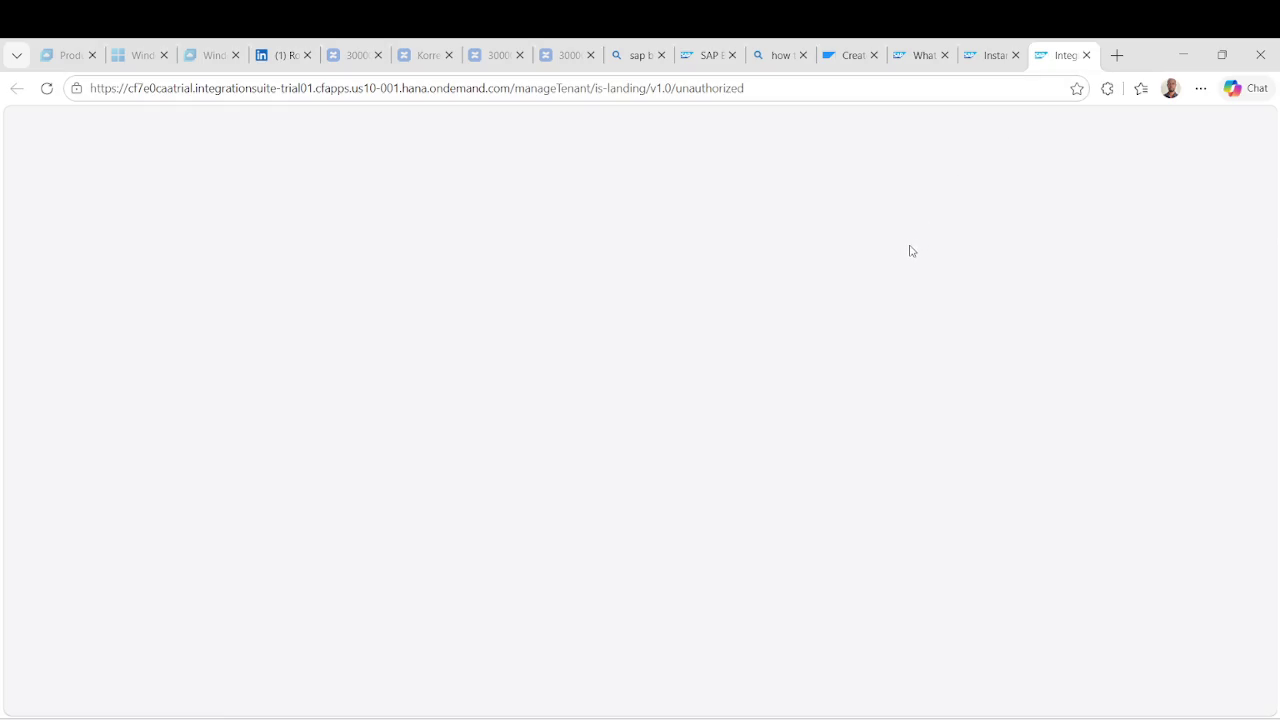
pyautogui.click(1086, 55)
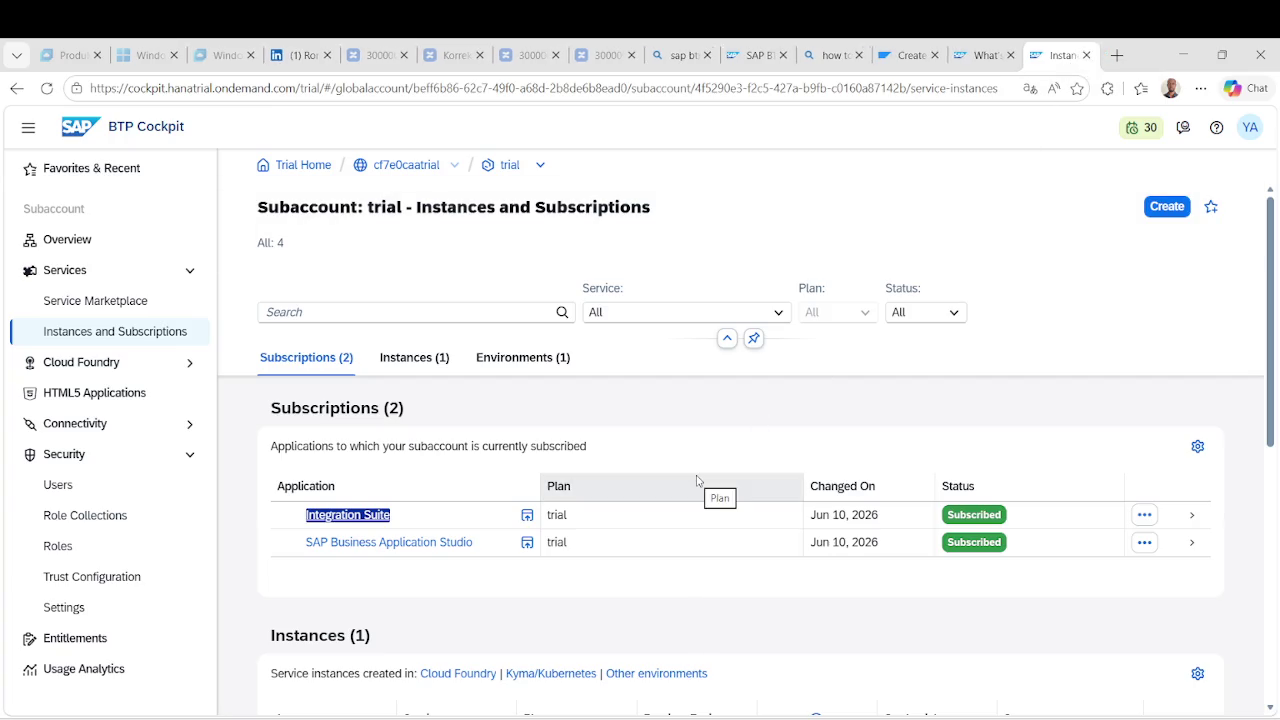
# Delete the Integration Suite subscription, leaving only SAP Business Application Studio.
pyautogui.click(1146, 518)
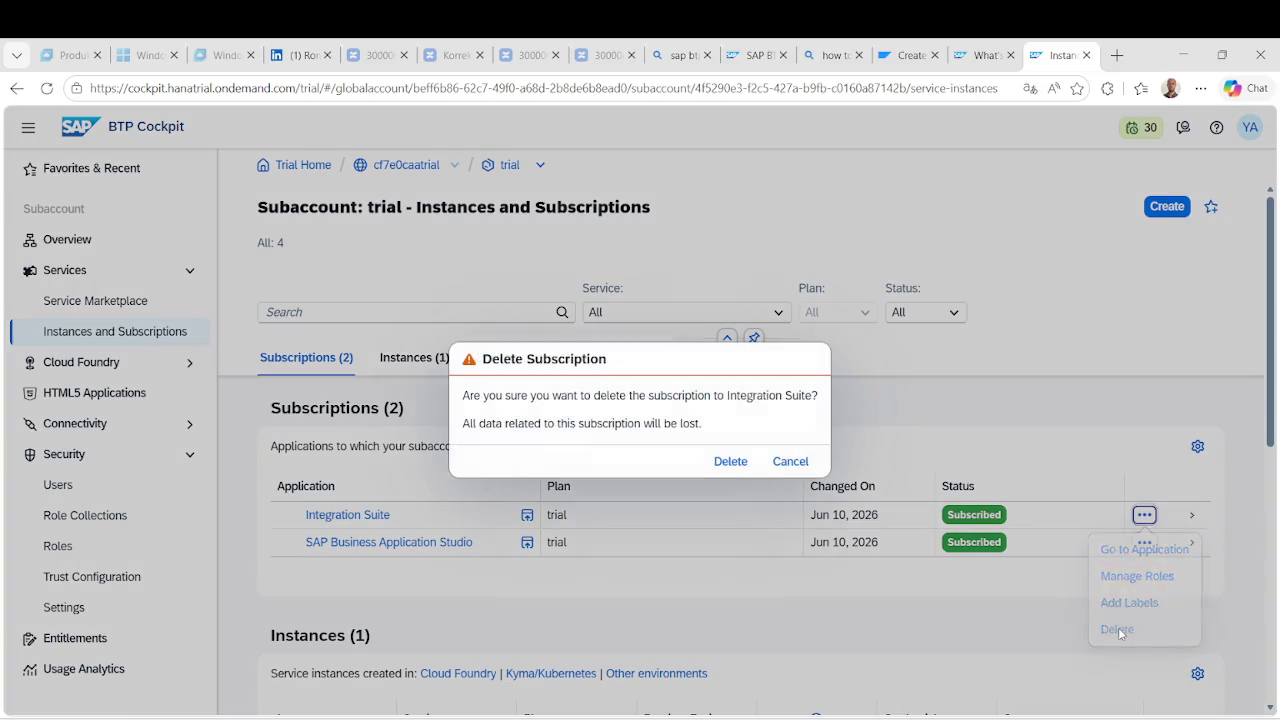
pyautogui.click(1120, 628)
pyautogui.click(731, 461)
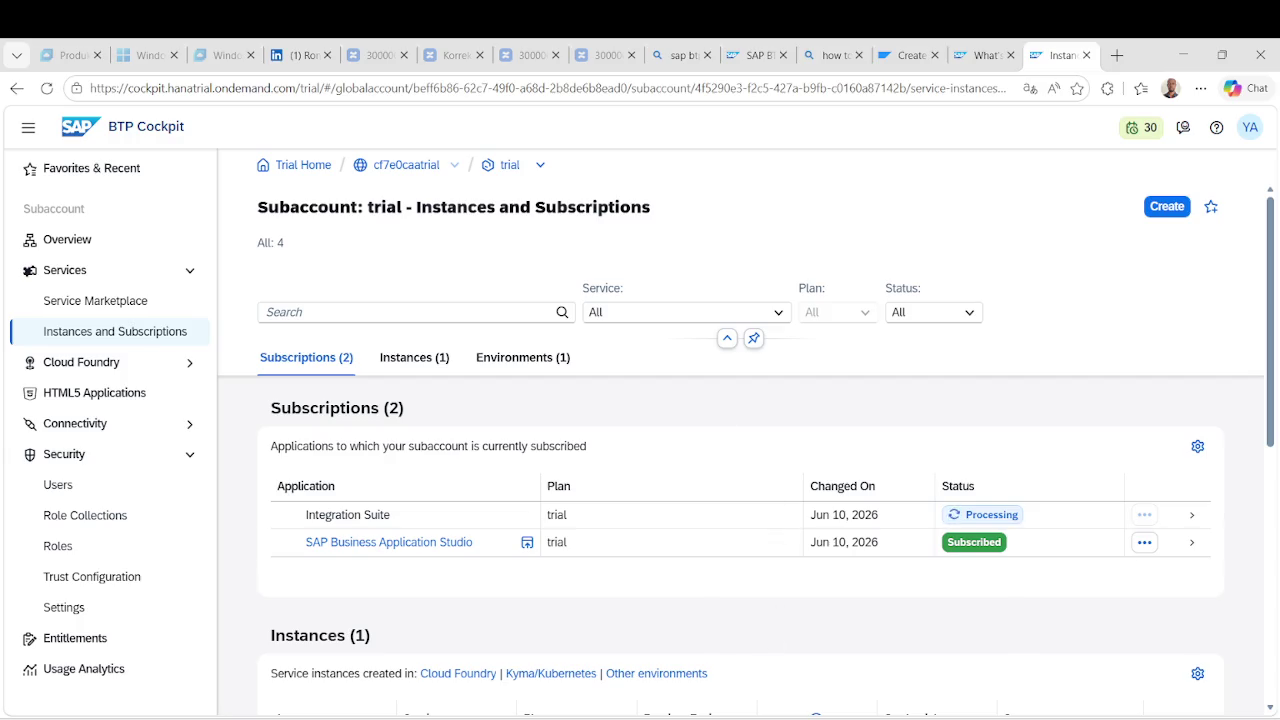
pyautogui.moveTo(708, 715)
pyautogui.click(757, 655)
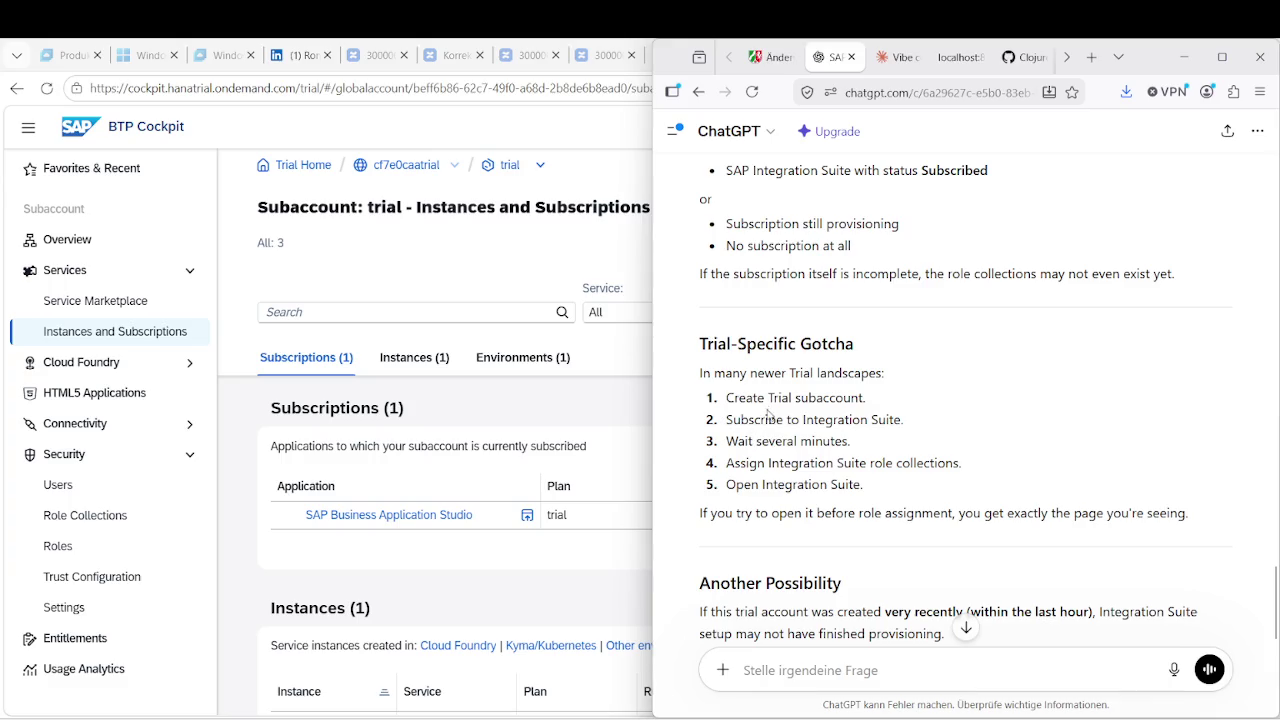
# Delete the failed dev-runtime service instance, leaving 0 instances.
pyautogui.moveTo(802, 421)
pyautogui.mouseDown()
pyautogui.moveTo(880, 421)
pyautogui.moveTo(864, 422)
pyautogui.mouseUp()
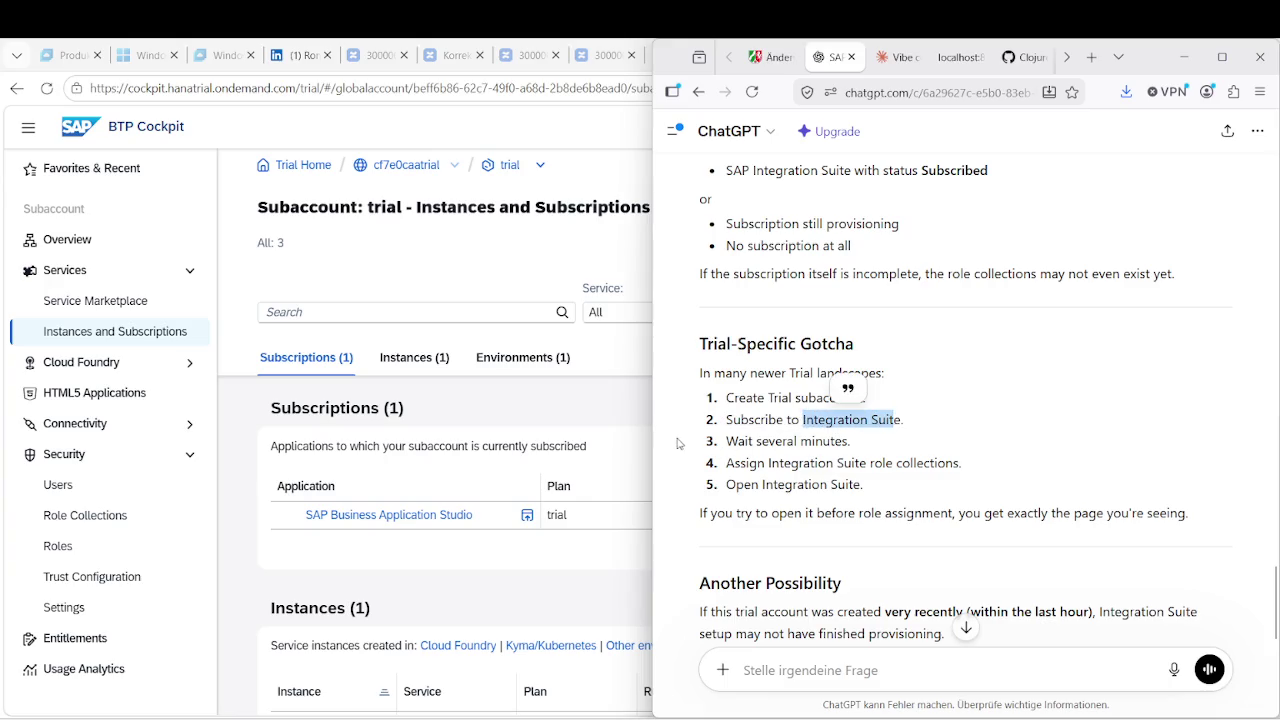
pyautogui.click(505, 300)
pyautogui.press('super+Up')
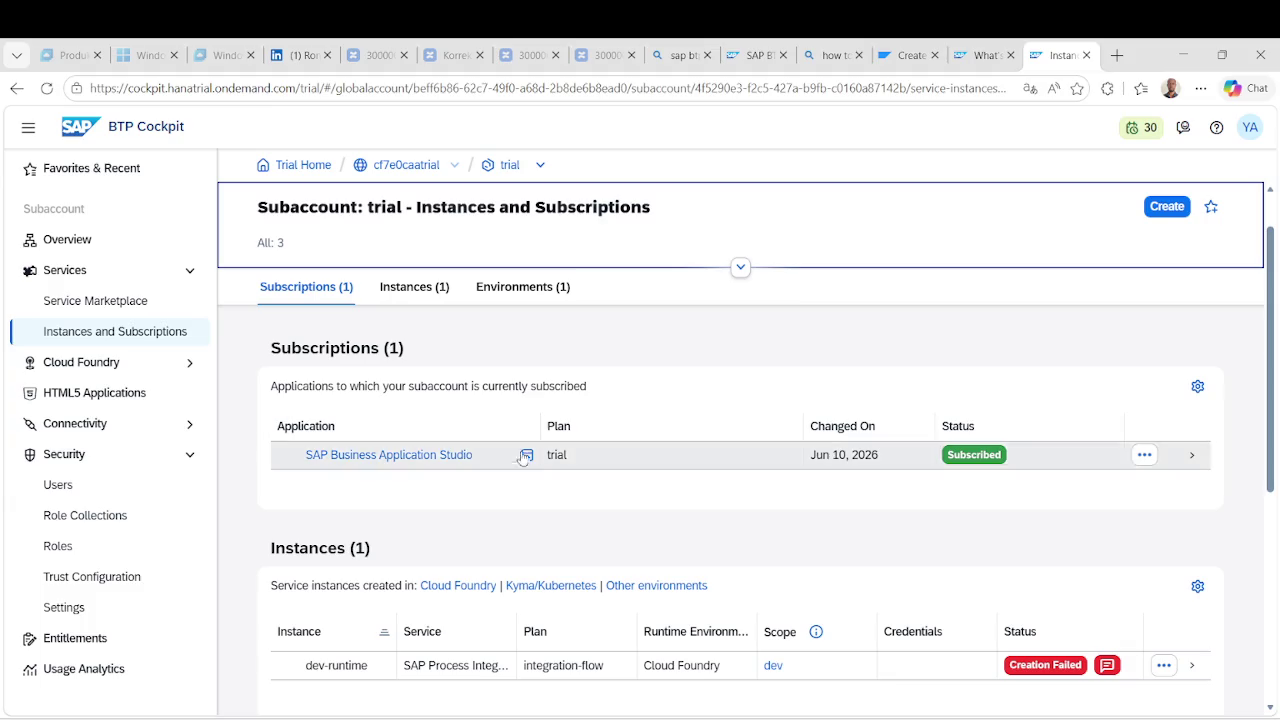
pyautogui.scroll(-1, 553, 566)
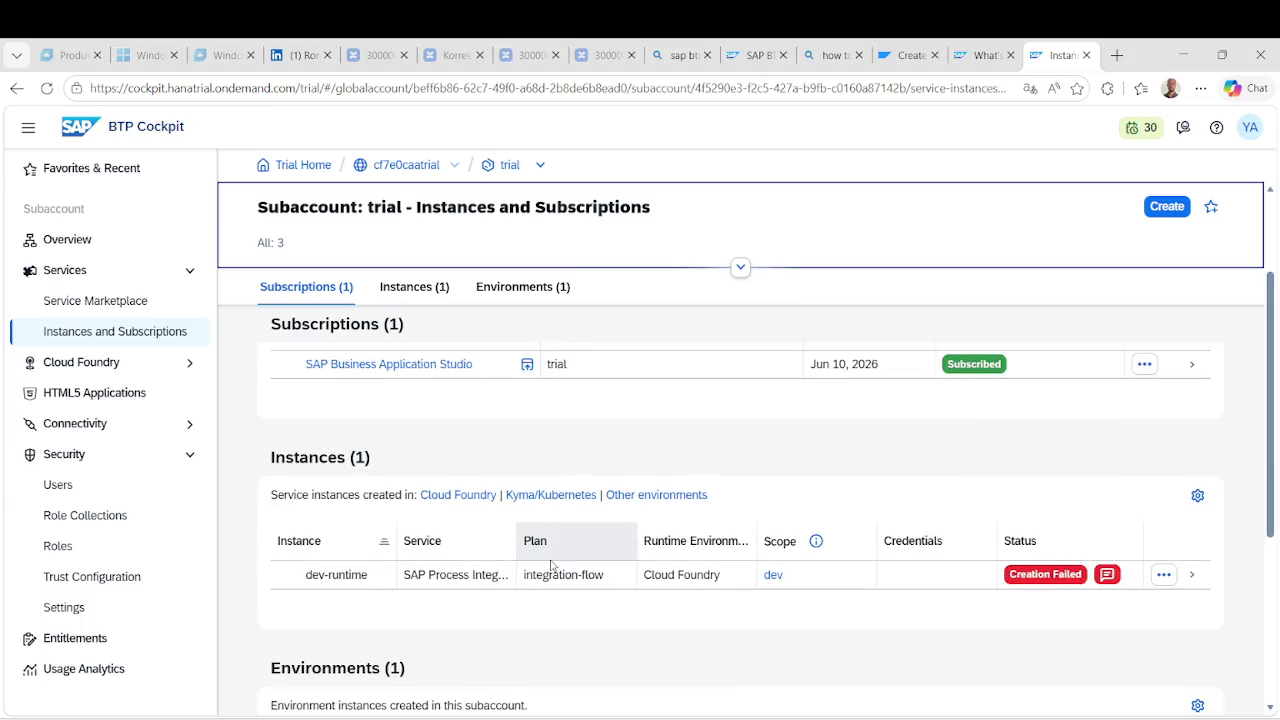
pyautogui.click(1164, 575)
pyautogui.click(1137, 636)
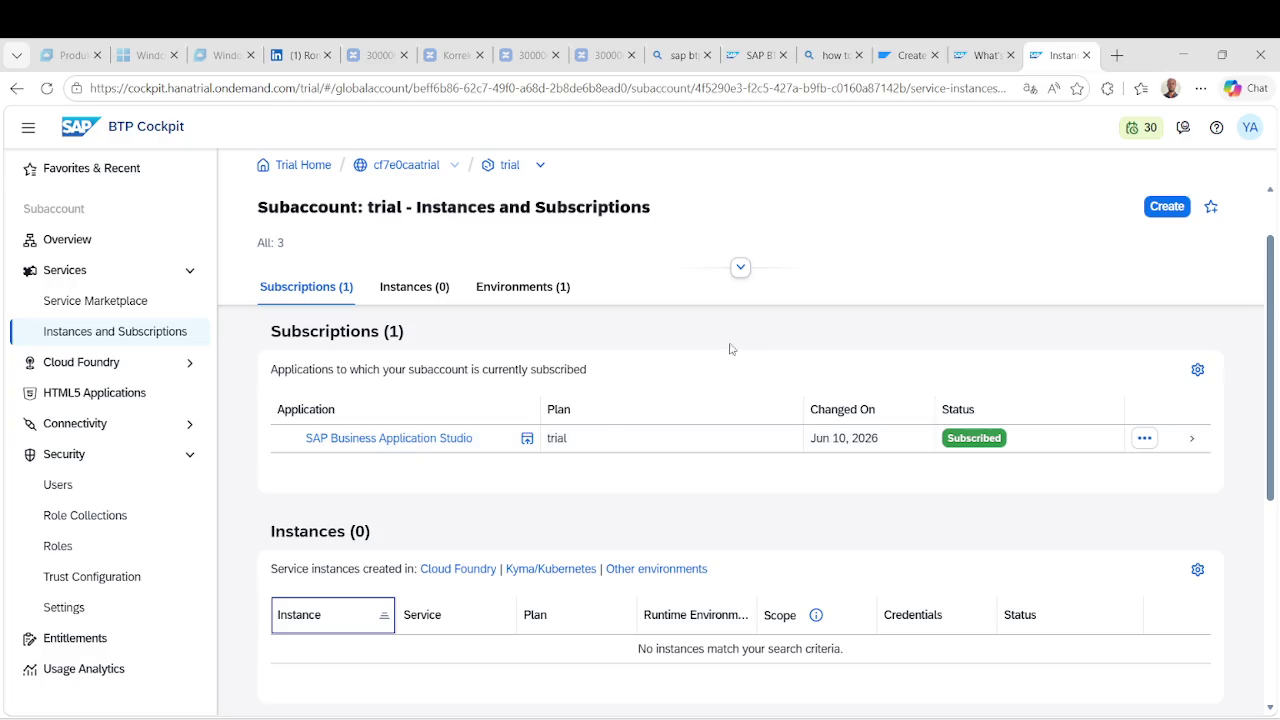
pyautogui.hotkey('alt', 'Tab')
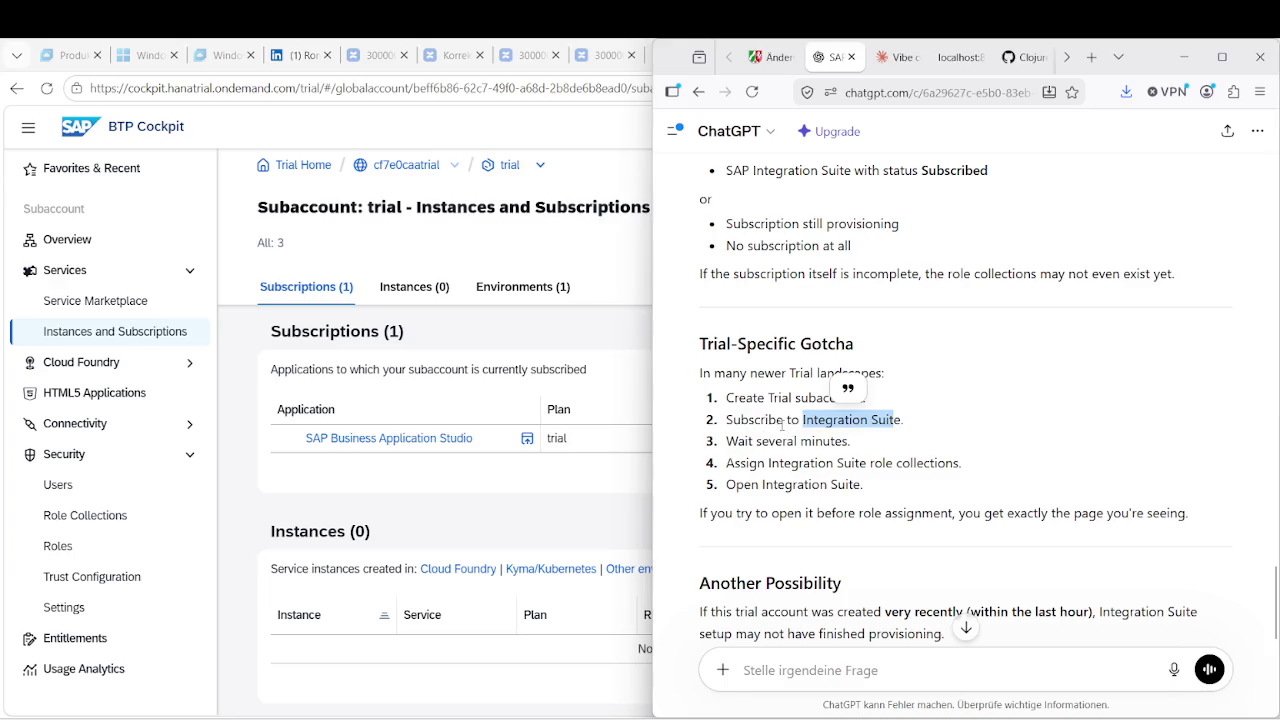
pyautogui.hotkey('alt', 'Tab')
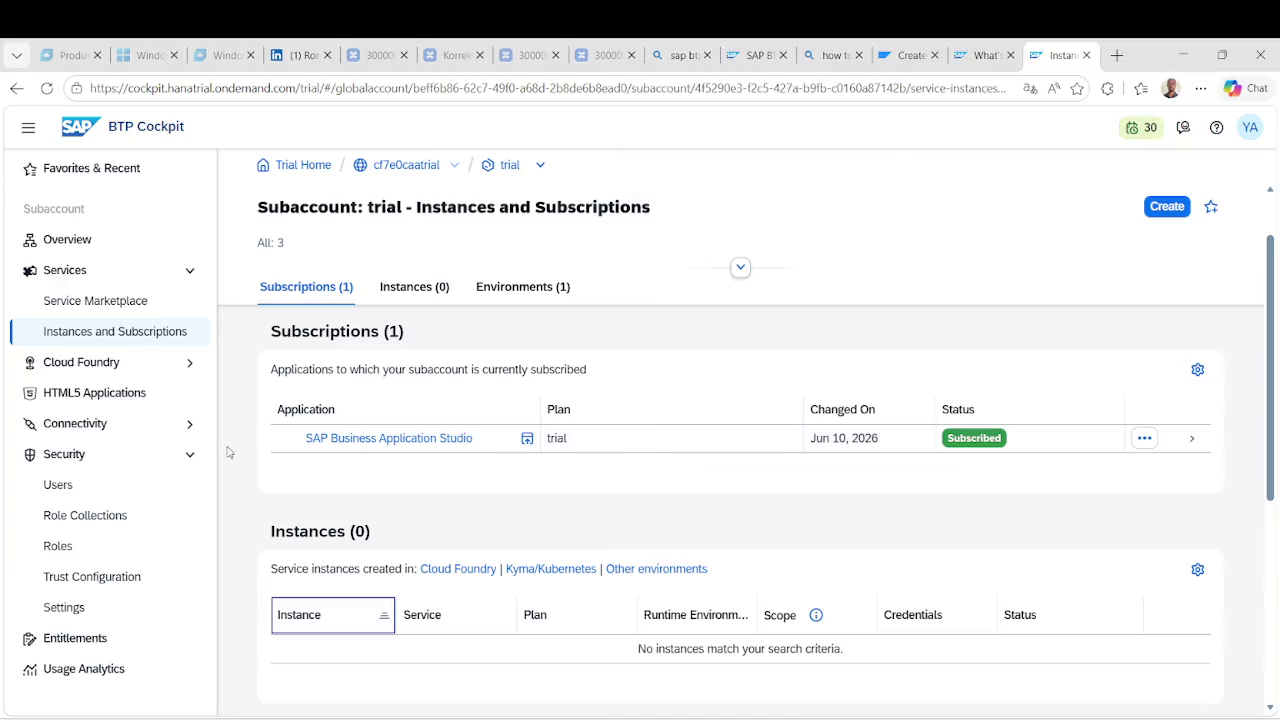
# Remove the Subaccount Service Administrator role collection from the trial user, then return to Instances and Subscriptions.
pyautogui.click(70, 486)
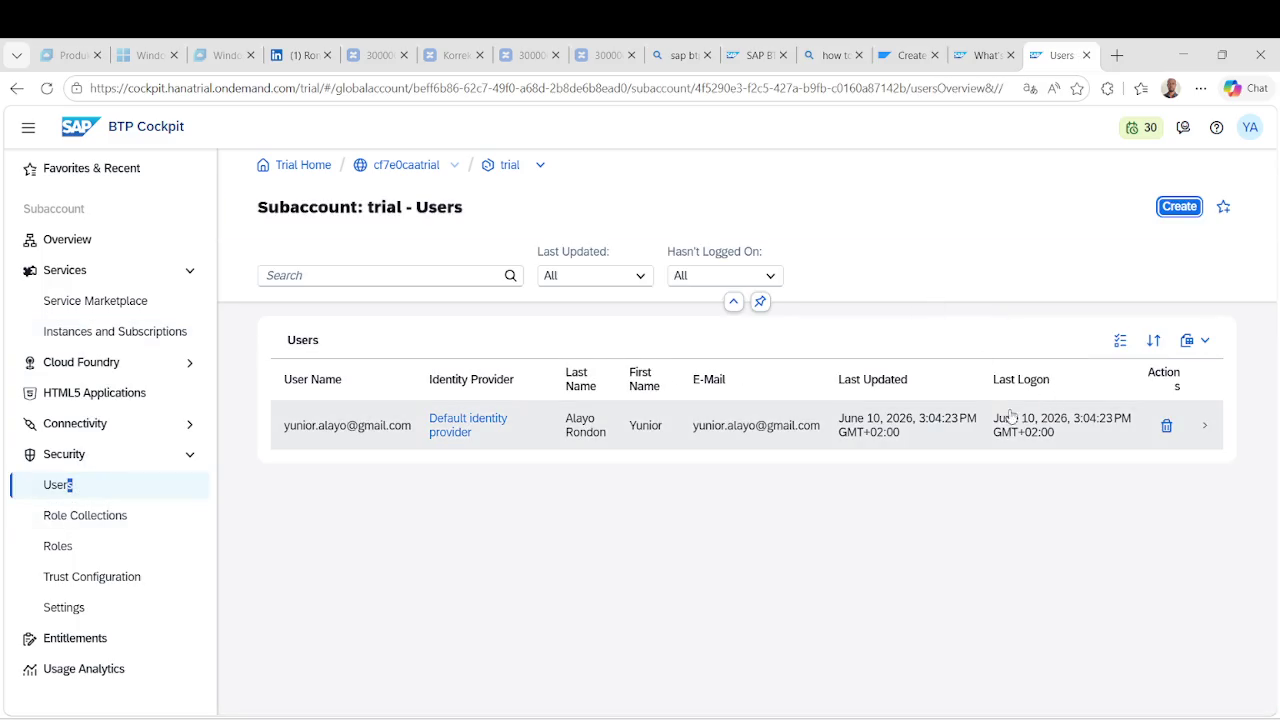
pyautogui.click(1011, 418)
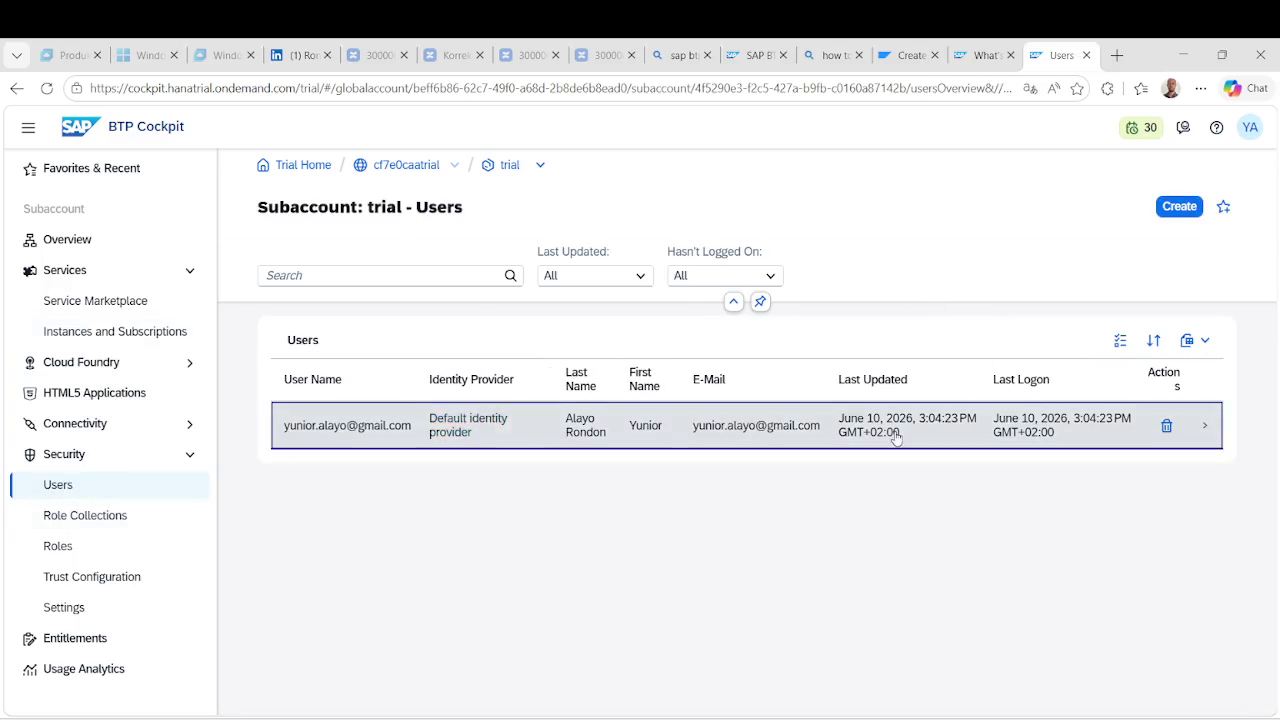
pyautogui.click(1103, 420)
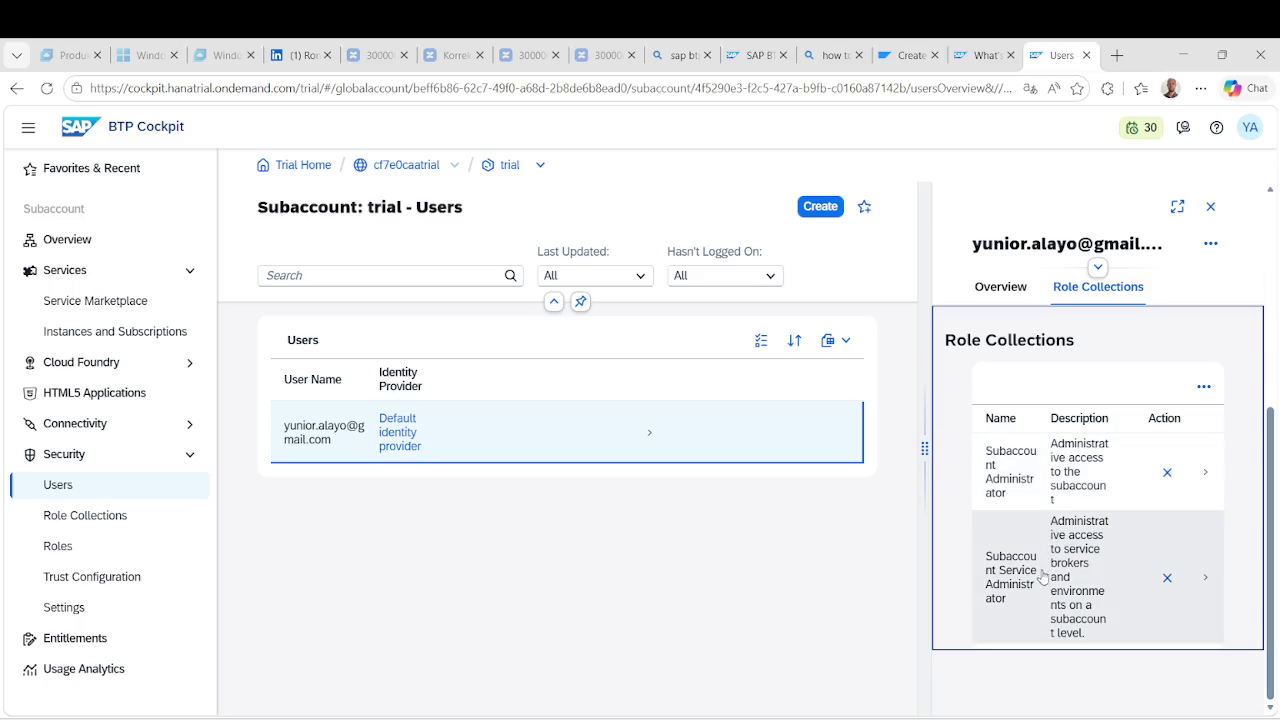
pyautogui.scroll(2, 1063, 555)
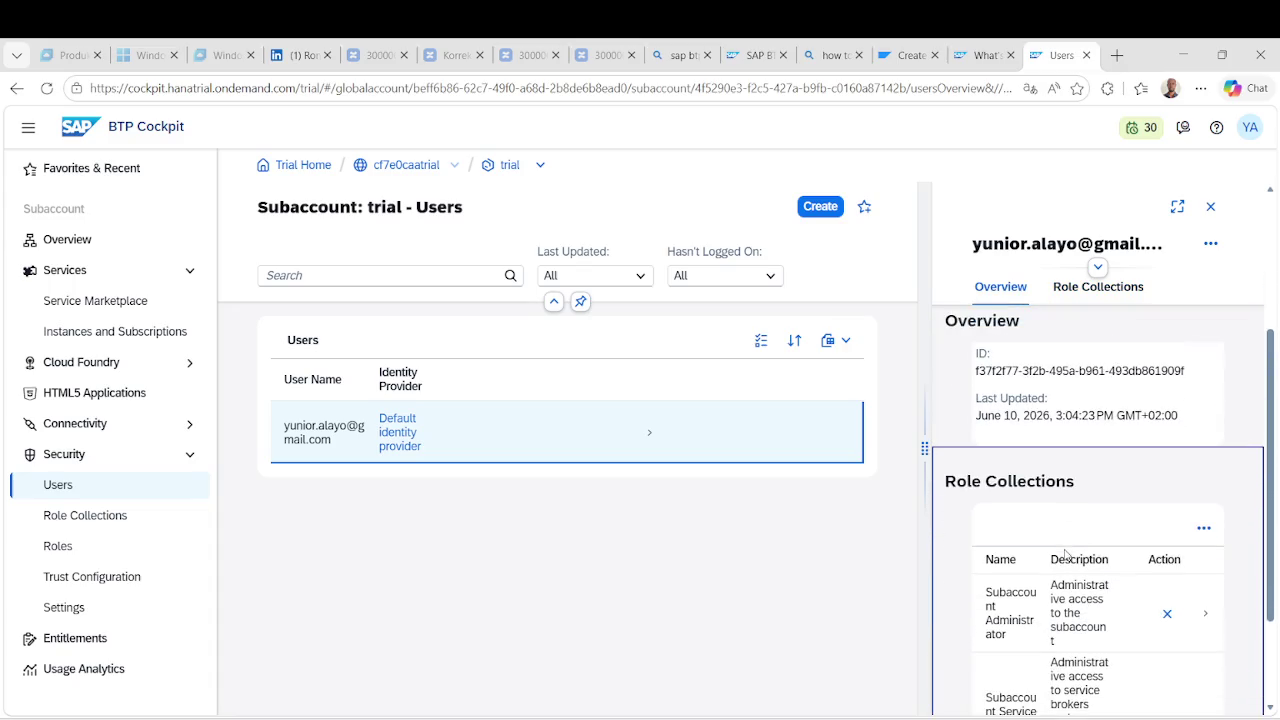
pyautogui.scroll(-2, 1075, 650)
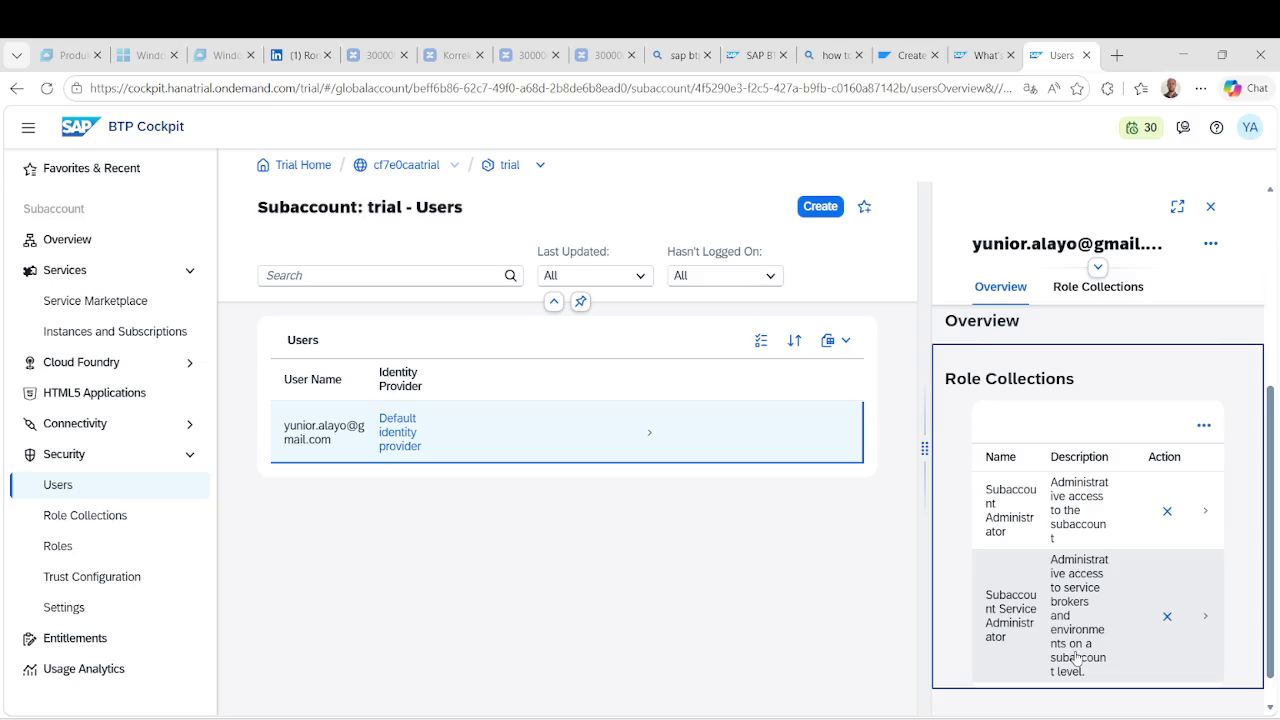
pyautogui.click(1167, 616)
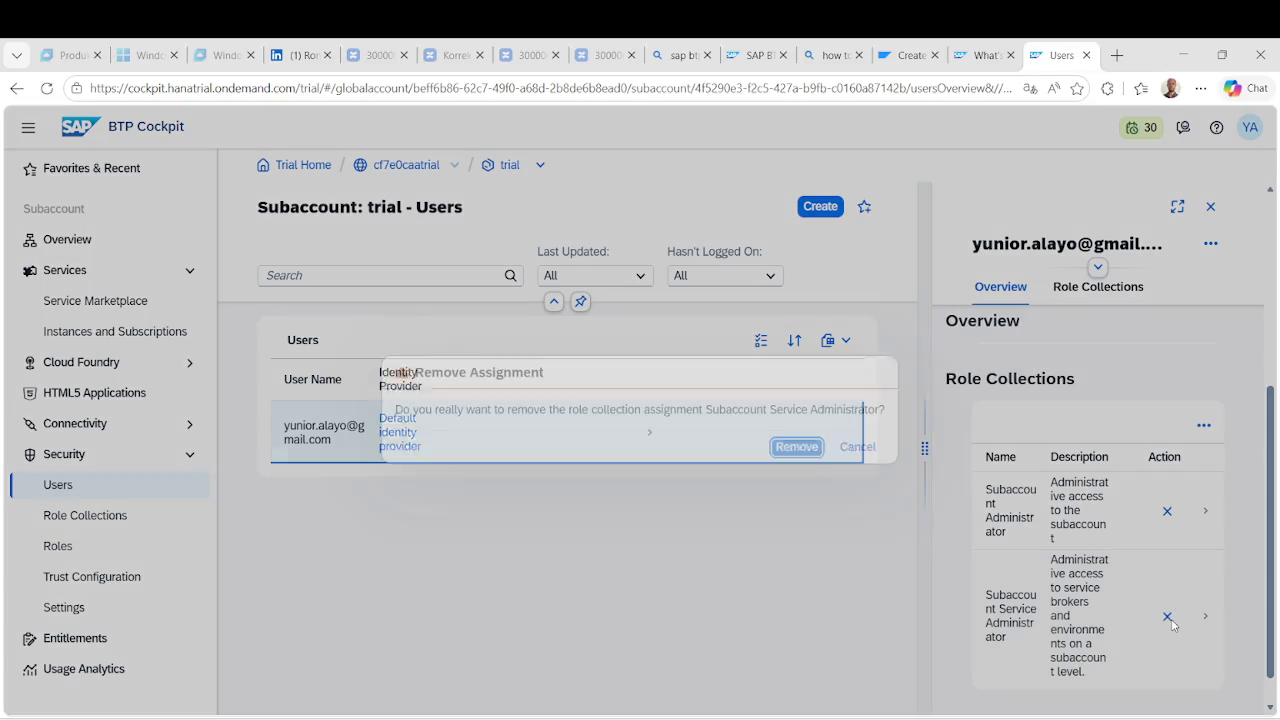
pyautogui.click(798, 447)
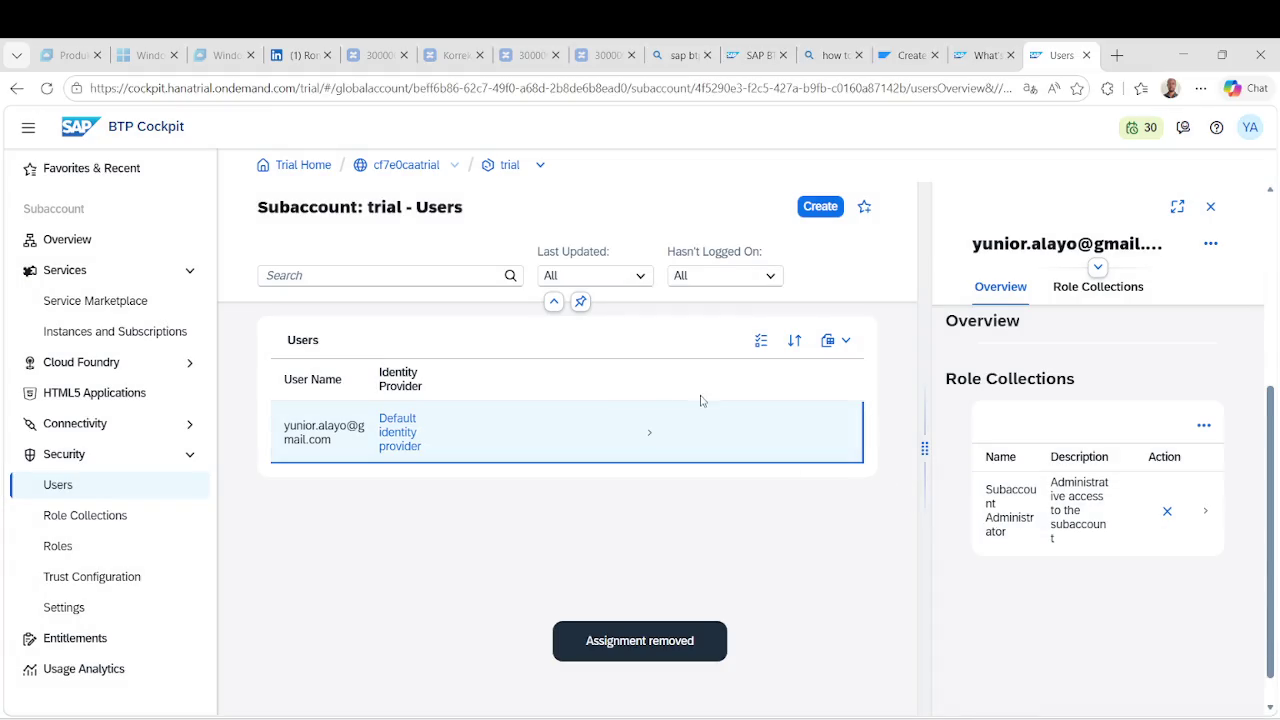
pyautogui.click(124, 333)
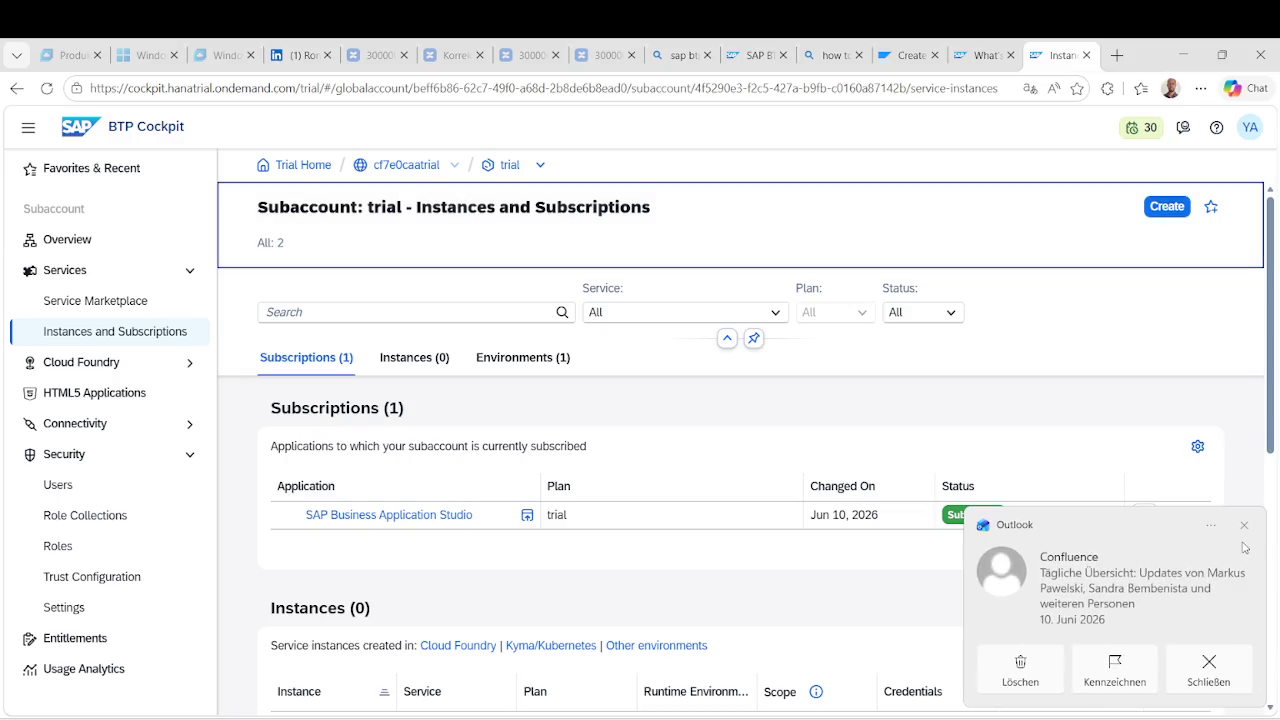
# Create a new Integration Suite subscription with the trial plan.
pyautogui.click(1244, 525)
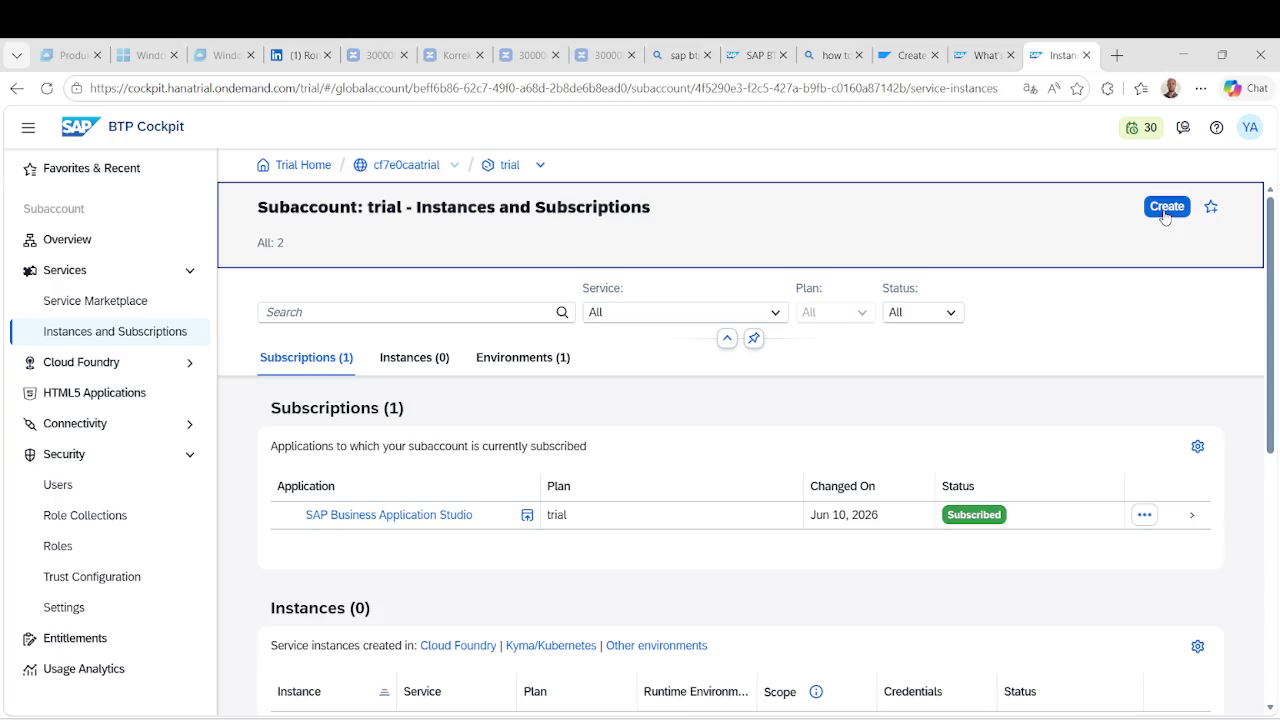
pyautogui.click(1165, 210)
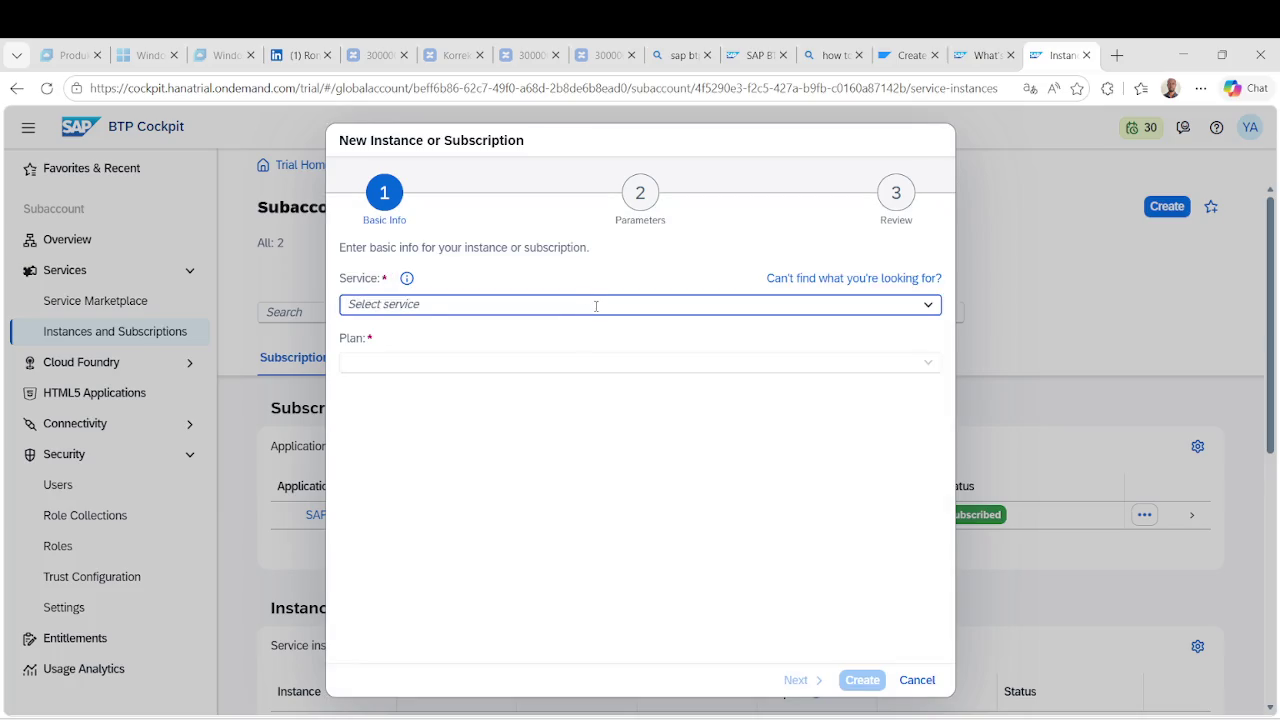
pyautogui.write('Integration Suite')
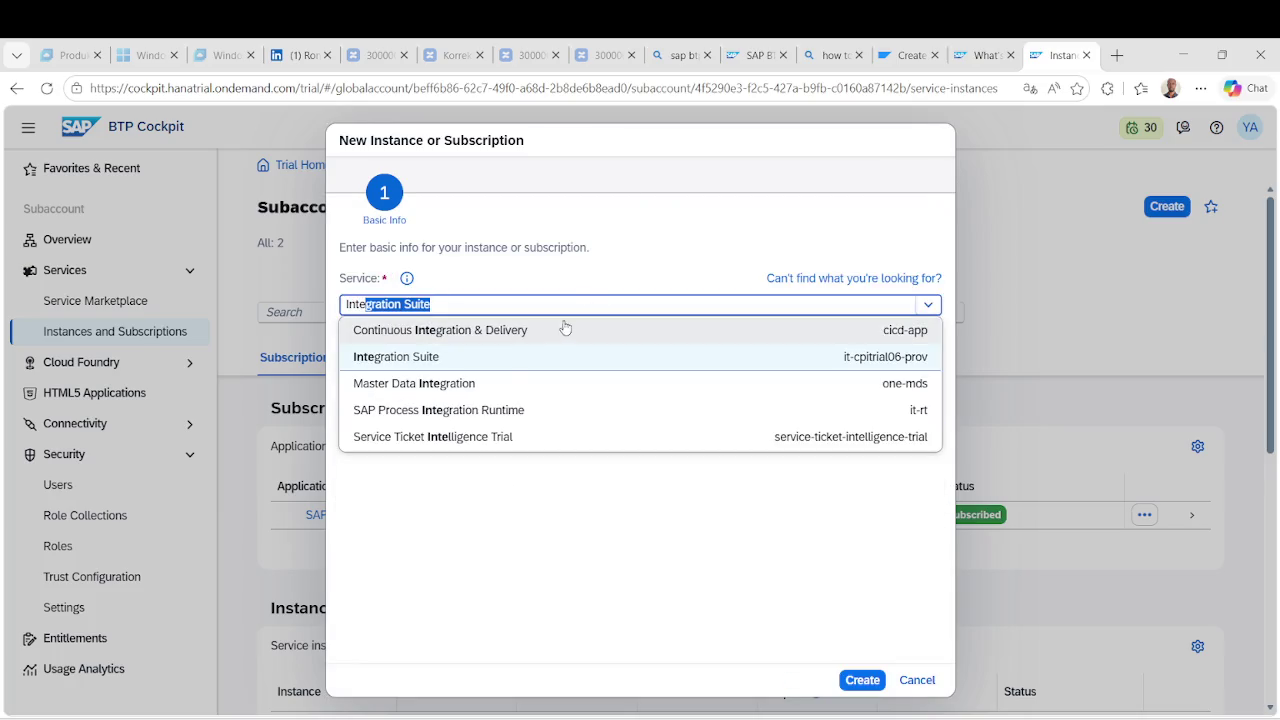
pyautogui.click(507, 357)
pyautogui.click(862, 680)
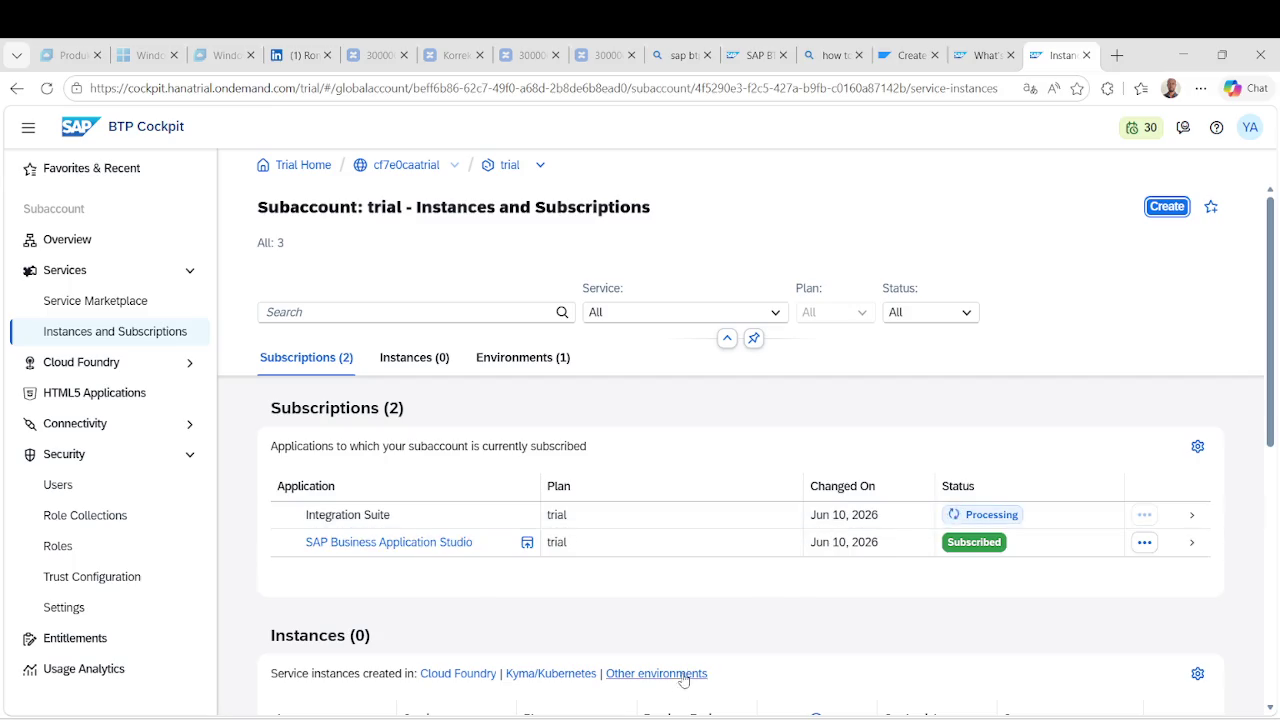
pyautogui.click(730, 716)
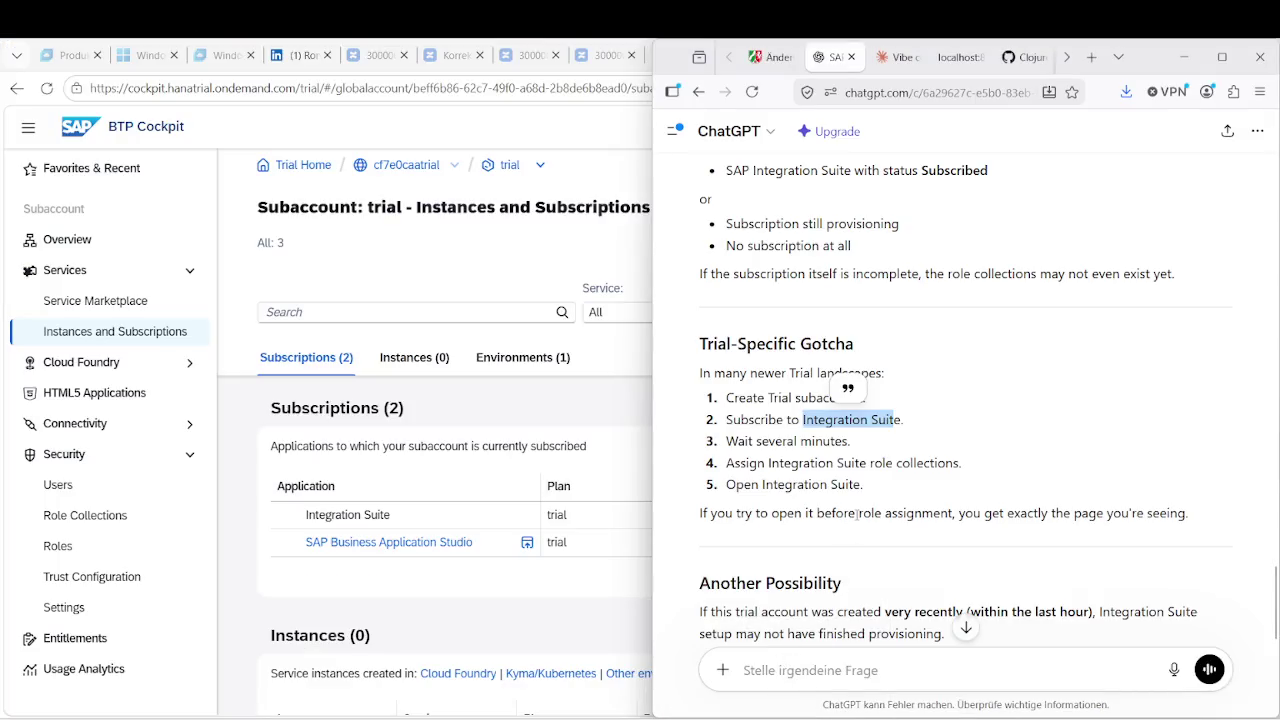
# Highlight ChatGPT's advice on waiting several minutes, assigning role collections, and role collection names.
pyautogui.moveTo(783, 441); pyautogui.dragTo(849, 441)
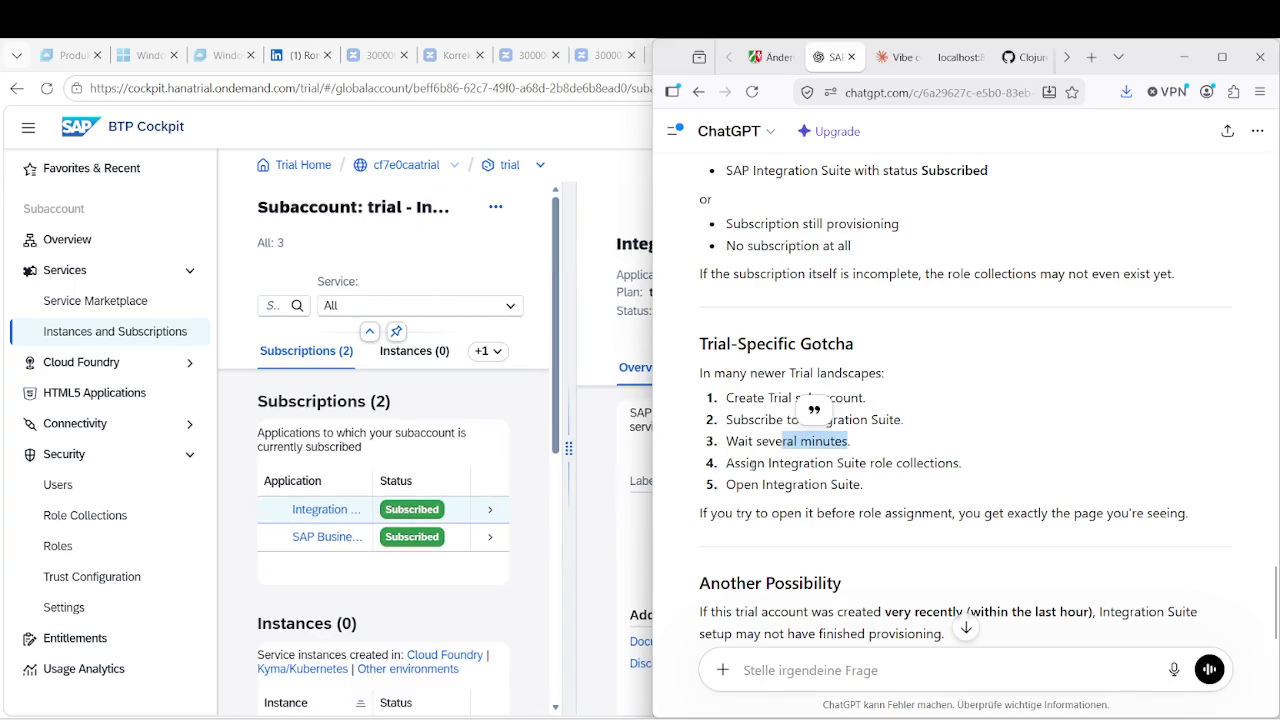
pyautogui.moveTo(746, 463); pyautogui.dragTo(971, 463)
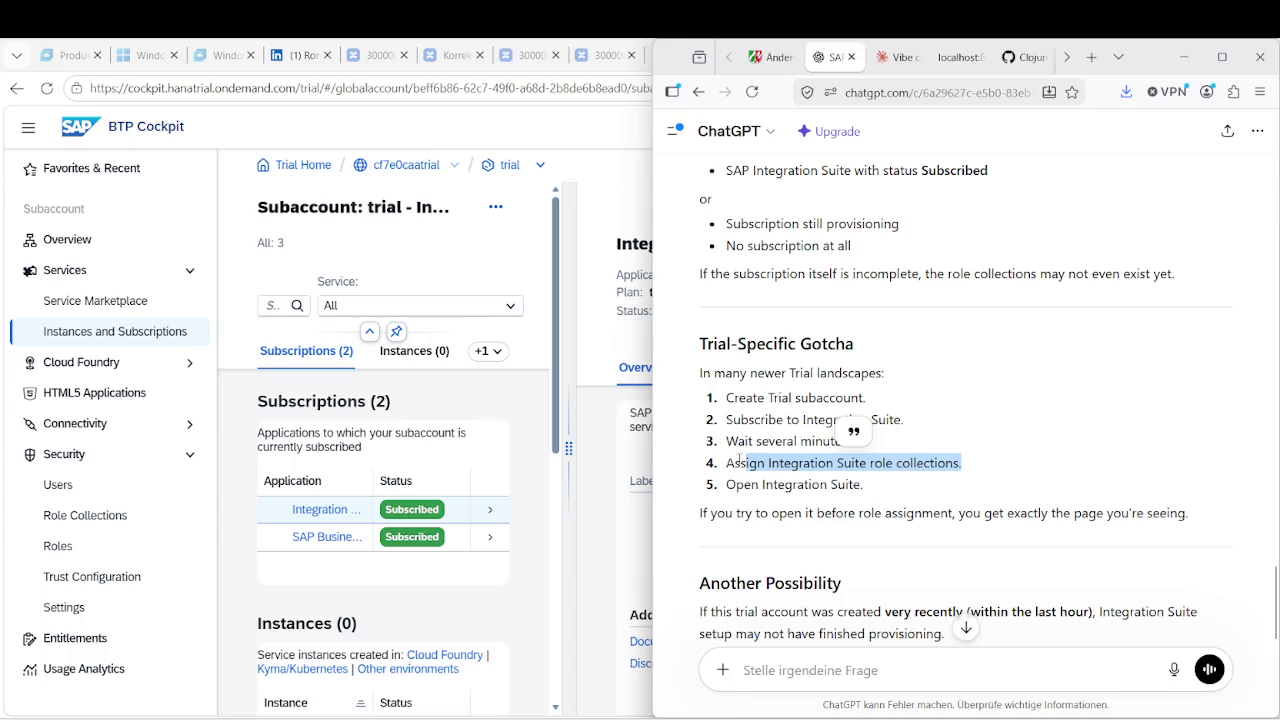
pyautogui.moveTo(727, 463); pyautogui.dragTo(981, 463)
pyautogui.moveTo(731, 484)
pyautogui.mouseDown()
pyautogui.moveTo(834, 485)
pyautogui.moveTo(935, 513)
pyautogui.mouseUp()
pyautogui.scroll(-3, 935, 513)
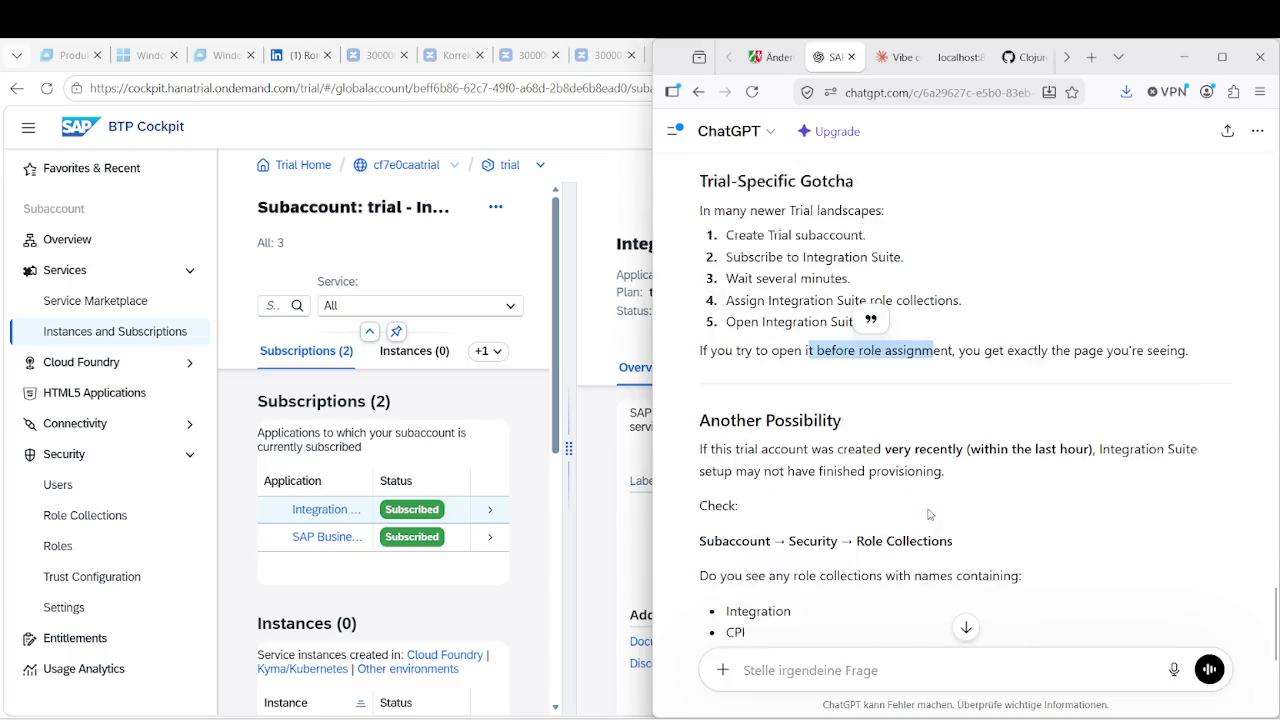
pyautogui.moveTo(732, 396); pyautogui.dragTo(1027, 417)
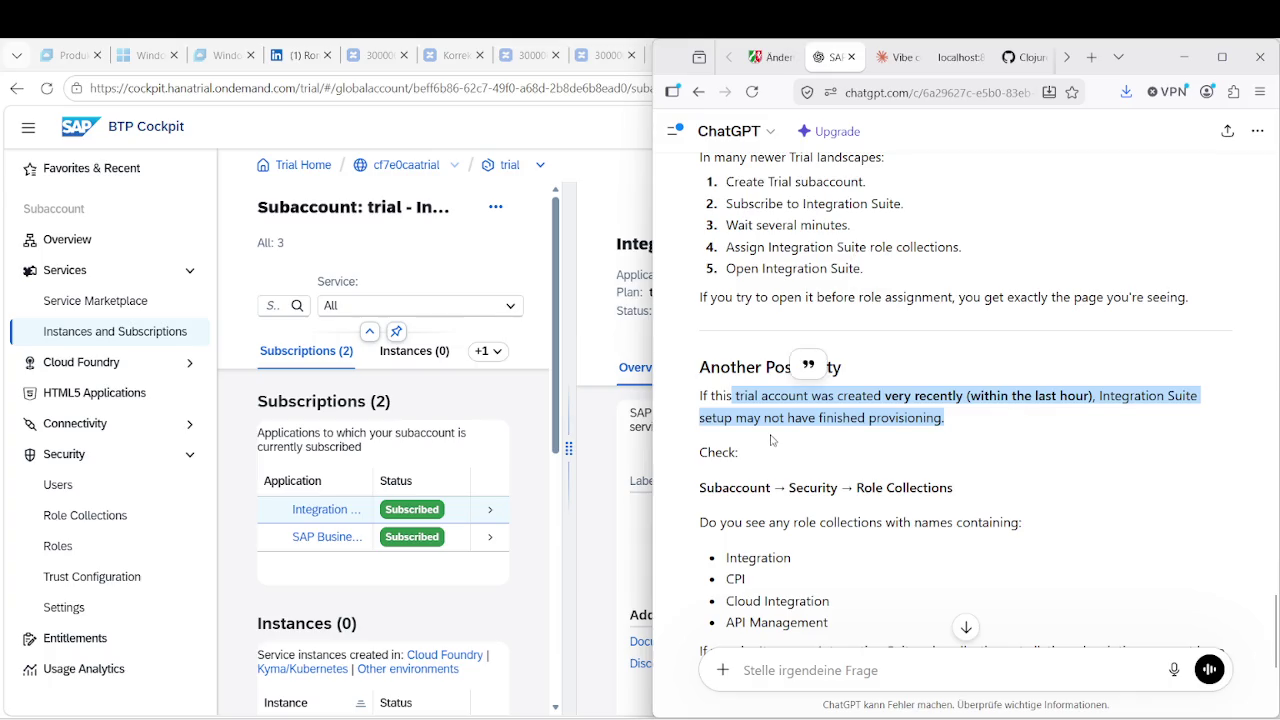
pyautogui.moveTo(806, 487); pyautogui.dragTo(887, 487)
pyautogui.scroll(-2, 893, 485)
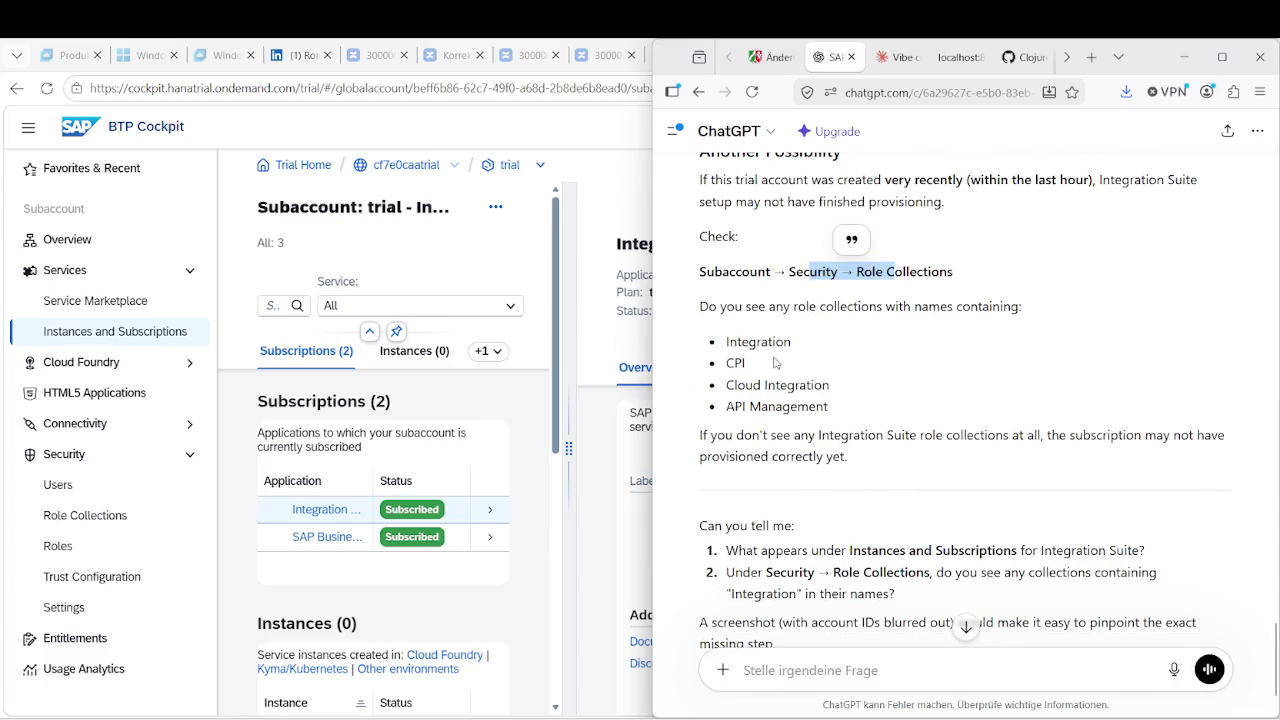
pyautogui.moveTo(768, 307); pyautogui.dragTo(873, 308)
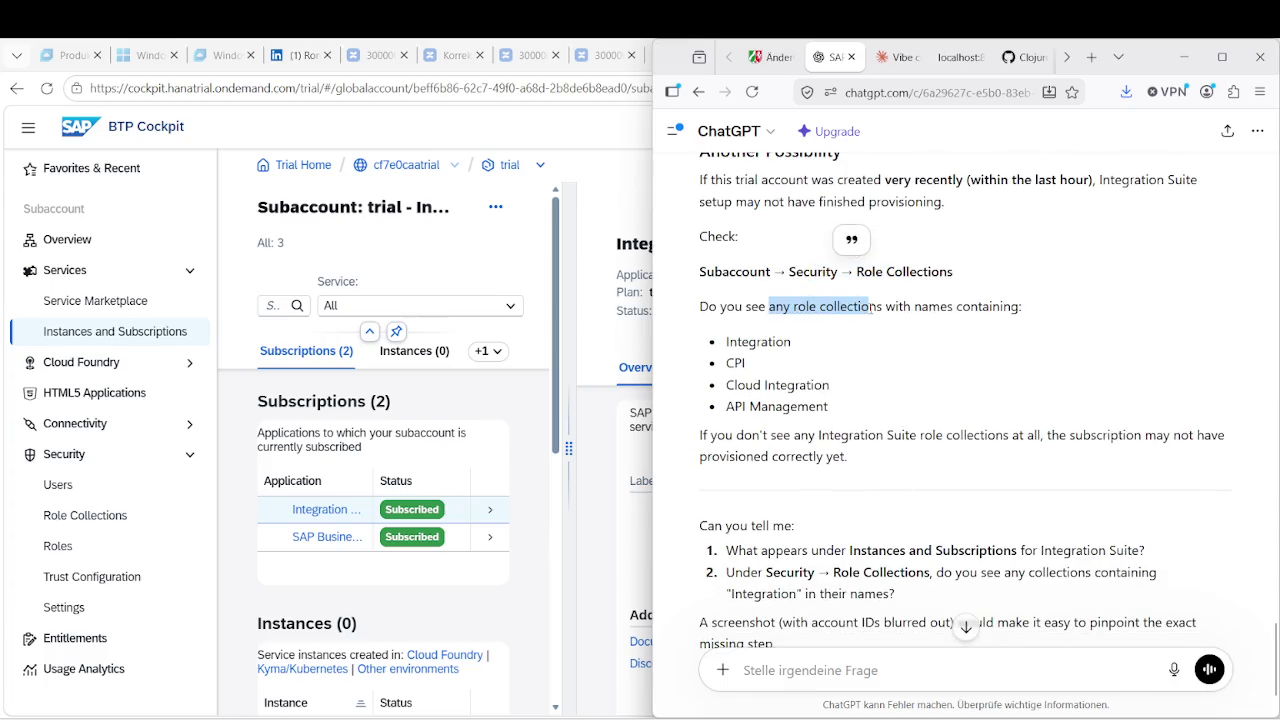
pyautogui.click(820, 300)
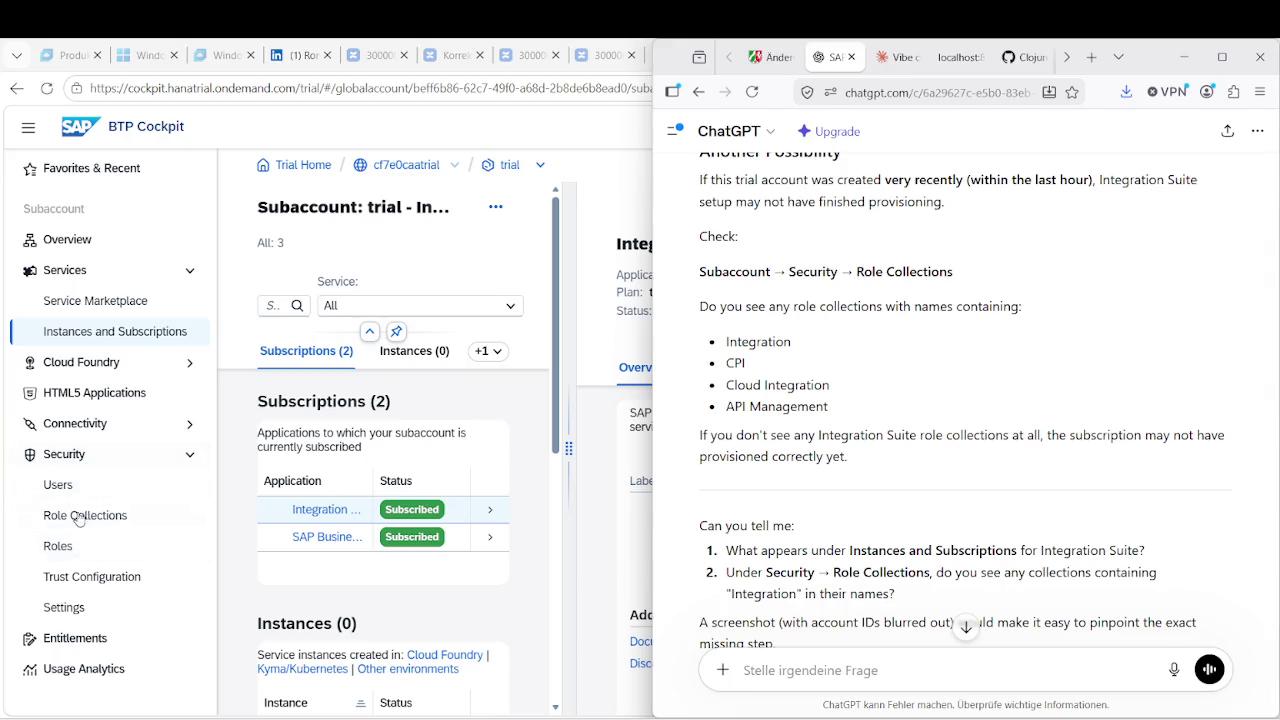
# Open the Role Collections page and filter it by 'Integration'.
pyautogui.click(85, 516)
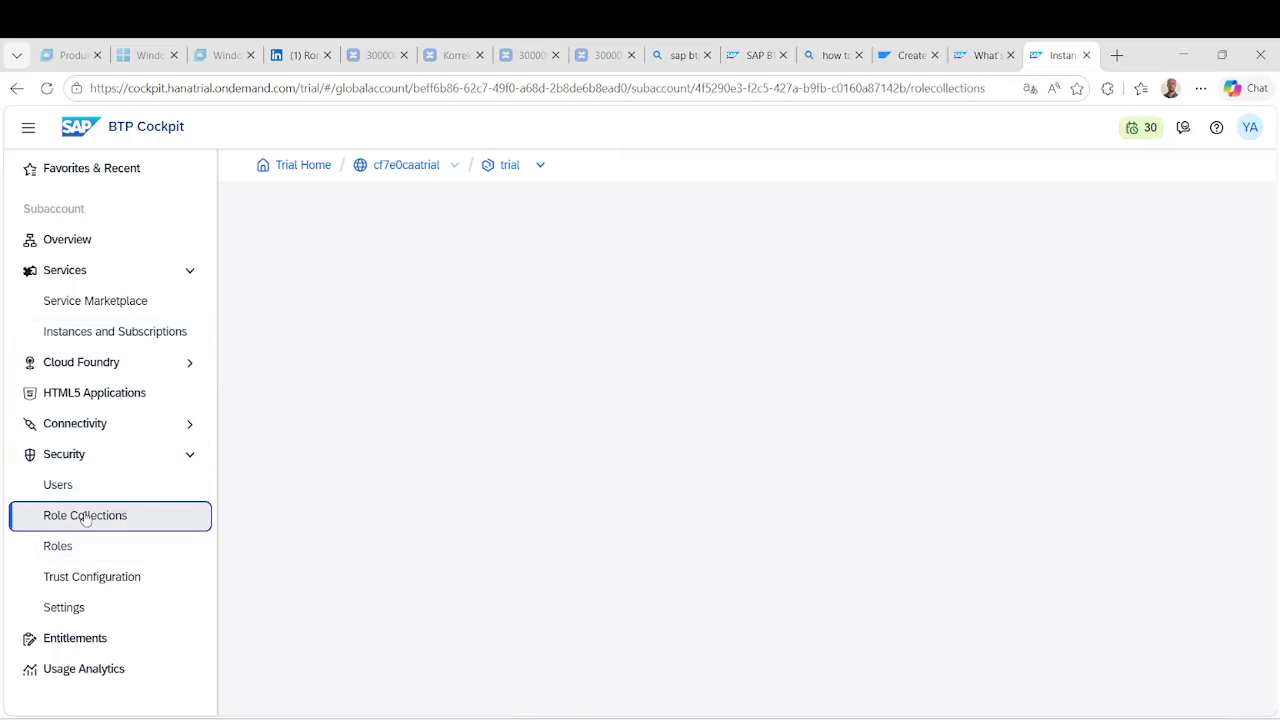
pyautogui.hotkey('alt', 'Tab')
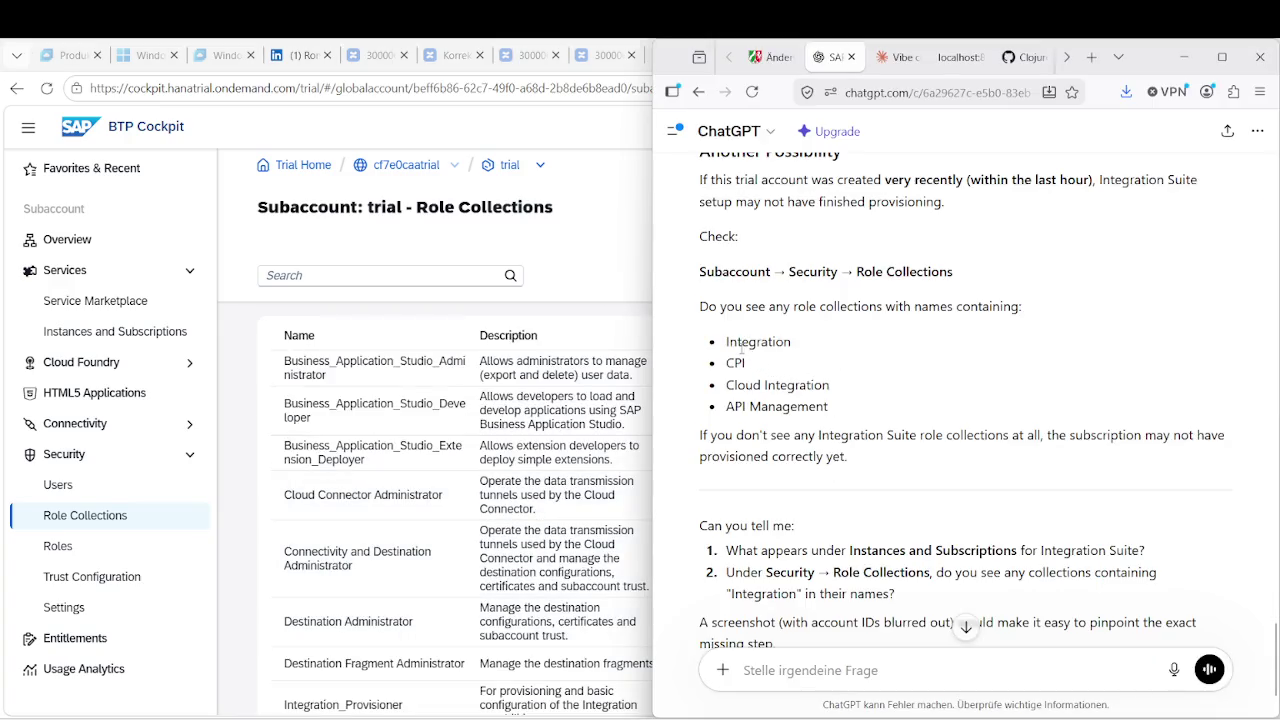
pyautogui.moveTo(727, 343); pyautogui.dragTo(803, 345)
pyautogui.hotkey('ctrl', 'c')
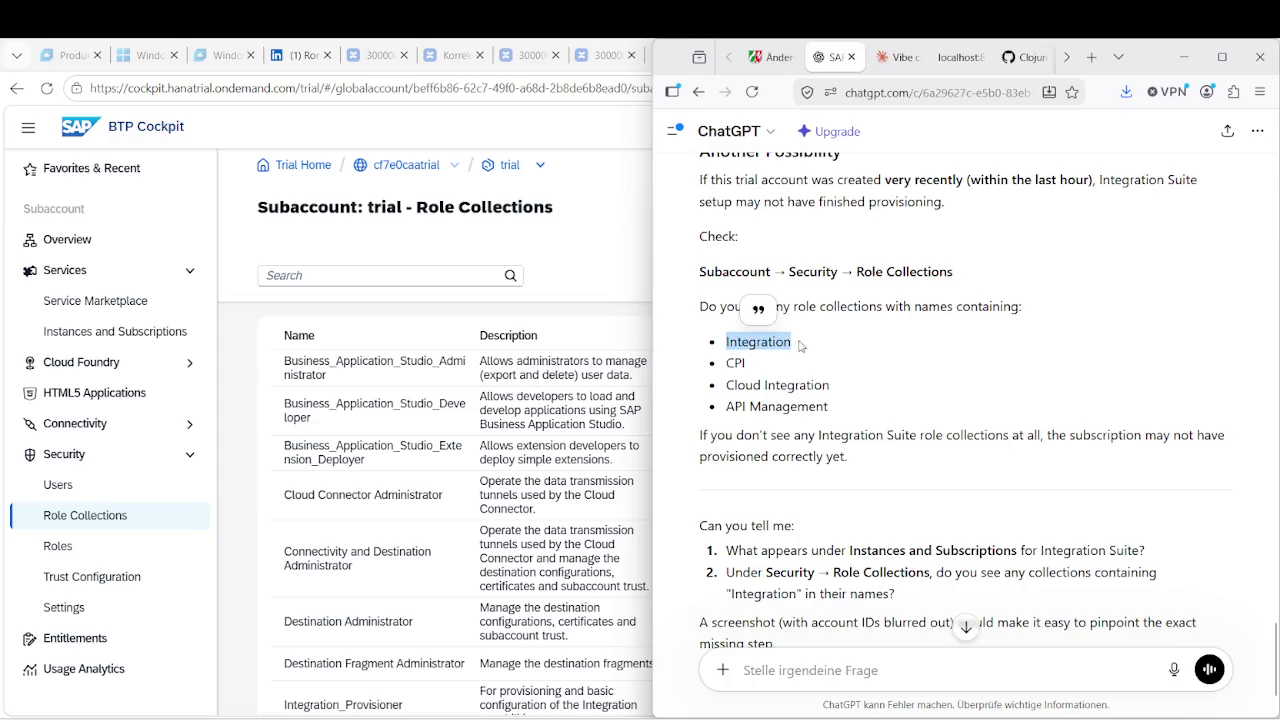
pyautogui.click(332, 273)
pyautogui.hotkey('ctrl', 'v')
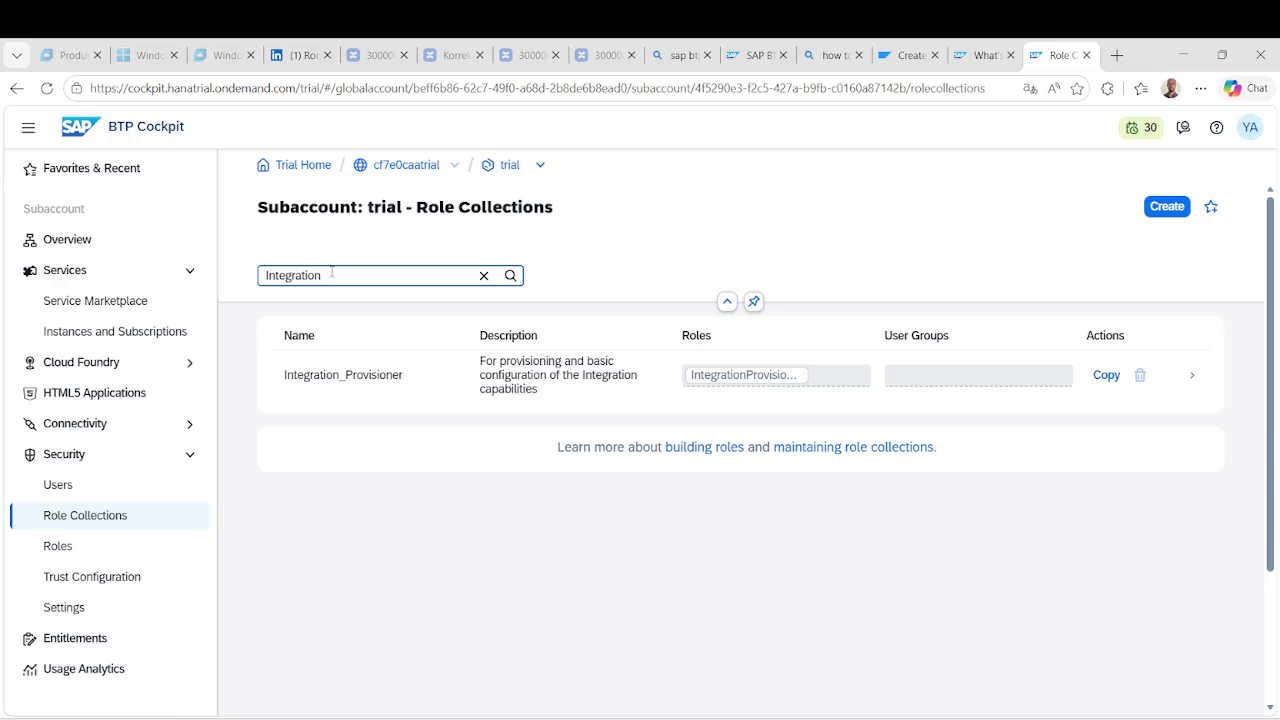
# Search role collections for 'CPI', then for 'Cloud Integration'.
pyautogui.hotkey('alt', 'Tab')
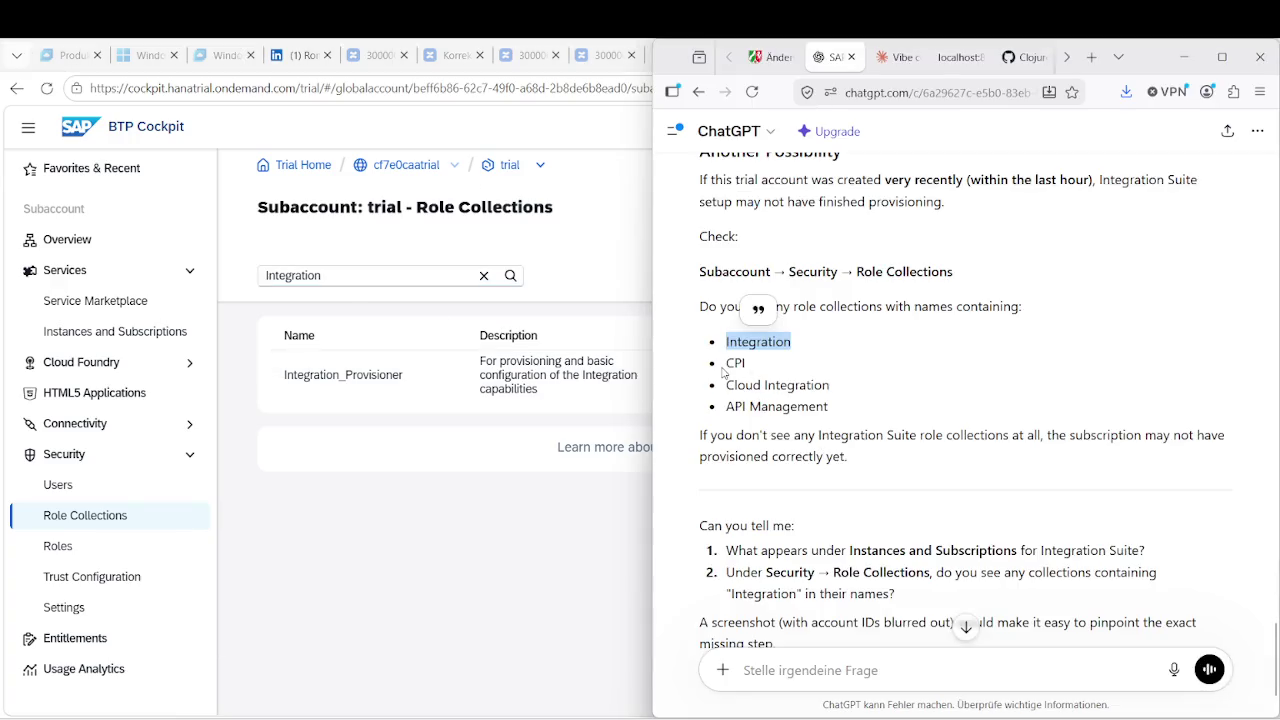
pyautogui.moveTo(722, 372); pyautogui.dragTo(760, 367)
pyautogui.hotkey('ctrl', 'c')
pyautogui.click(322, 275)
pyautogui.moveTo(322, 275); pyautogui.dragTo(213, 263)
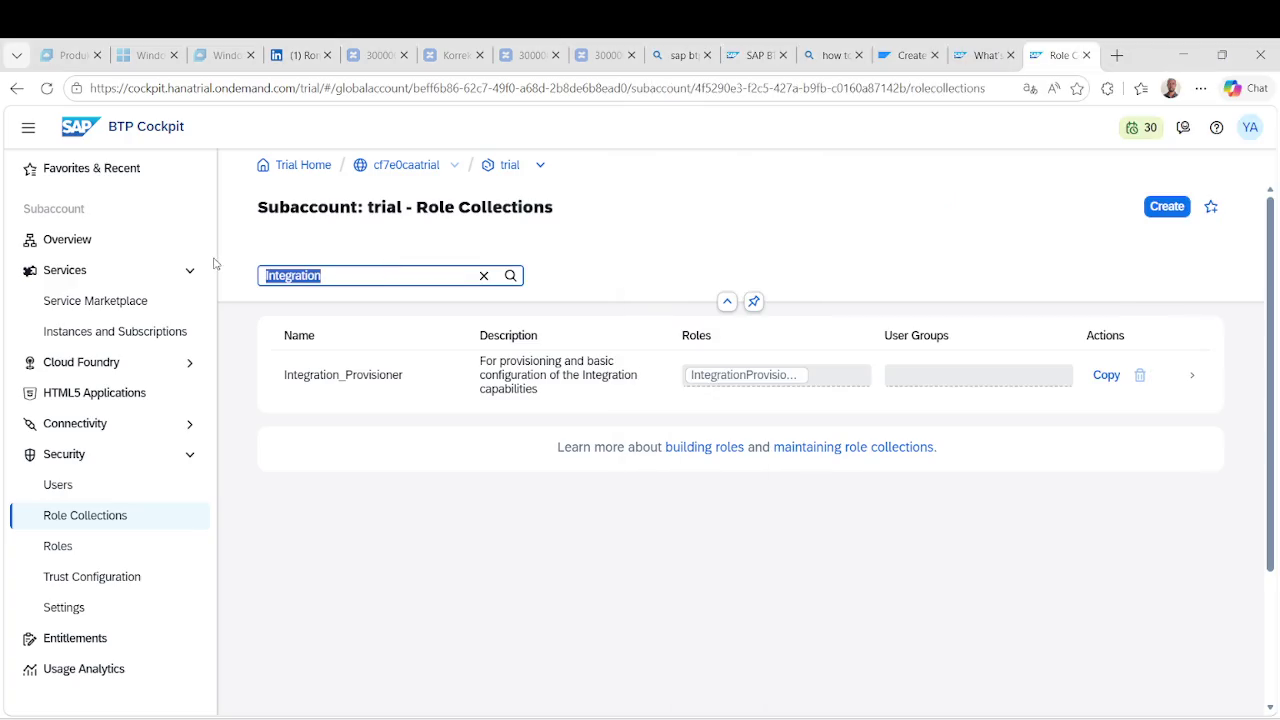
pyautogui.hotkey('ctrl', 'v')
pyautogui.hotkey('alt', 'Tab')
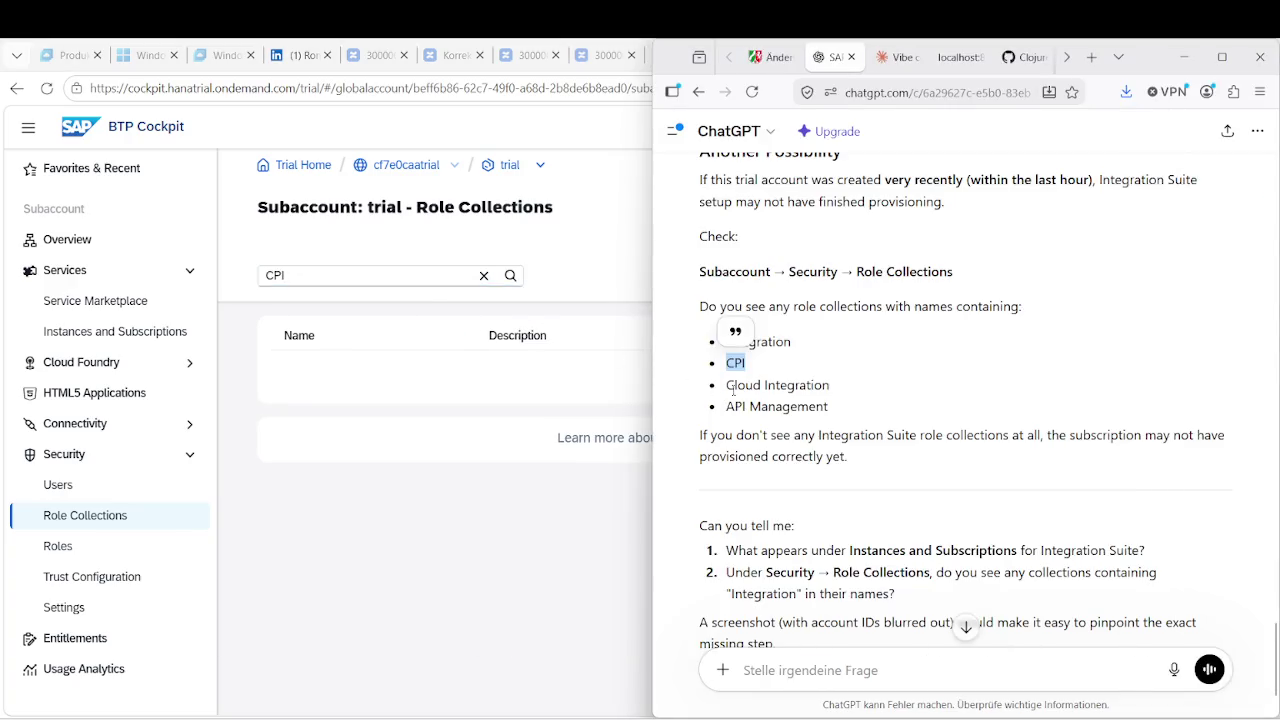
pyautogui.doubleClick(797, 385)
pyautogui.moveTo(830, 386)
pyautogui.mouseDown()
pyautogui.moveTo(733, 362)
pyautogui.moveTo(725, 382)
pyautogui.mouseUp()
pyautogui.hotkey('ctrl', 'c')
pyautogui.tripleClick(418, 275)
pyautogui.hotkey('ctrl', 'v')
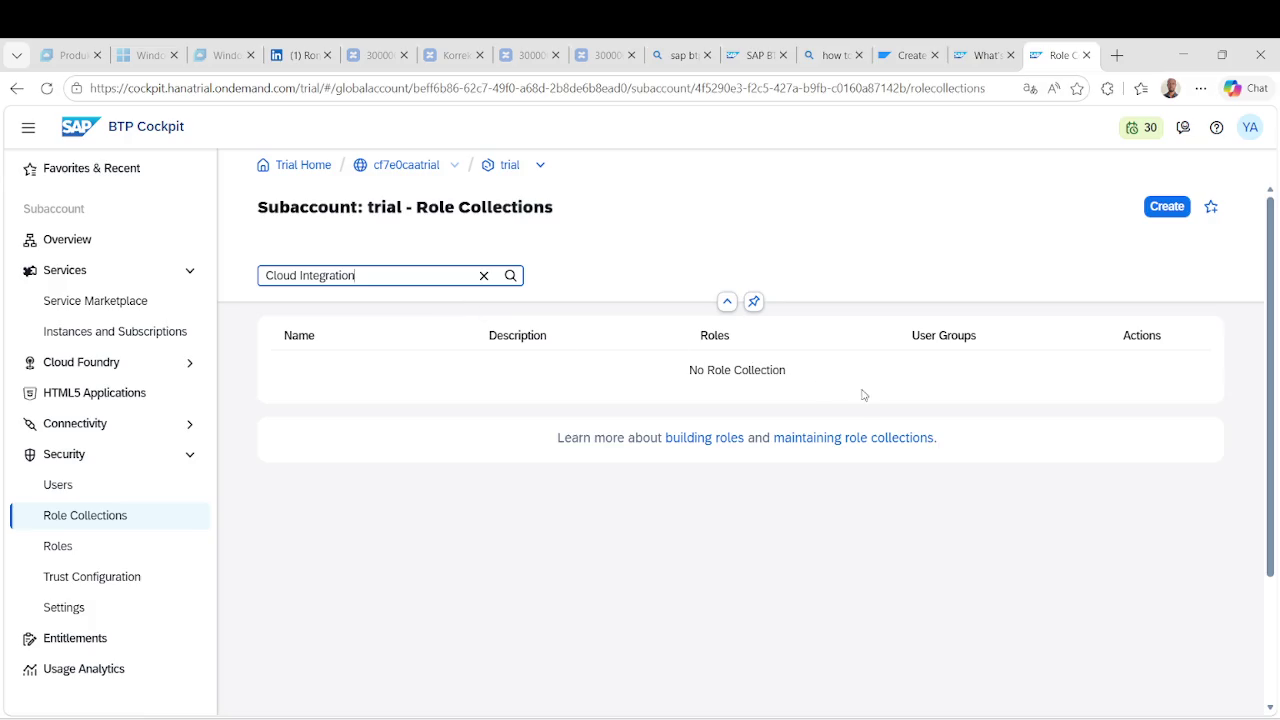
# Search role collections for 'API Management', which finds none.
pyautogui.hotkey('alt', 'Tab')
pyautogui.moveTo(842, 414); pyautogui.dragTo(703, 412)
pyautogui.hotkey('ctrl', 'c')
pyautogui.hotkey('alt', 'Tab')
pyautogui.hotkey('ctrl', 'a')
pyautogui.hotkey('ctrl', 'v')
pyautogui.hotkey('alt', 'Tab')
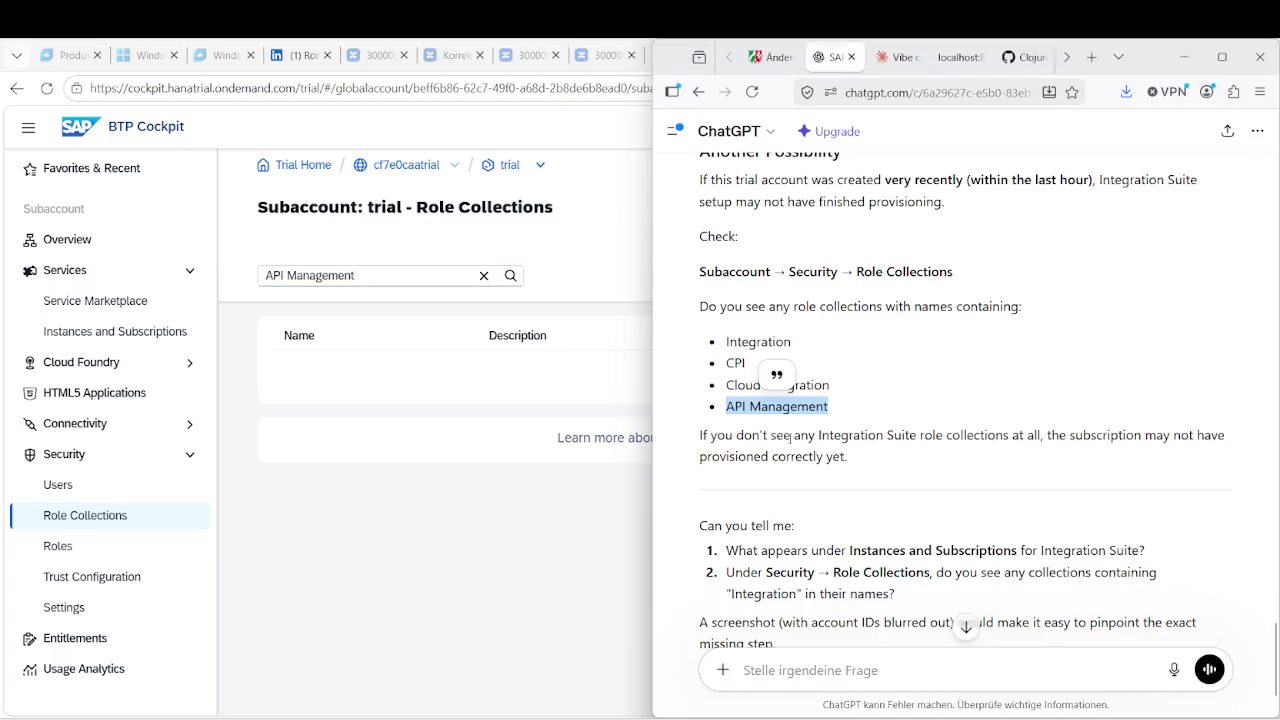
# Search for 'Integration' again and select the Integration_Provisioner name.
pyautogui.moveTo(796, 438); pyautogui.dragTo(833, 456)
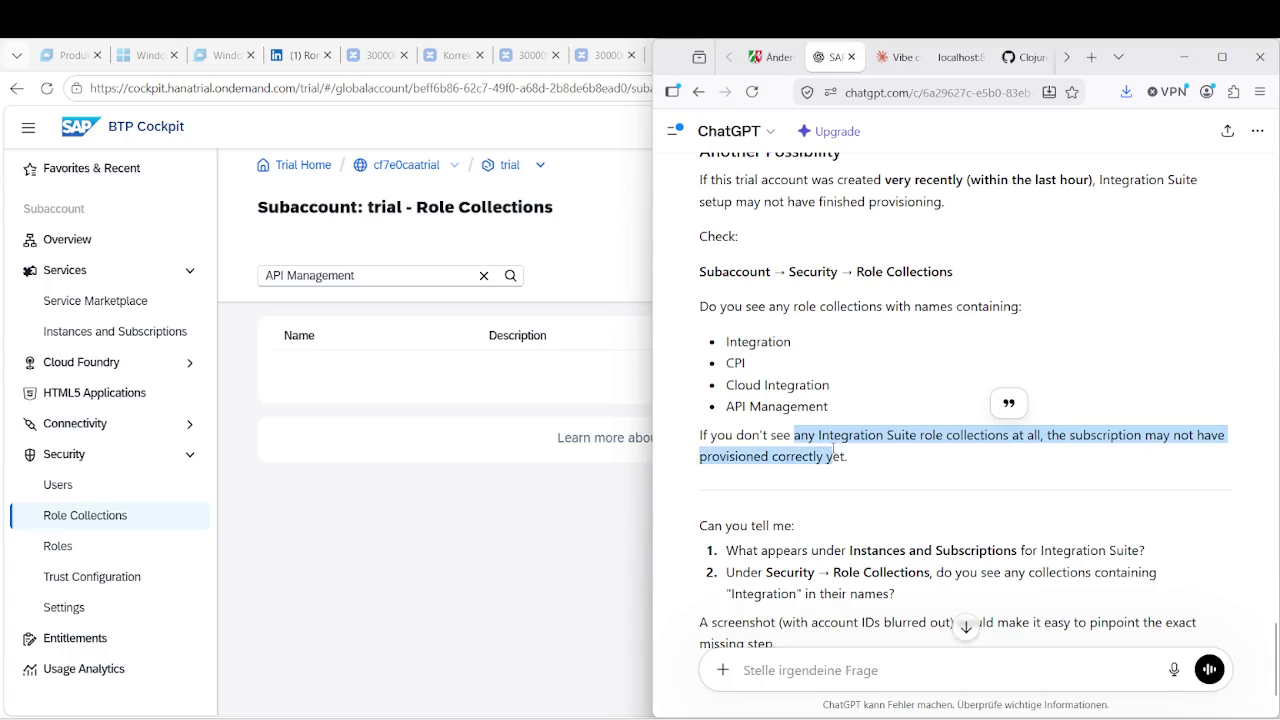
pyautogui.click(867, 461)
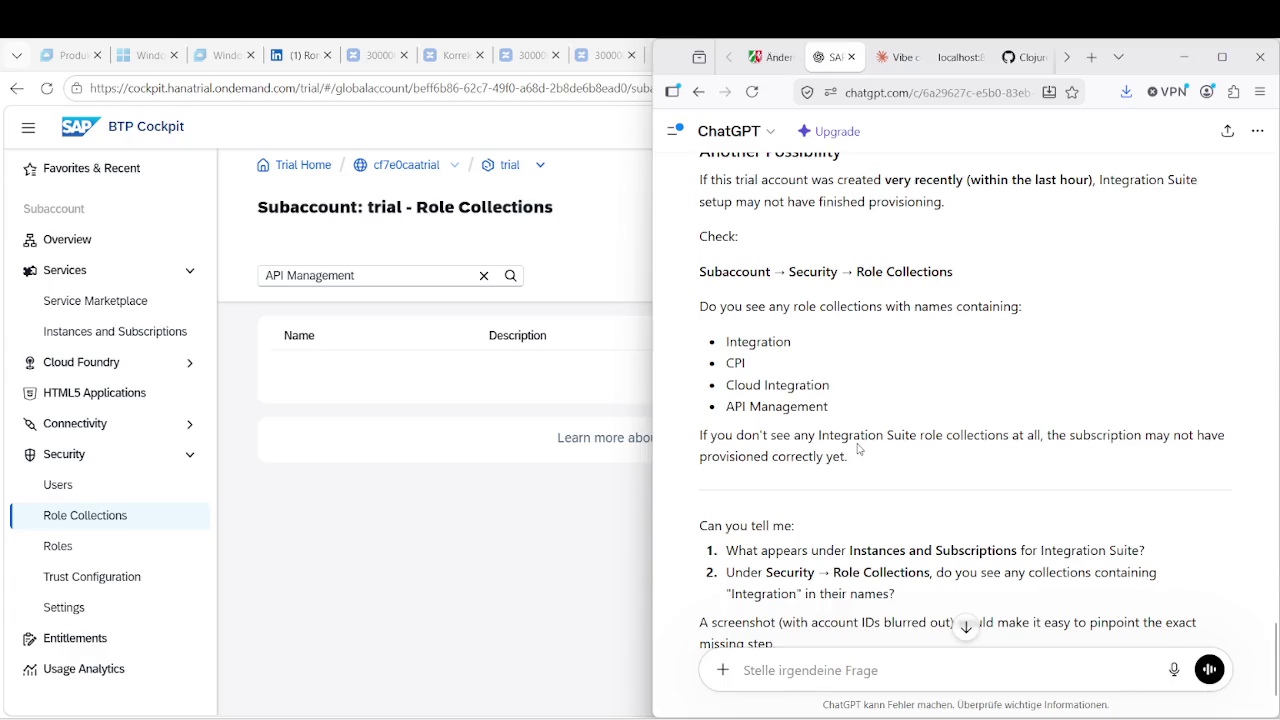
pyautogui.scroll(-2, 857, 449)
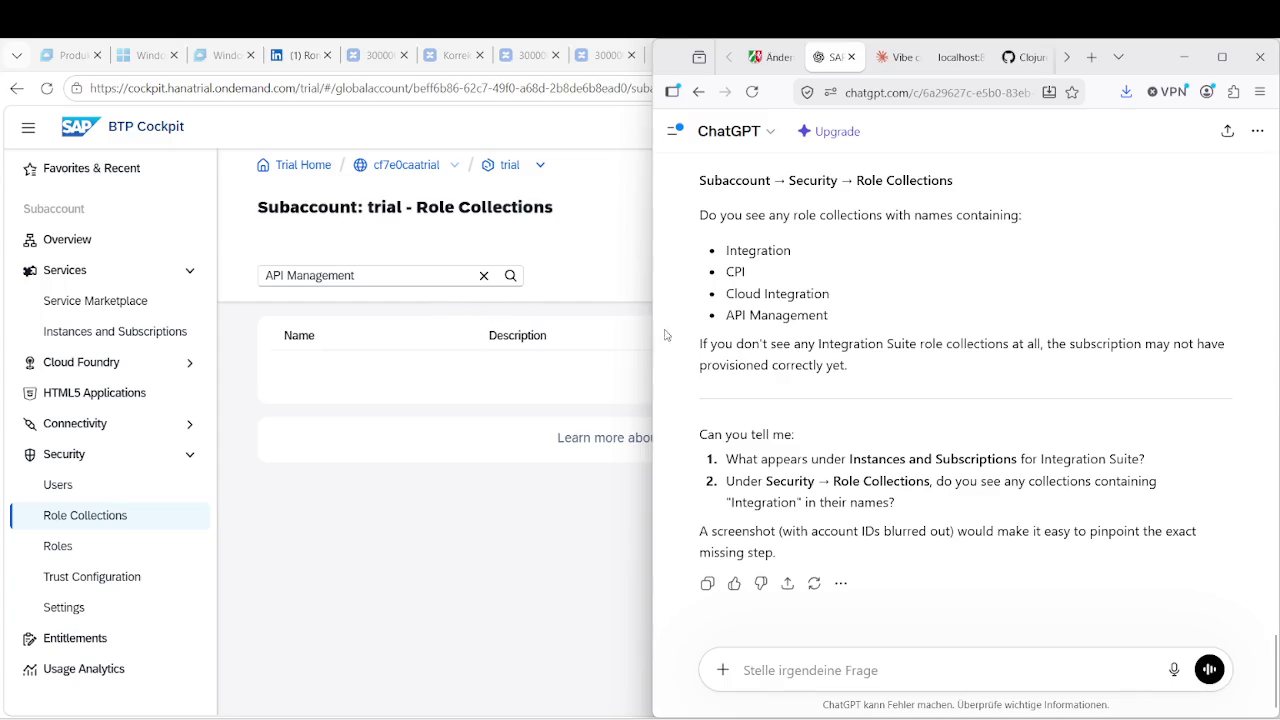
pyautogui.moveTo(808, 253); pyautogui.dragTo(727, 255)
pyautogui.hotkey('ctrl', 'c')
pyautogui.tripleClick(424, 277)
pyautogui.hotkey('ctrl', 'v')
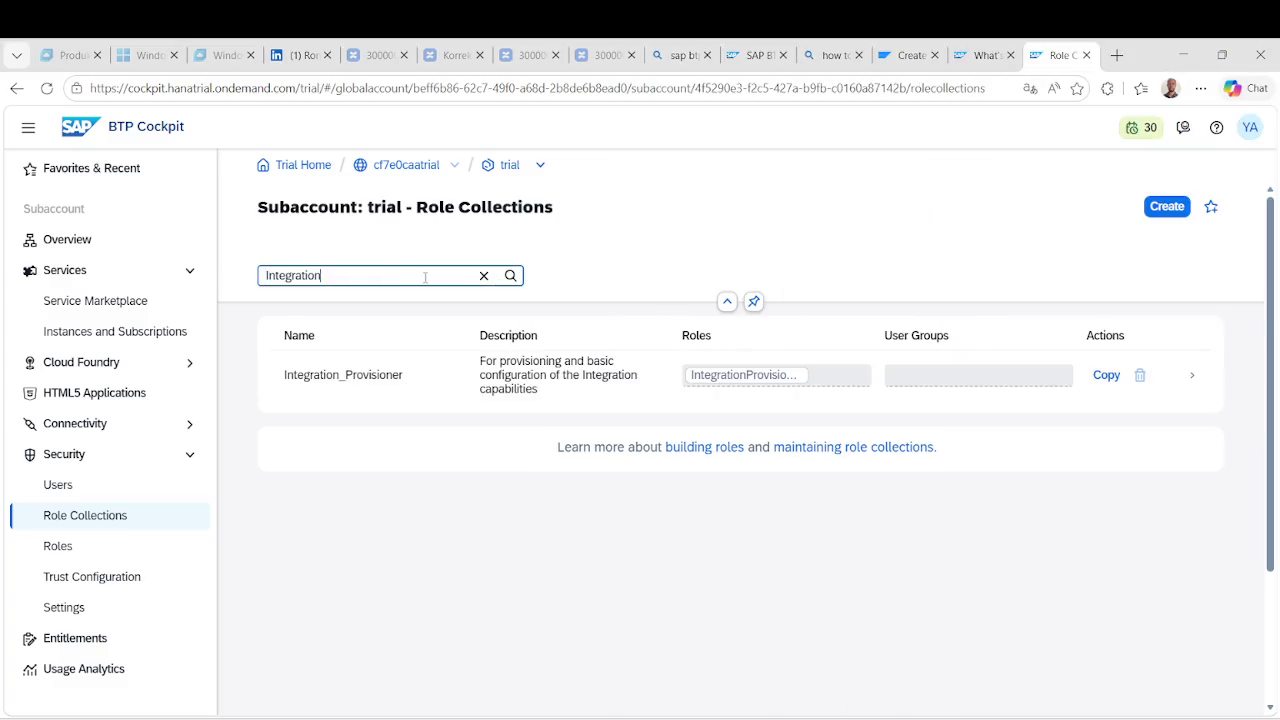
pyautogui.moveTo(429, 380); pyautogui.dragTo(290, 375)
pyautogui.hotkey('alt', 'Tab')
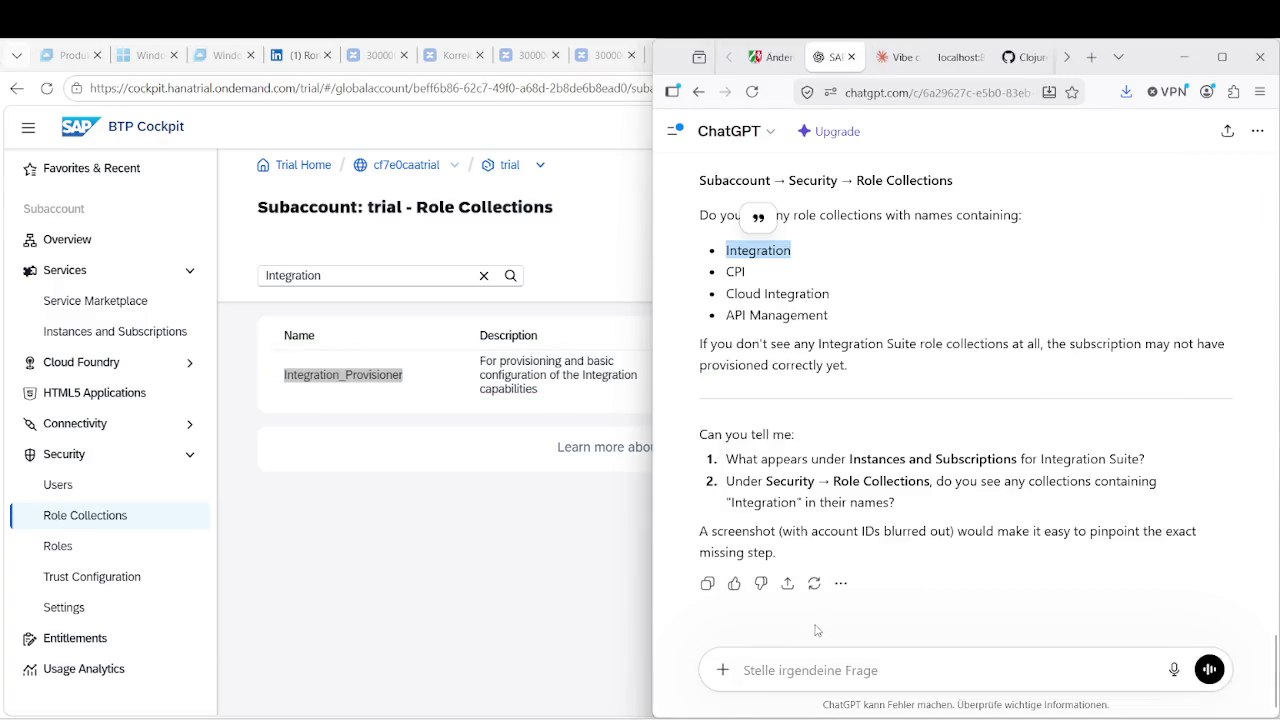
# Send ChatGPT the message 'i only see "Integration_Provisioner" collection', pasting the copied name.
pyautogui.click(793, 668)
pyautogui.write('i o')
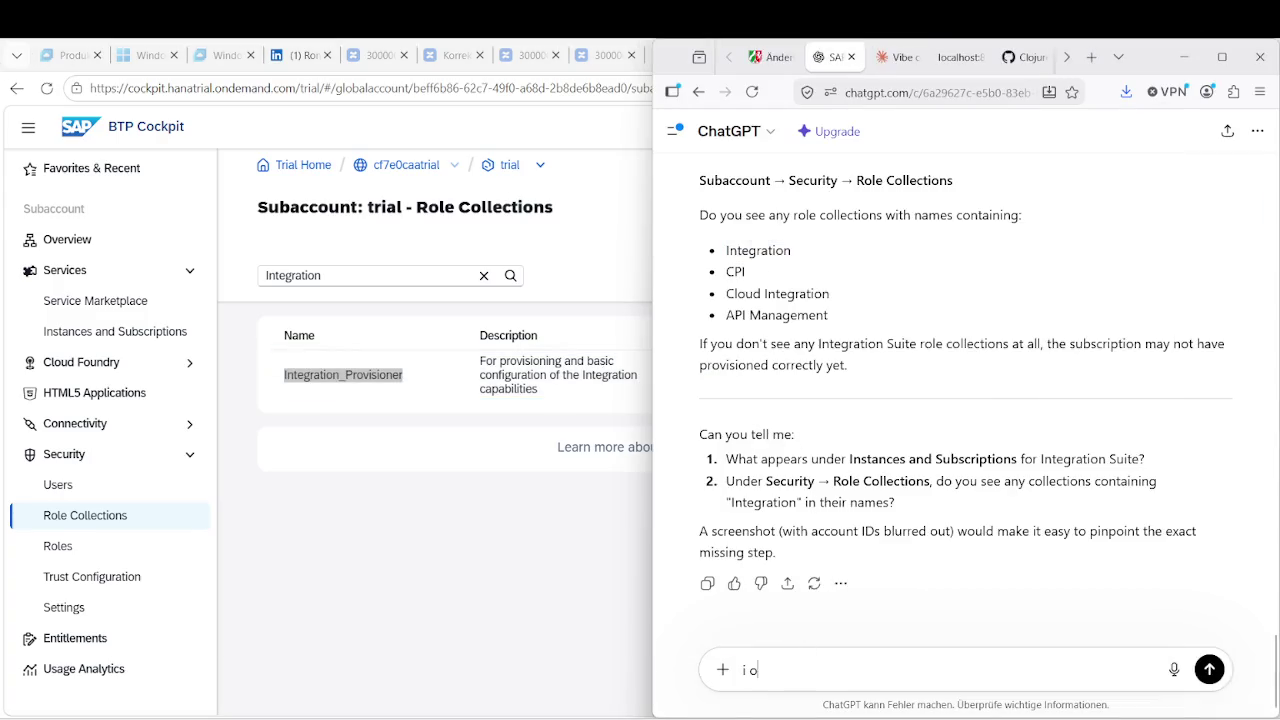
pyautogui.write('nly see')
pyautogui.hotkey('ctrl', 'v')
pyautogui.write('" ')
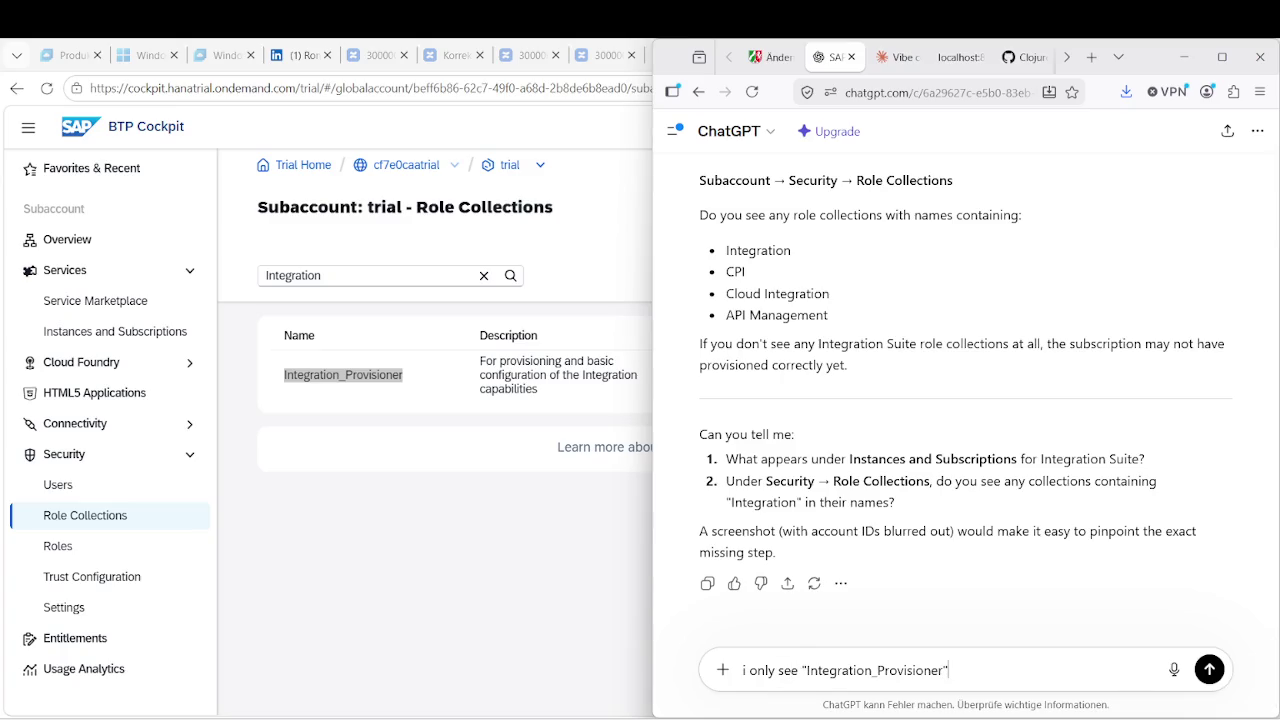
pyautogui.write('collection')
pyautogui.press('Return')
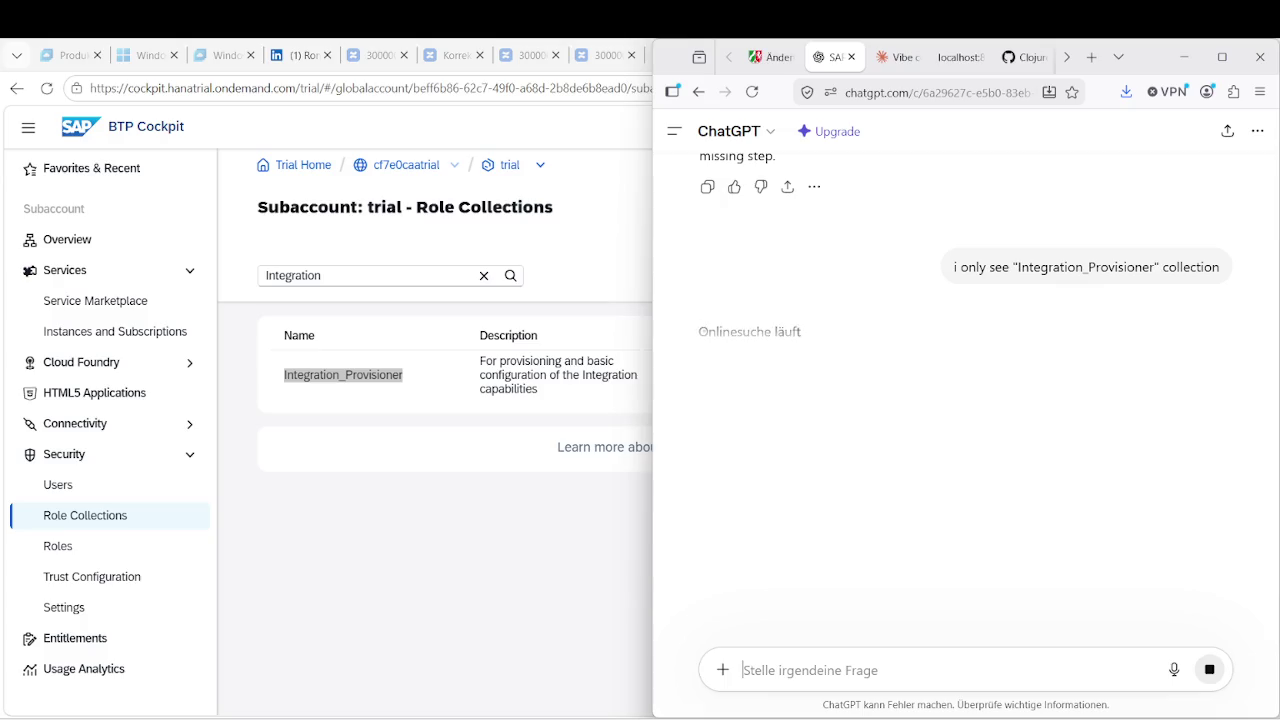
# Minimize the Twitch Stream Manager window to show ChatGPT's reply beside the BTP Cockpit.
pyautogui.moveTo(712, 719)
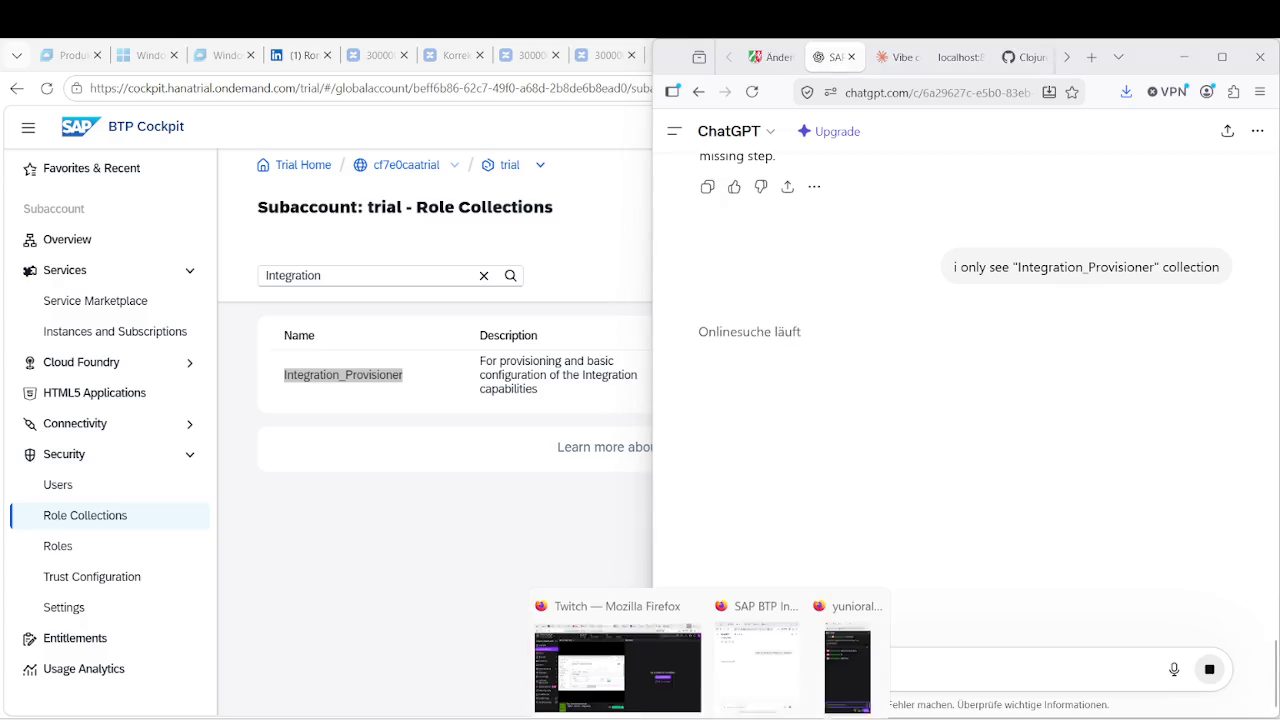
pyautogui.click(617, 665)
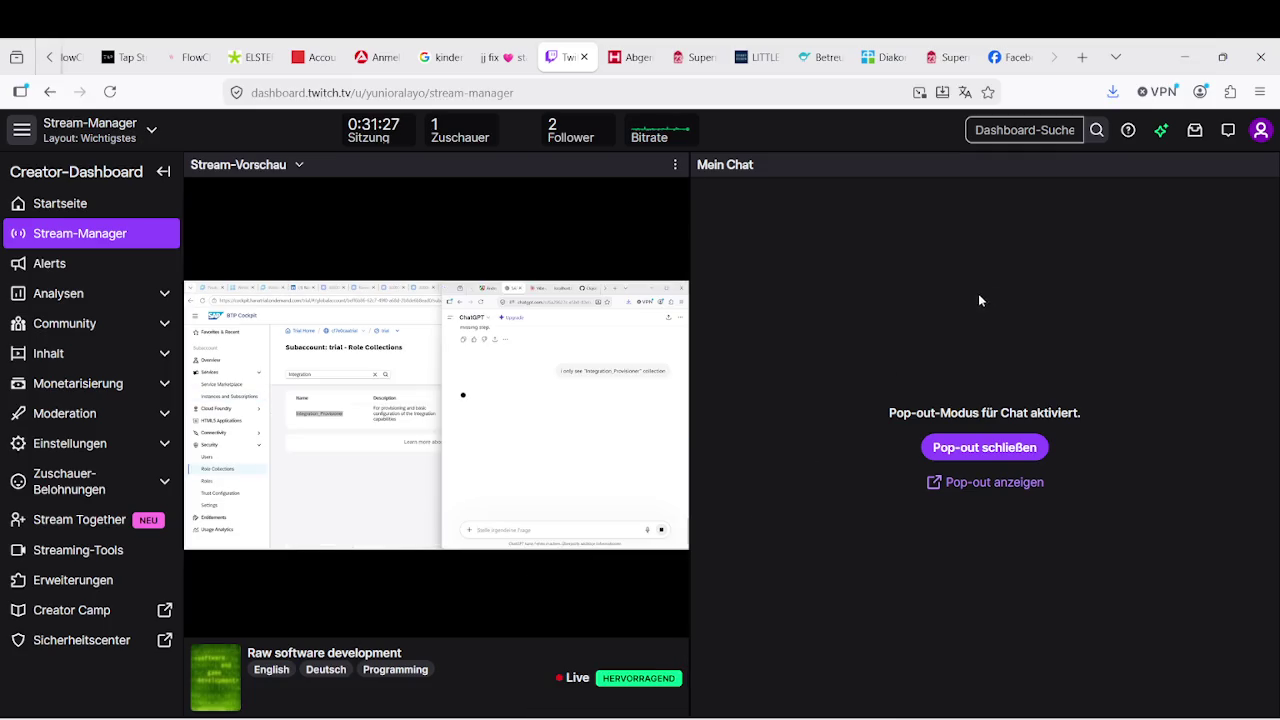
pyautogui.click(1184, 57)
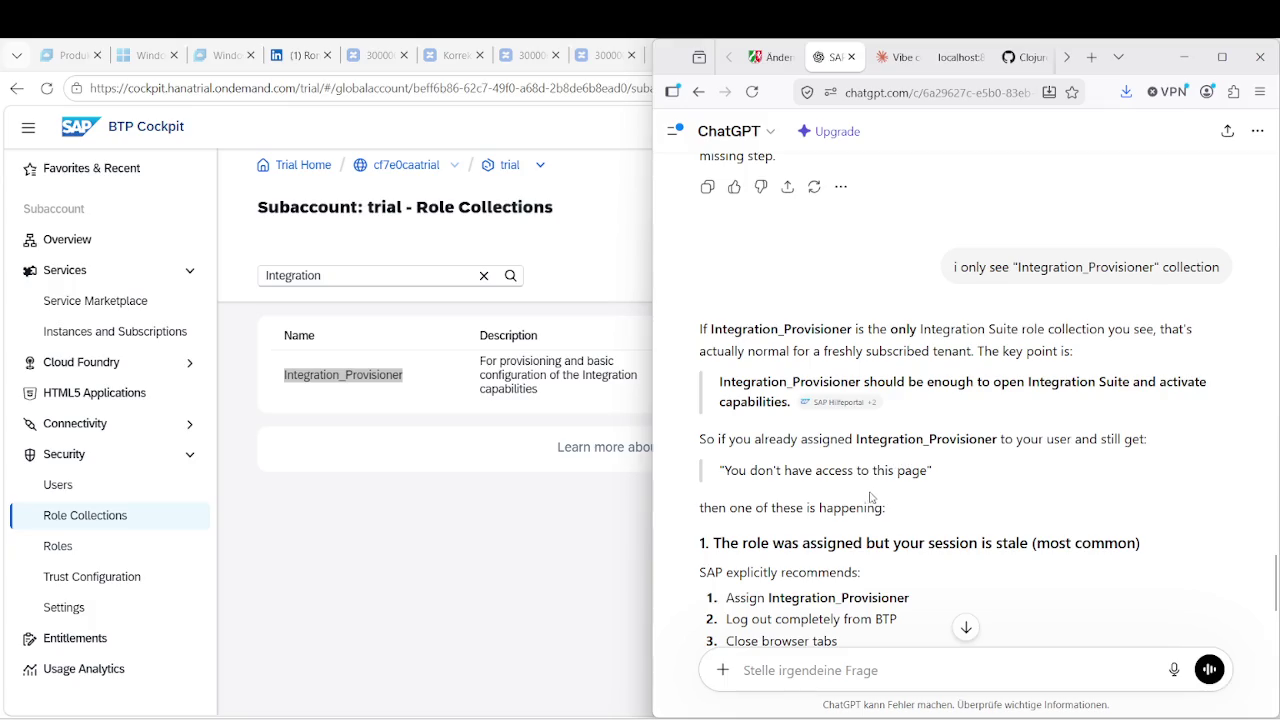
pyautogui.scroll(-2, 864, 503)
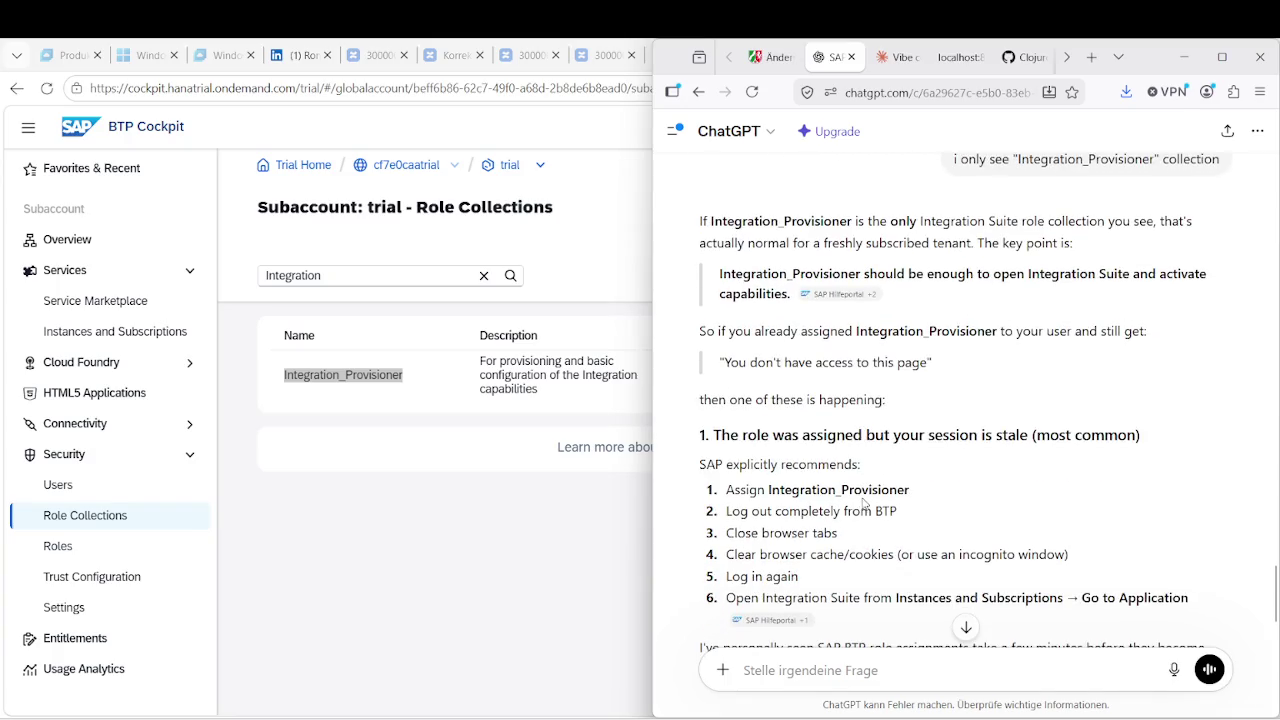
# Highlight ChatGPT's log-out and clear-cache advice, then return to the BTP Cockpit Users page.
pyautogui.scroll(-2, 864, 503)
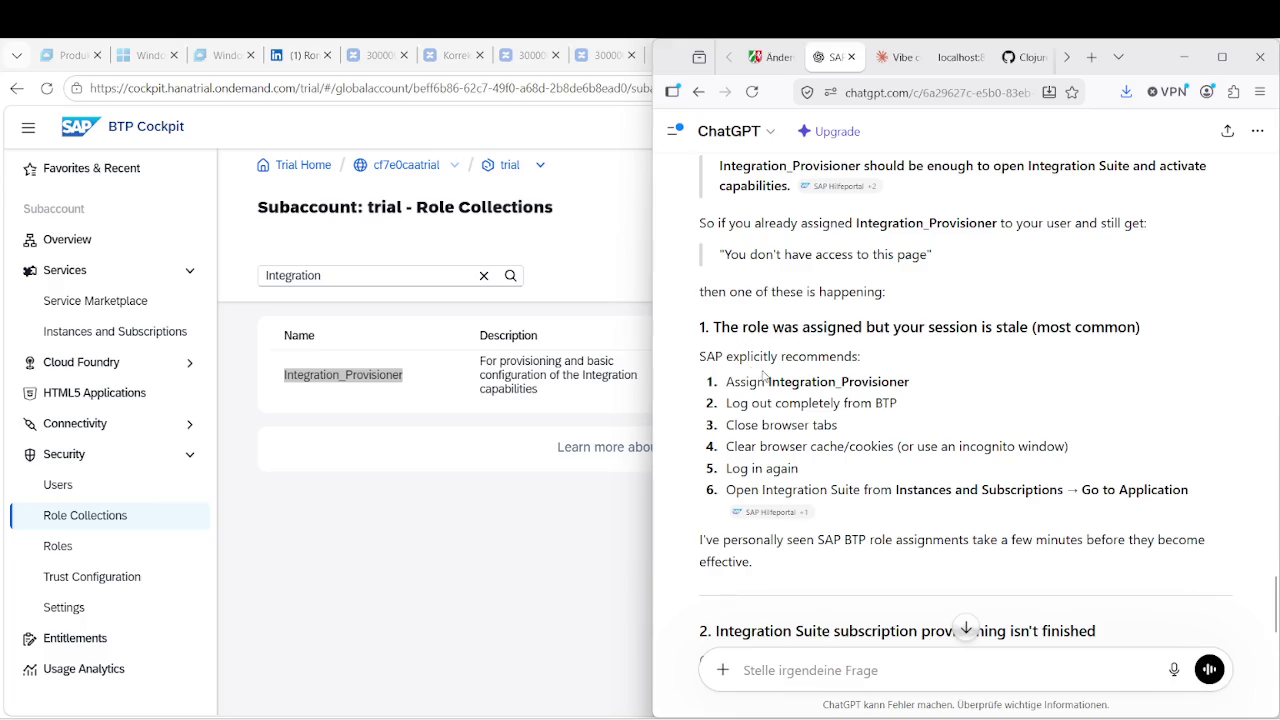
pyautogui.moveTo(771, 382); pyautogui.dragTo(907, 382)
pyautogui.moveTo(772, 403); pyautogui.dragTo(885, 403)
pyautogui.moveTo(752, 425)
pyautogui.mouseDown()
pyautogui.moveTo(838, 425)
pyautogui.moveTo(823, 453)
pyautogui.moveTo(862, 488)
pyautogui.moveTo(995, 486)
pyautogui.mouseUp()
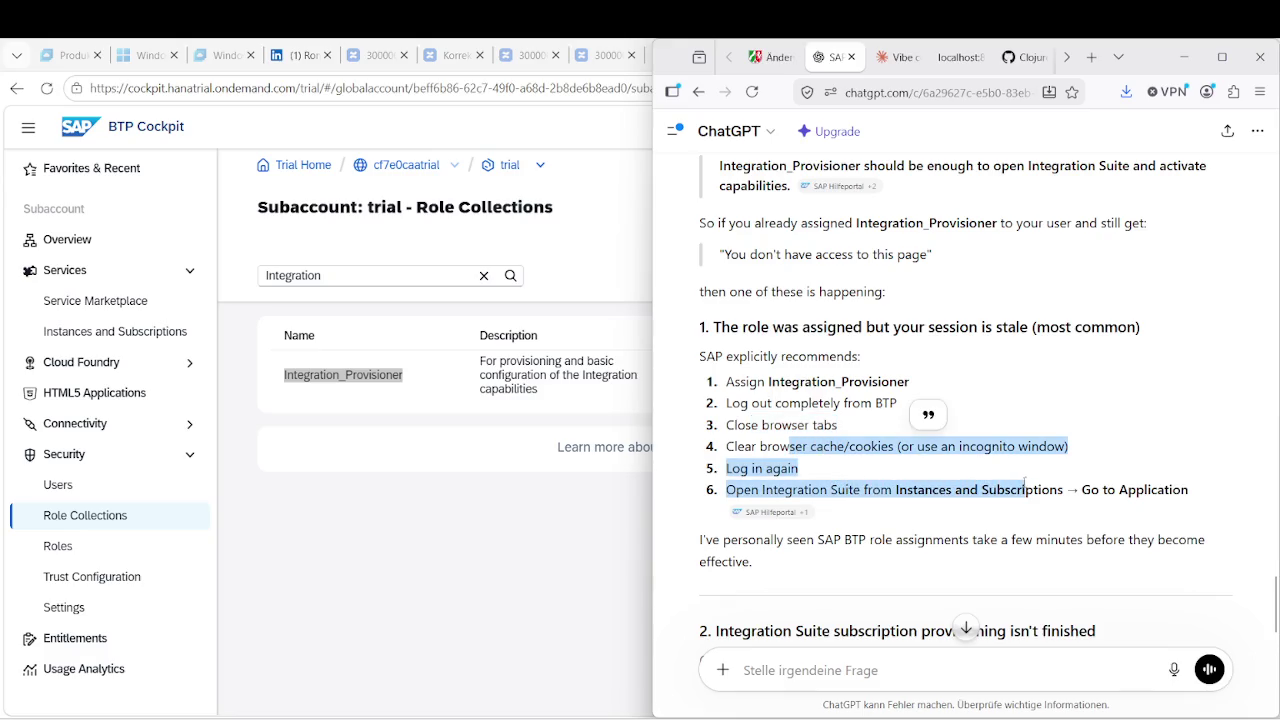
pyautogui.click(500, 502)
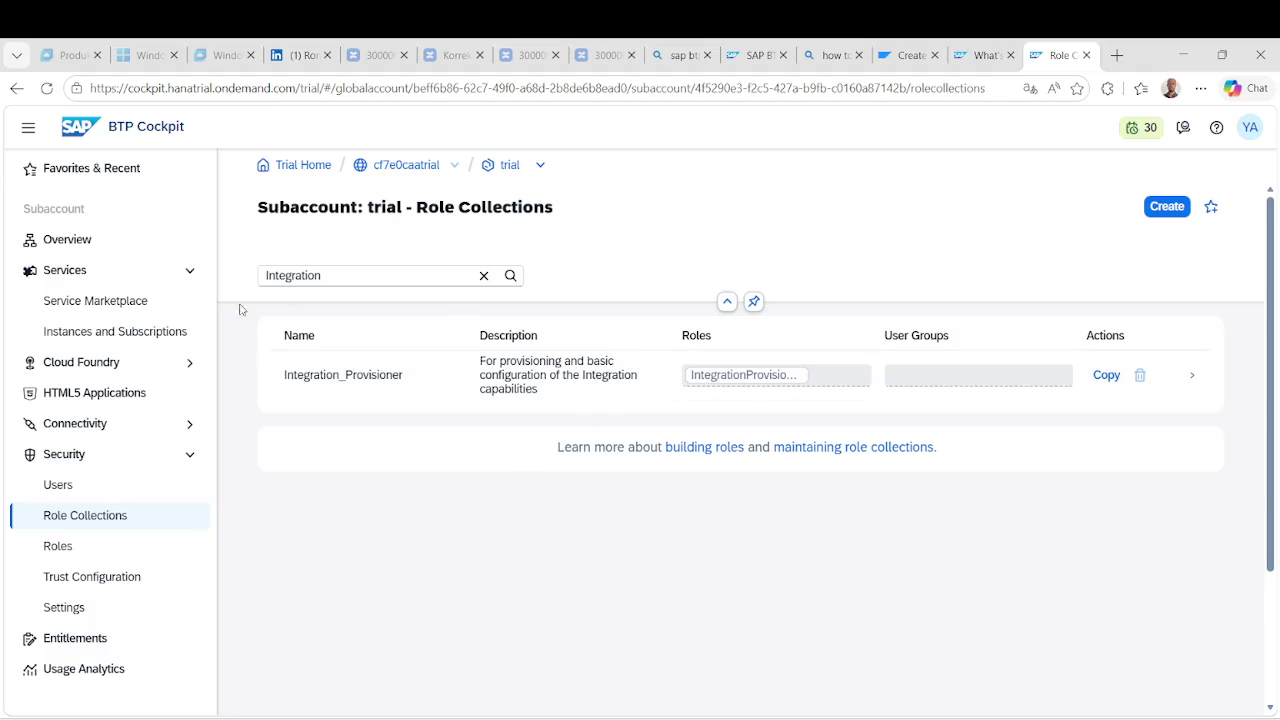
pyautogui.click(88, 486)
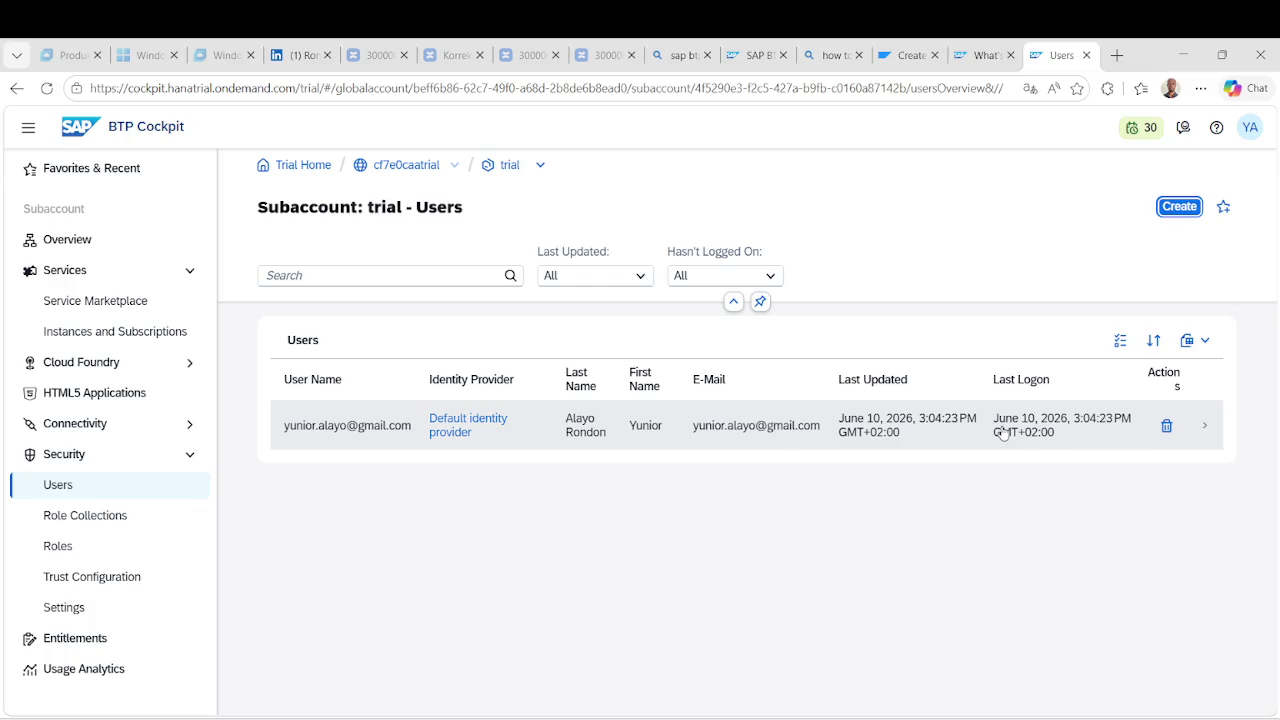
# Assign Integration_Provisioner to the trial user from the user's Role Collections list.
pyautogui.click(1003, 432)
pyautogui.click(1103, 415)
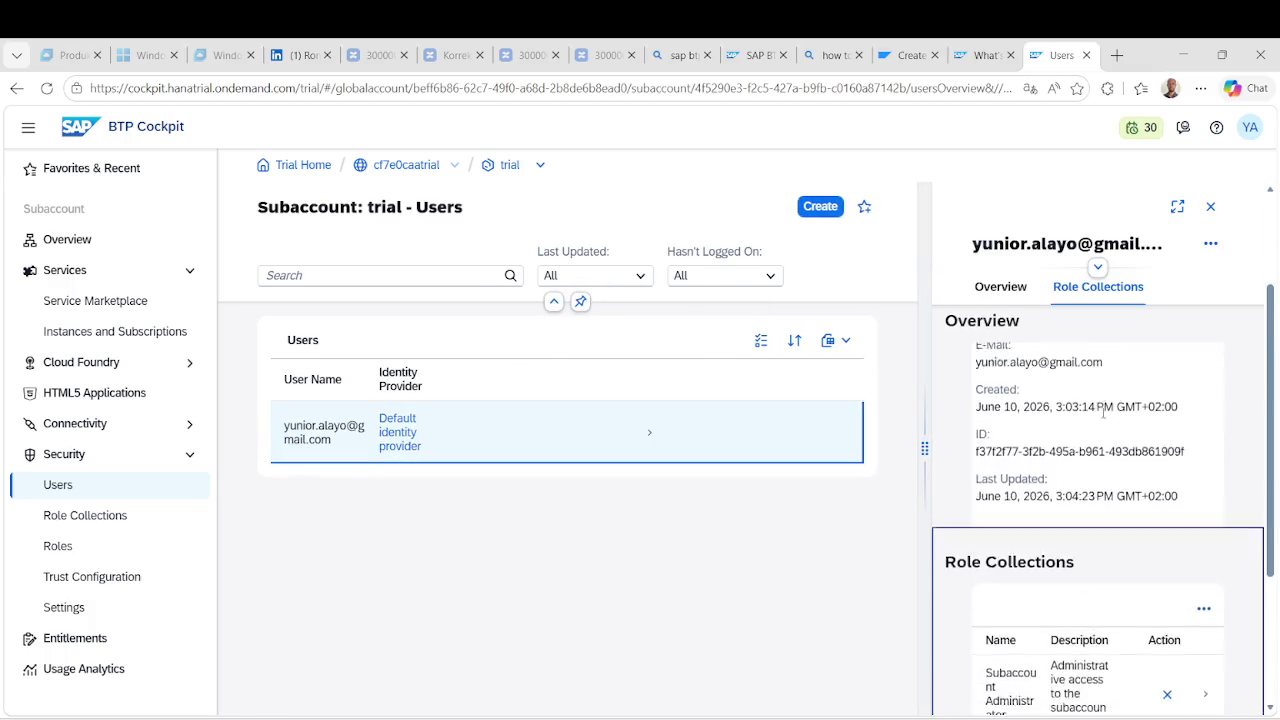
pyautogui.click(1205, 388)
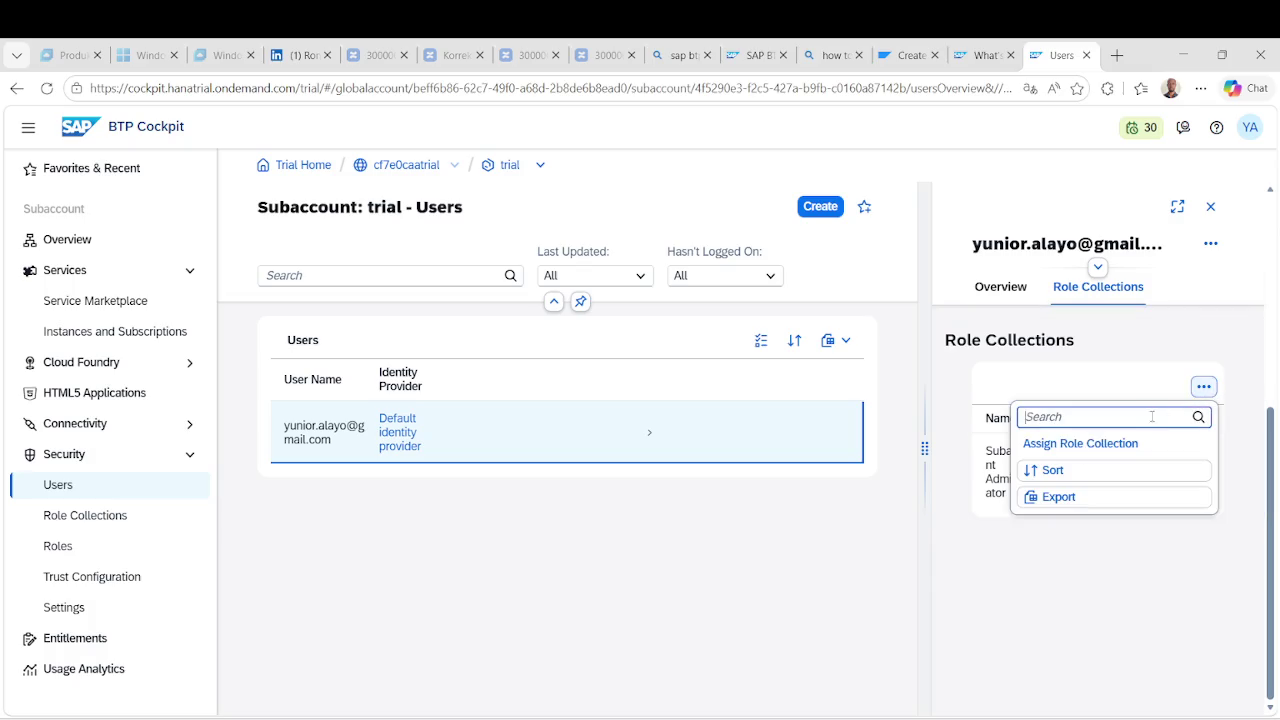
pyautogui.click(1100, 443)
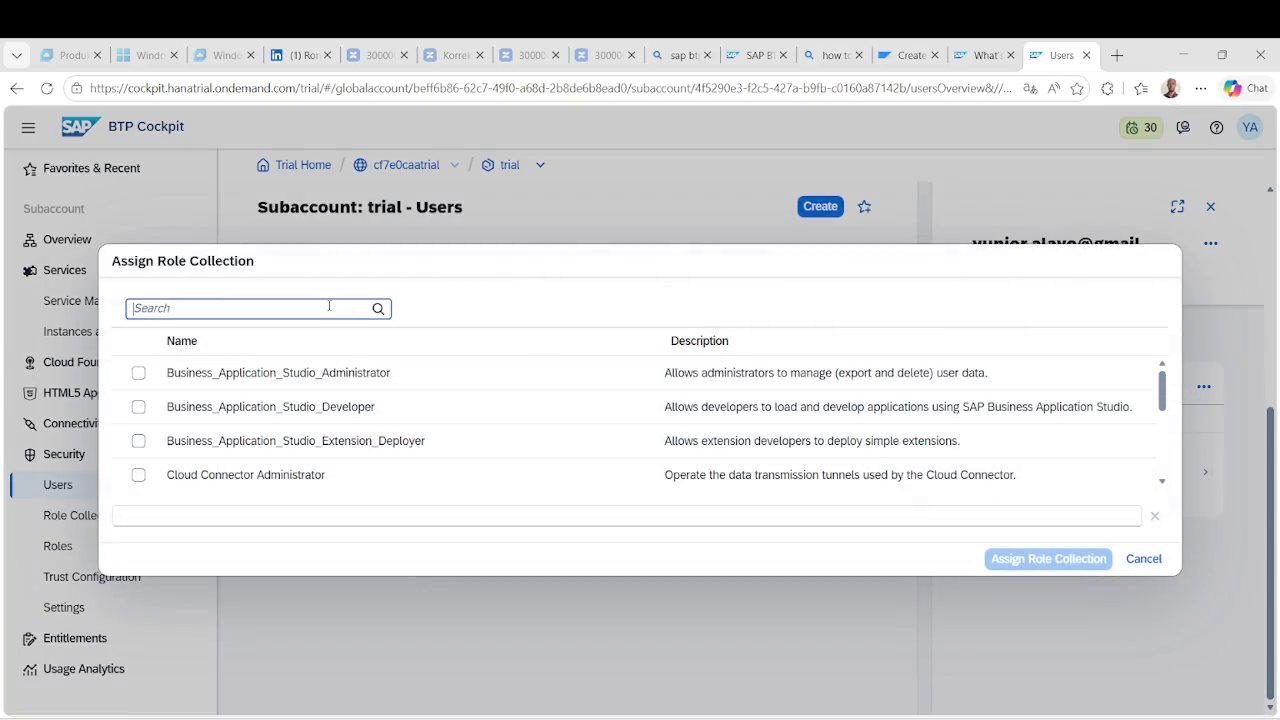
pyautogui.write('Inte')
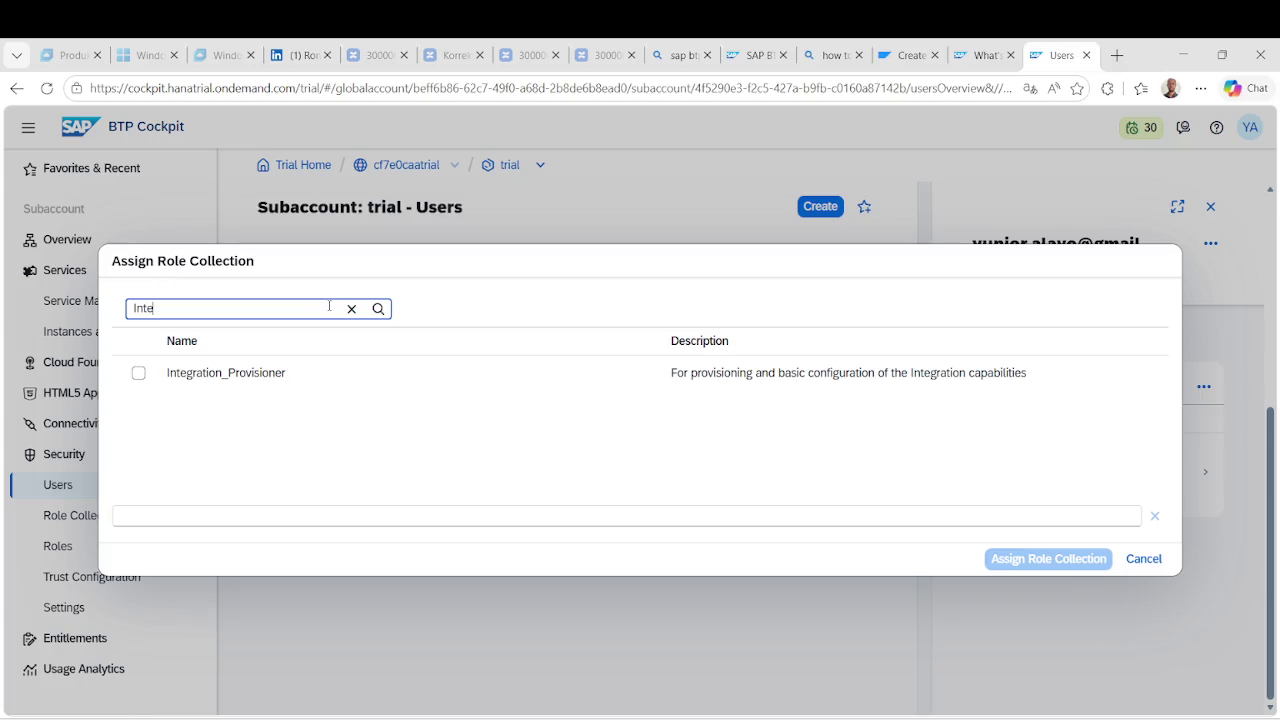
pyautogui.click(268, 372)
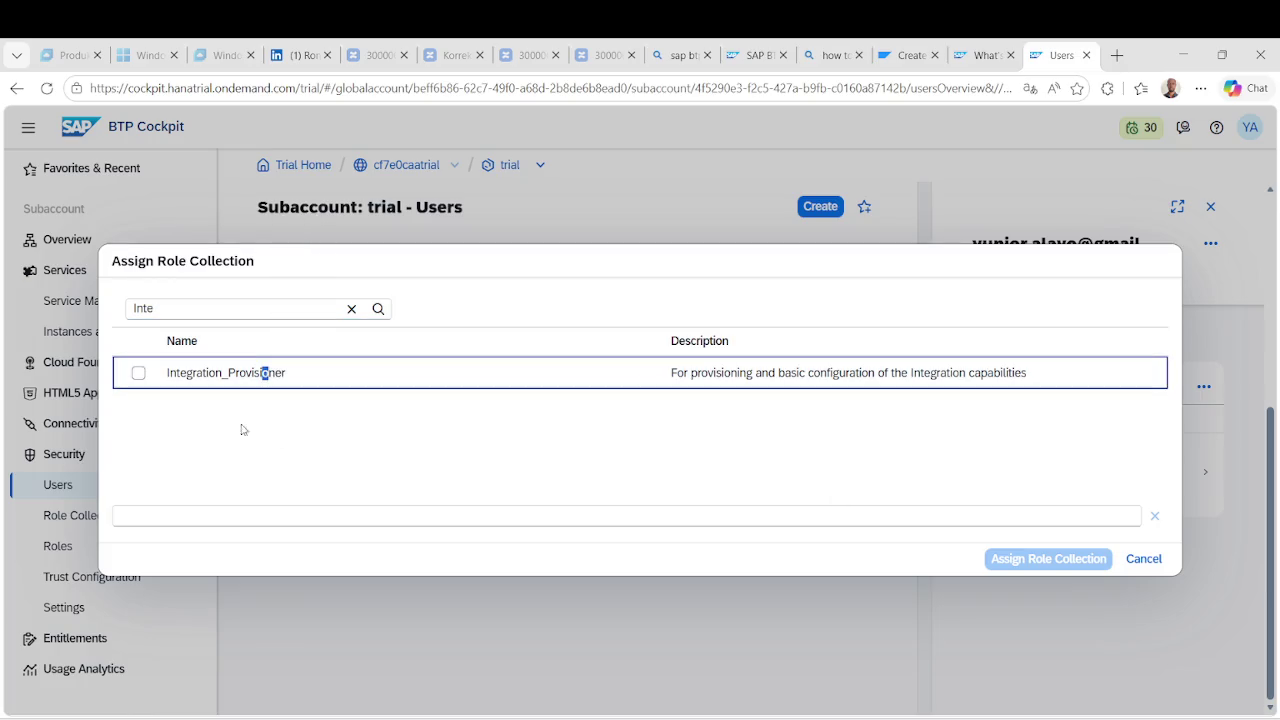
pyautogui.click(139, 373)
pyautogui.click(1045, 558)
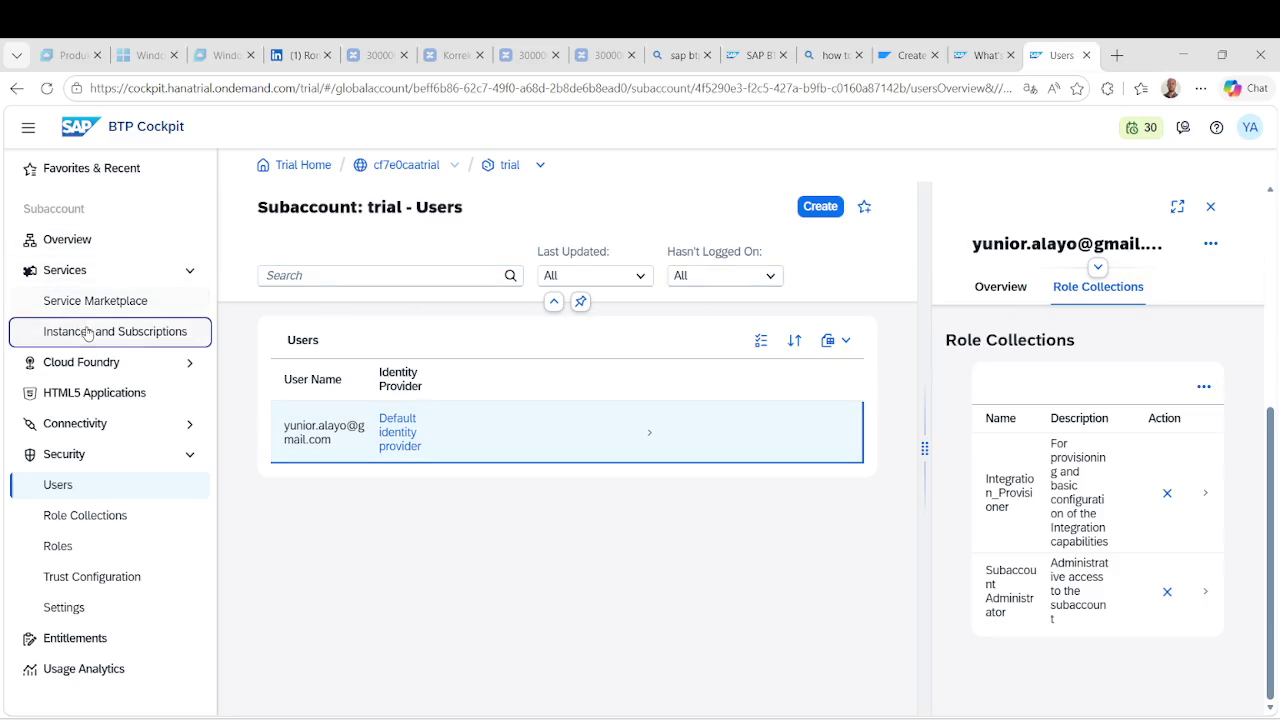
# Sign out of SAP BTP Cockpit from the YA avatar menu and close the logged-off tab.
pyautogui.click(185, 336)
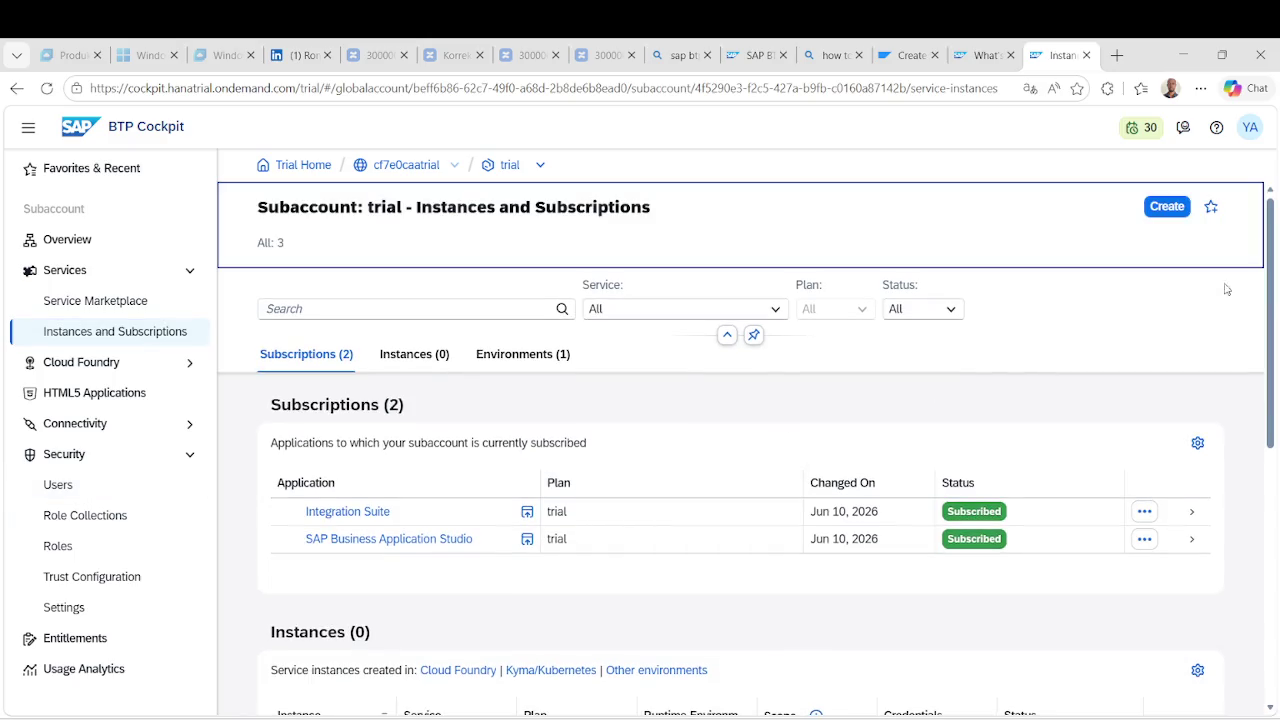
pyautogui.click(1250, 128)
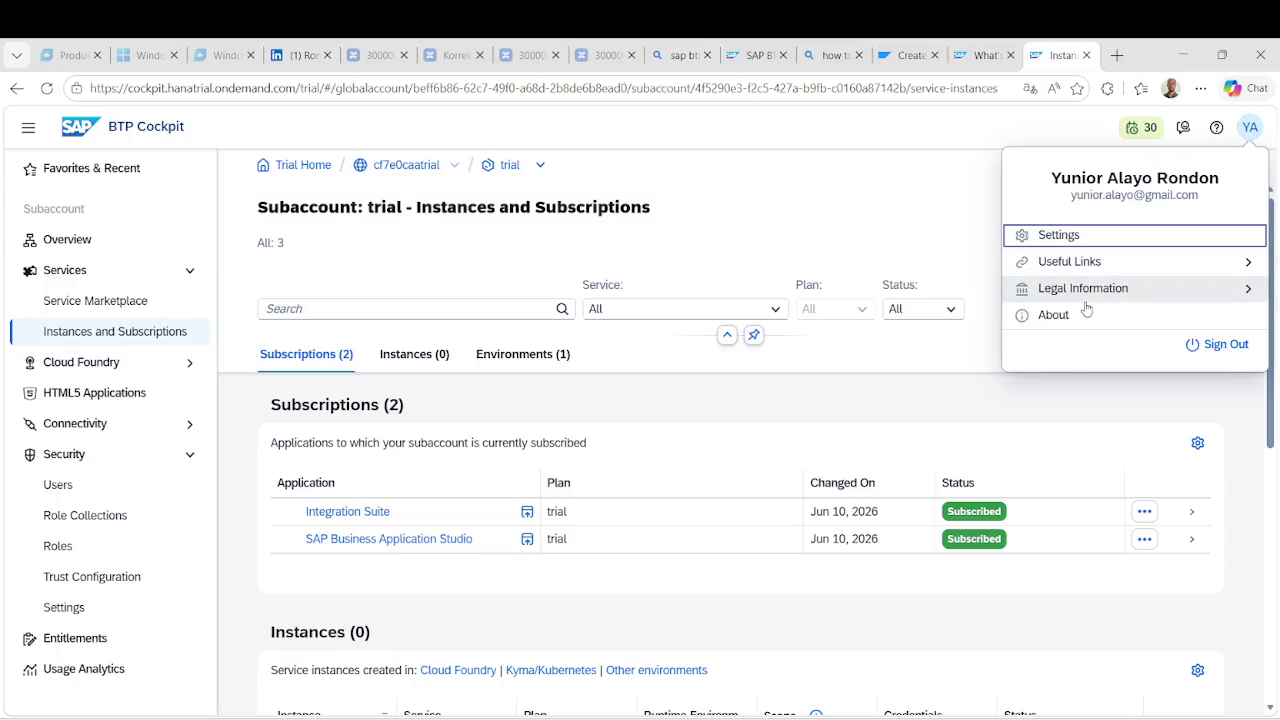
pyautogui.click(1216, 344)
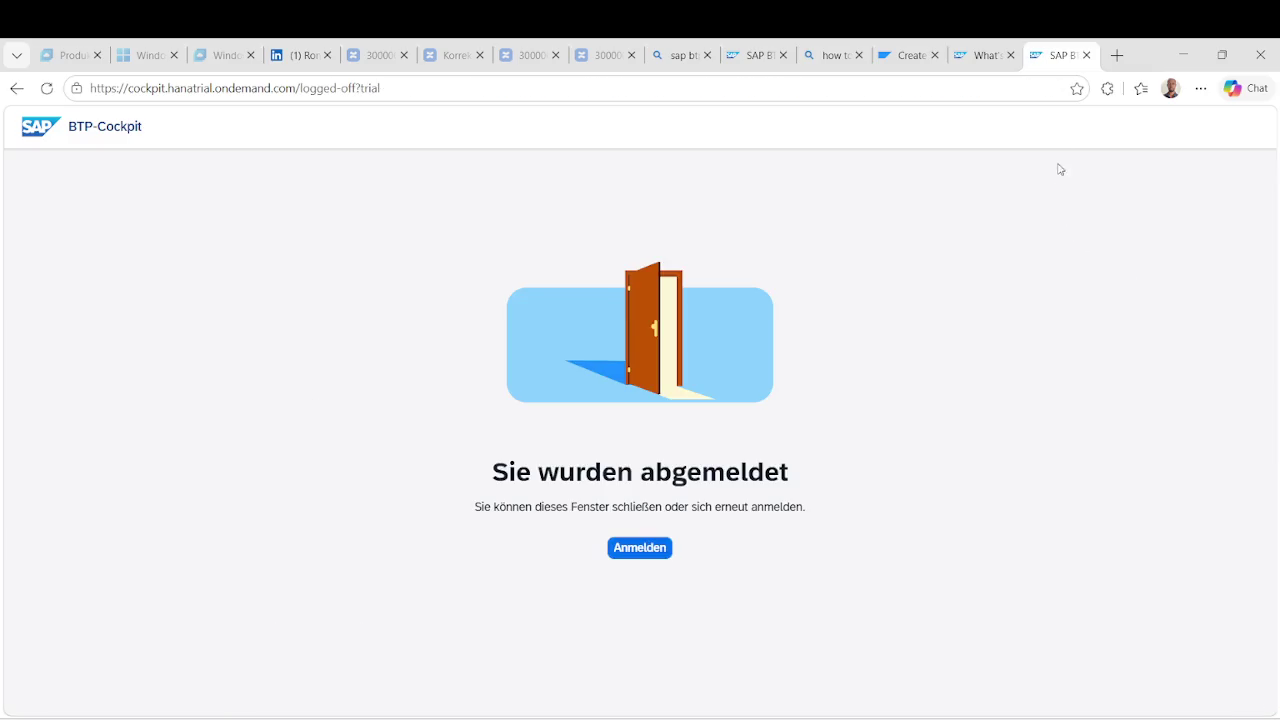
pyautogui.click(1087, 56)
pyautogui.click(1088, 56)
# Close every Edge tab, including Bing, Confluence, LinkedIn and Windows App, until the window closes.
pyautogui.click(1090, 56)
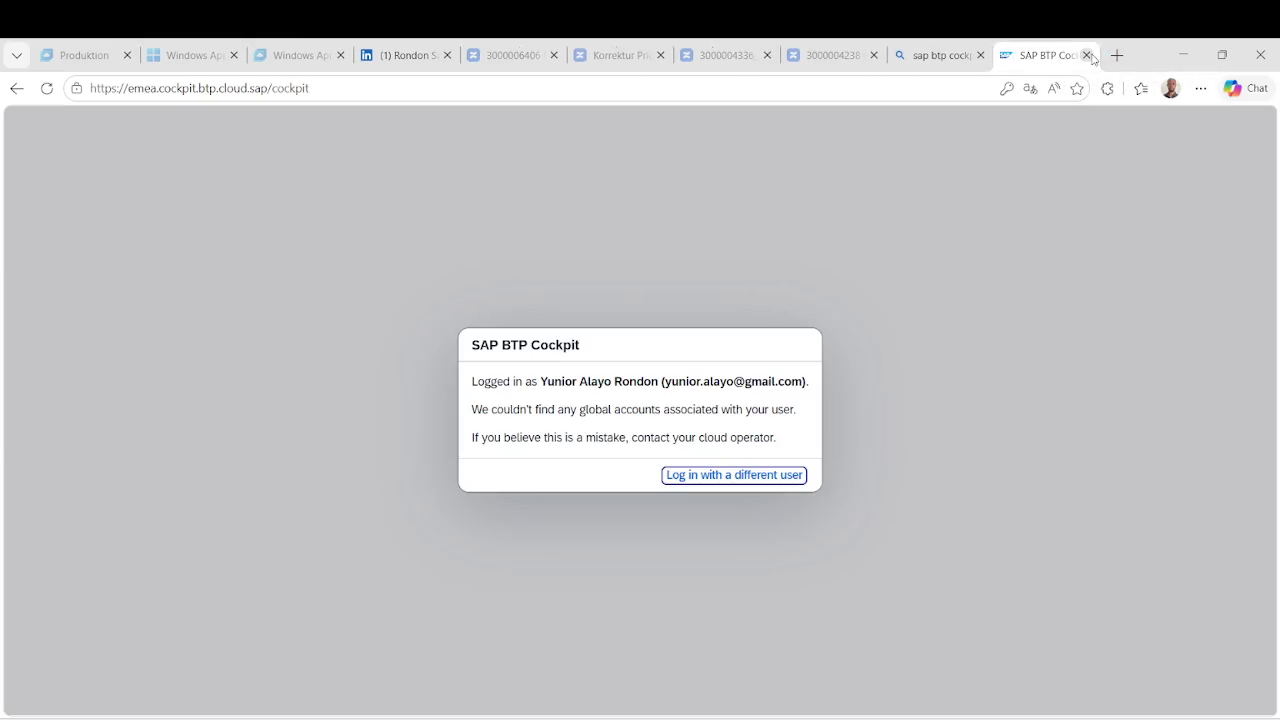
pyautogui.click(1089, 56)
pyautogui.click(1091, 56)
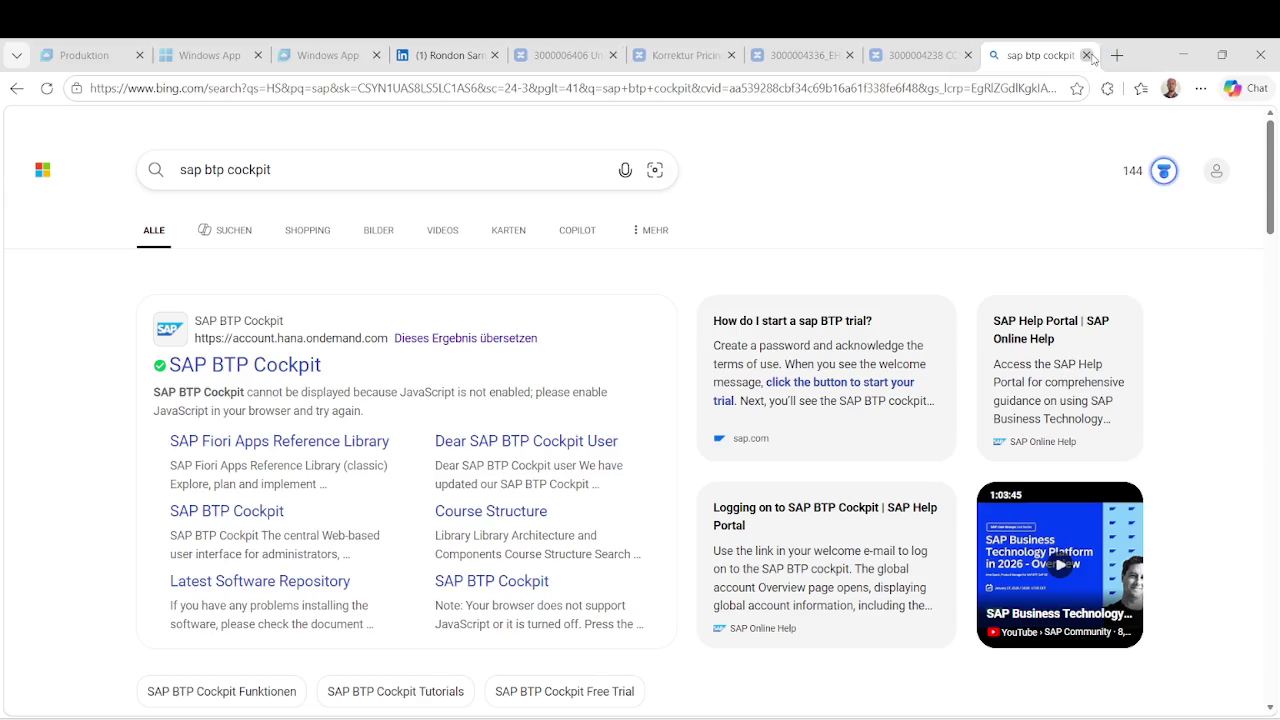
pyautogui.click(1091, 56)
pyautogui.click(1091, 56)
pyautogui.click(1087, 56)
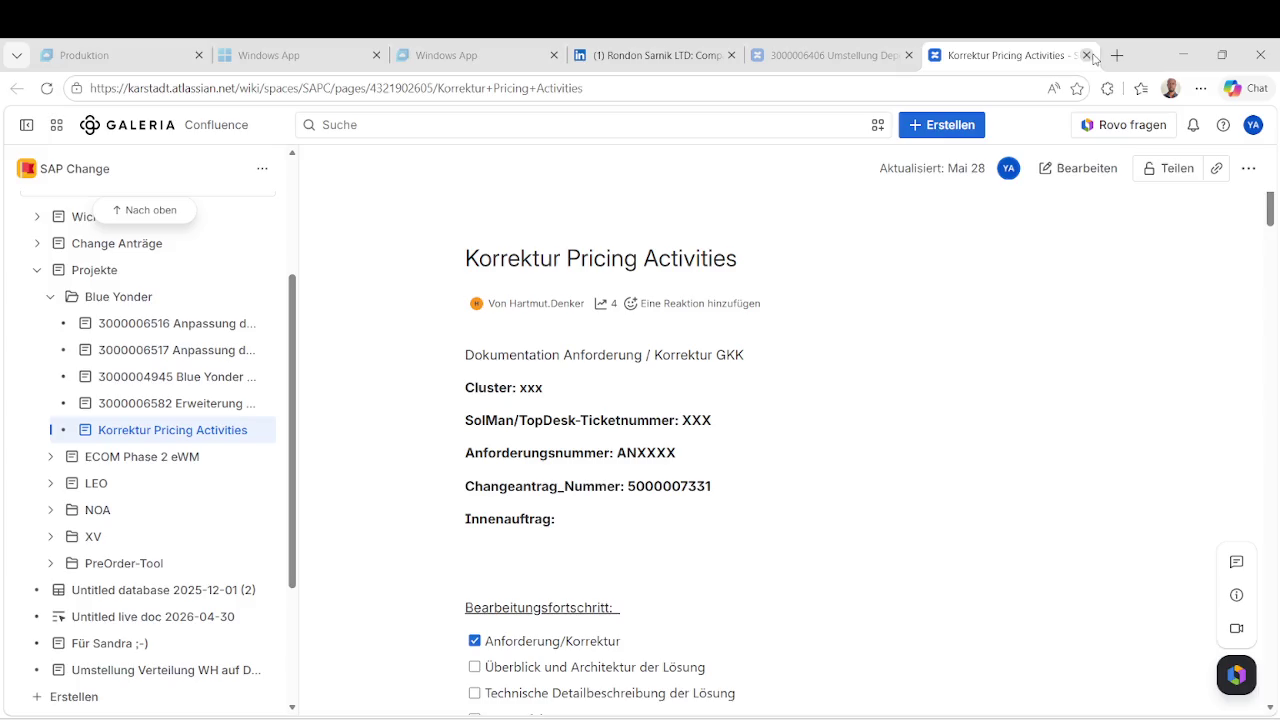
pyautogui.click(1088, 56)
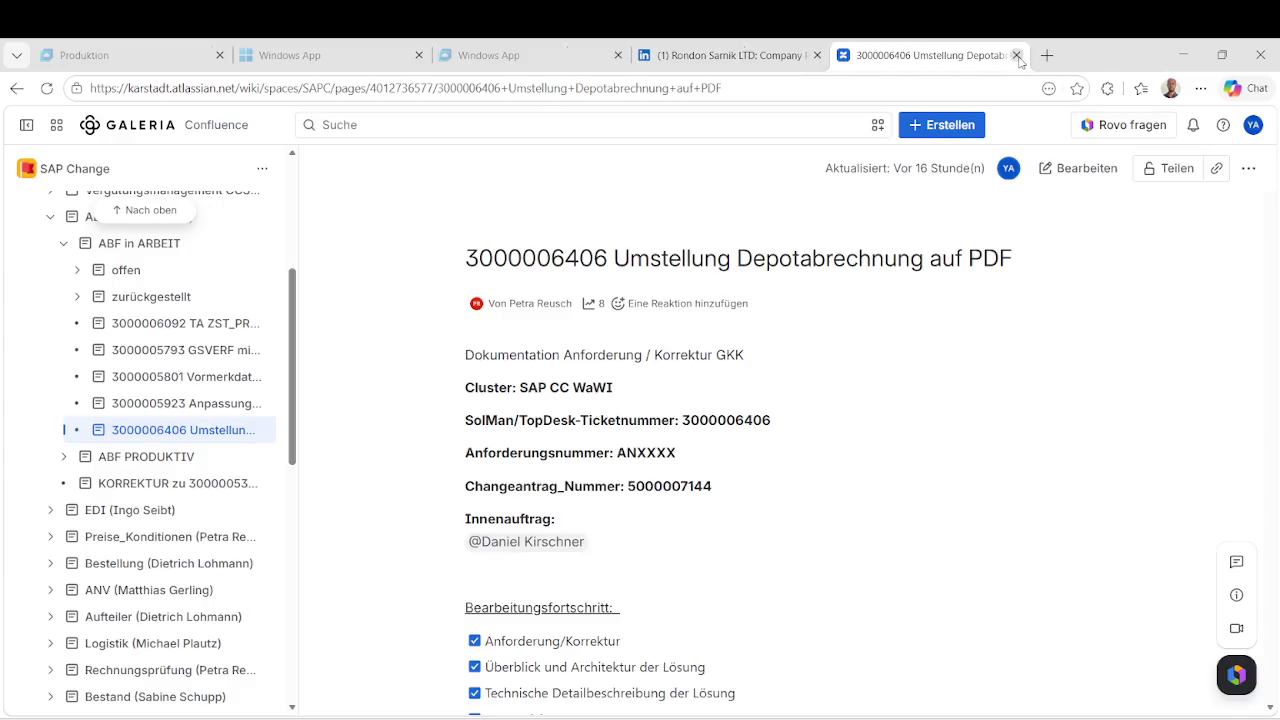
pyautogui.click(1017, 56)
pyautogui.click(816, 56)
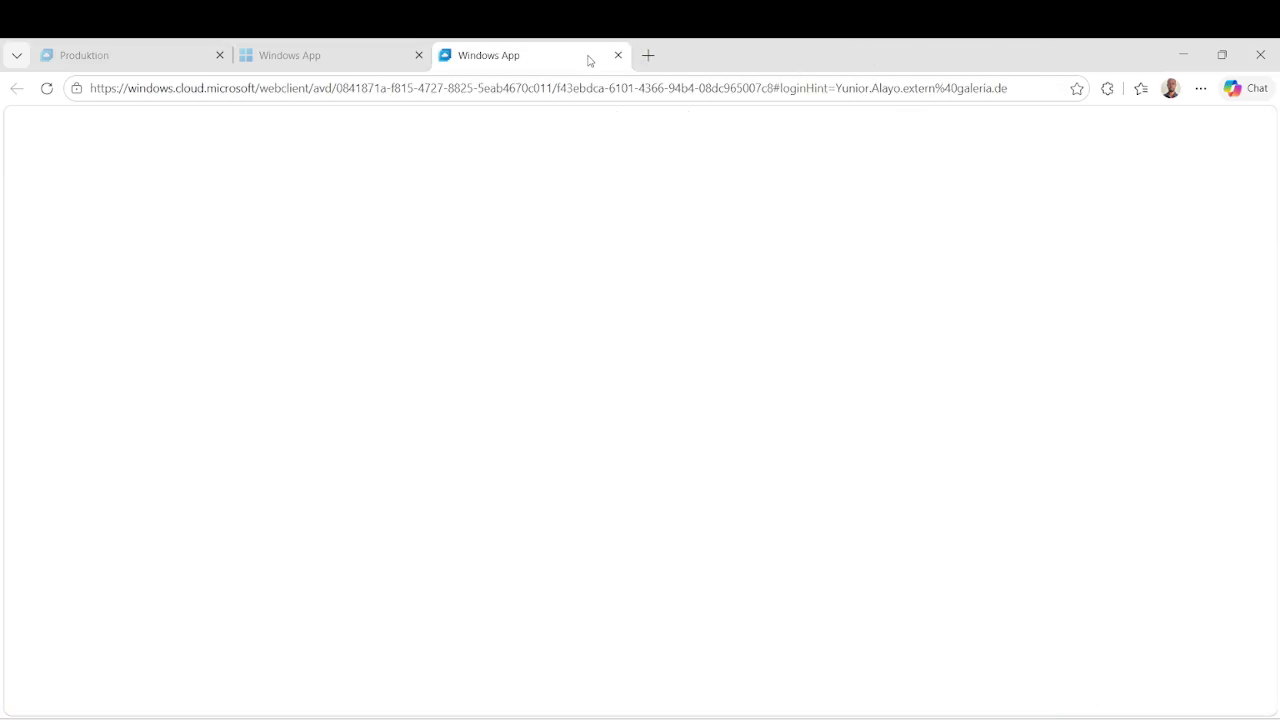
pyautogui.click(616, 55)
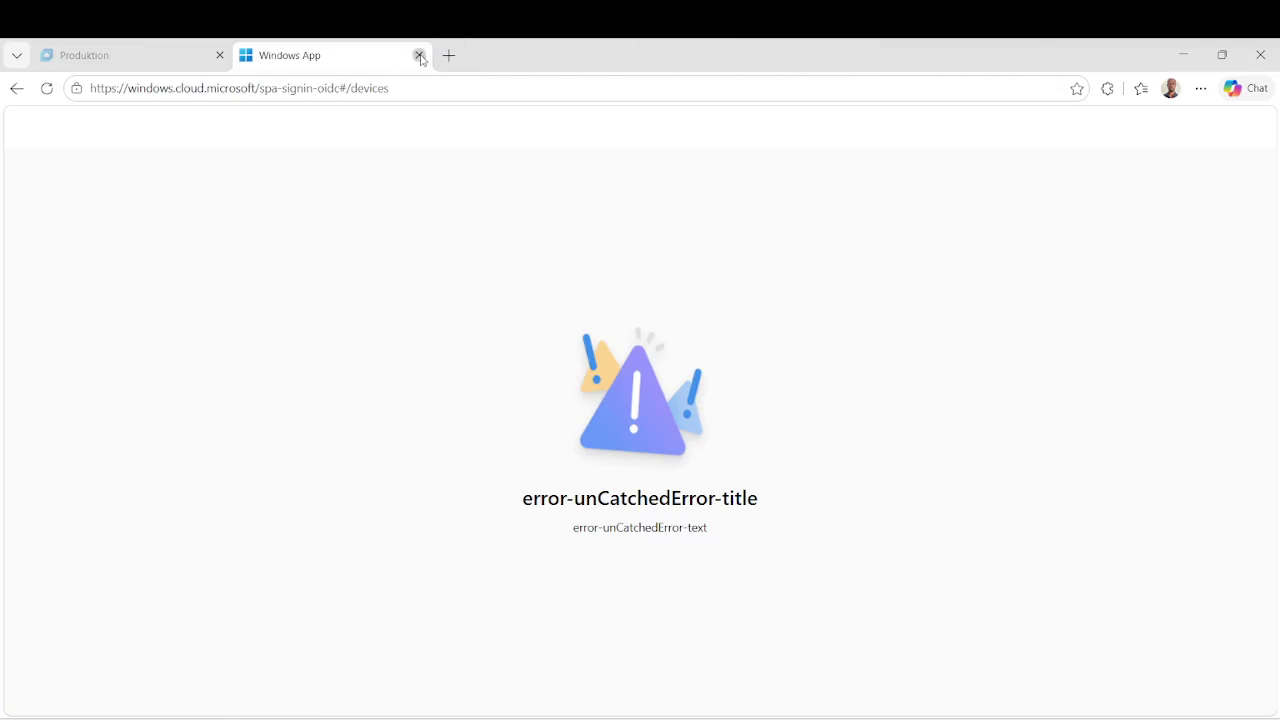
pyautogui.click(418, 55)
pyautogui.click(220, 55)
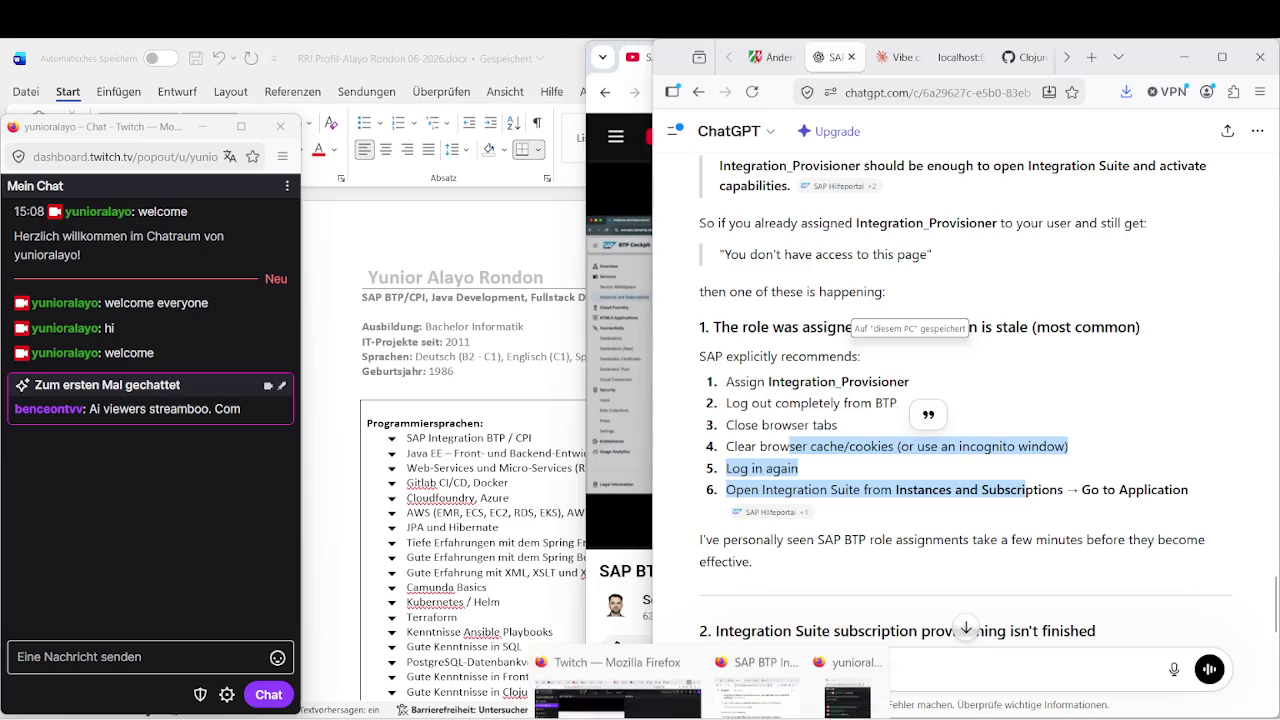
# Restore and minimize Stream Manager, then post 'welcome everyone' in the chat popout.
pyautogui.moveTo(690, 688)
pyautogui.click(660, 620)
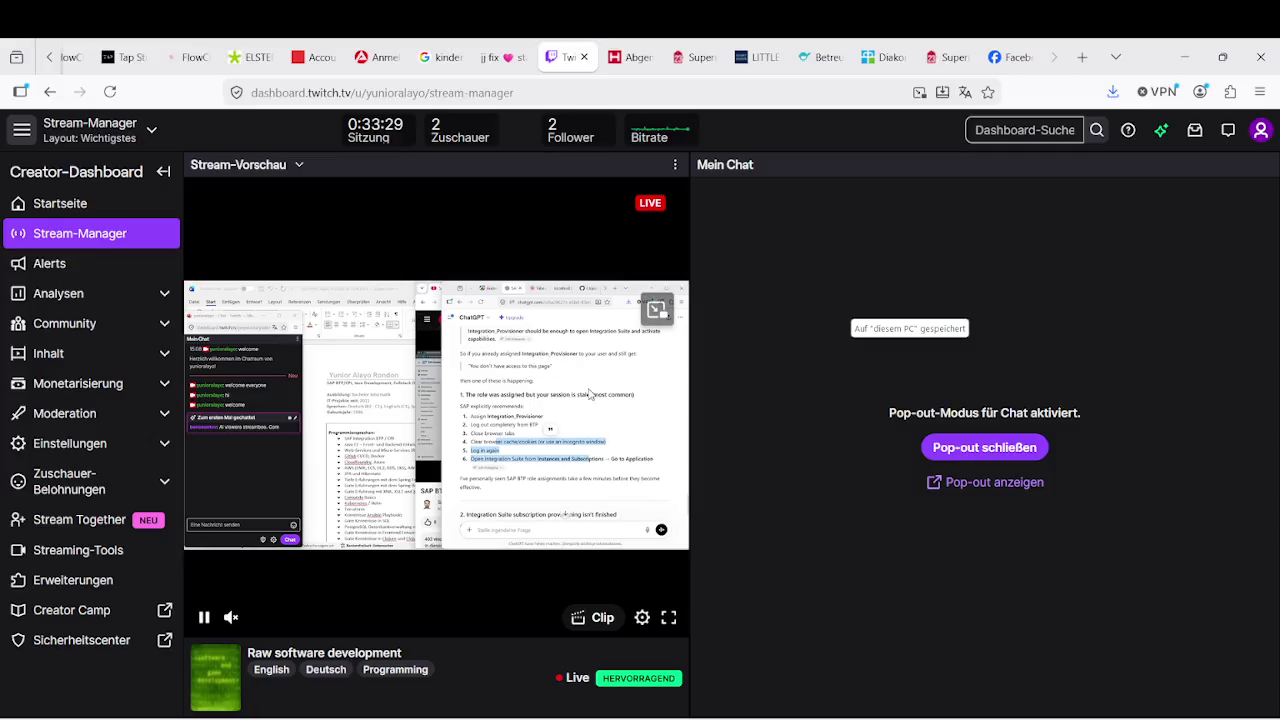
pyautogui.click(1184, 56)
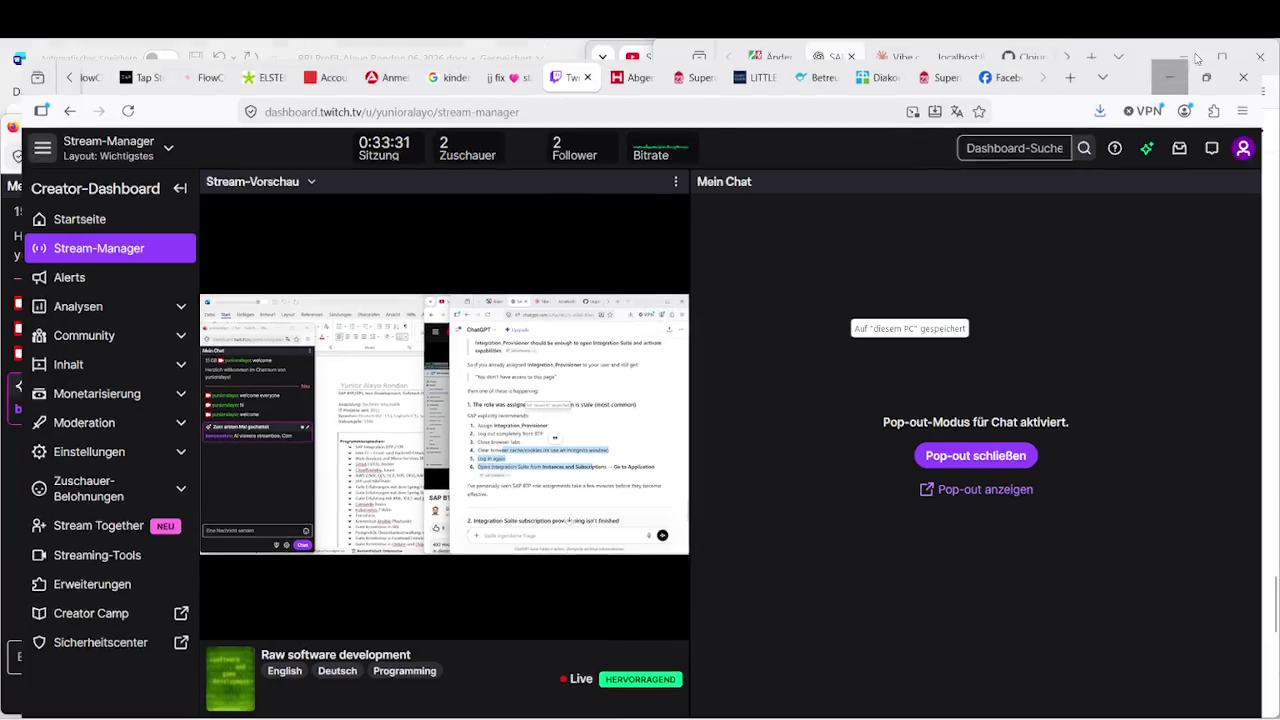
pyautogui.click(112, 656)
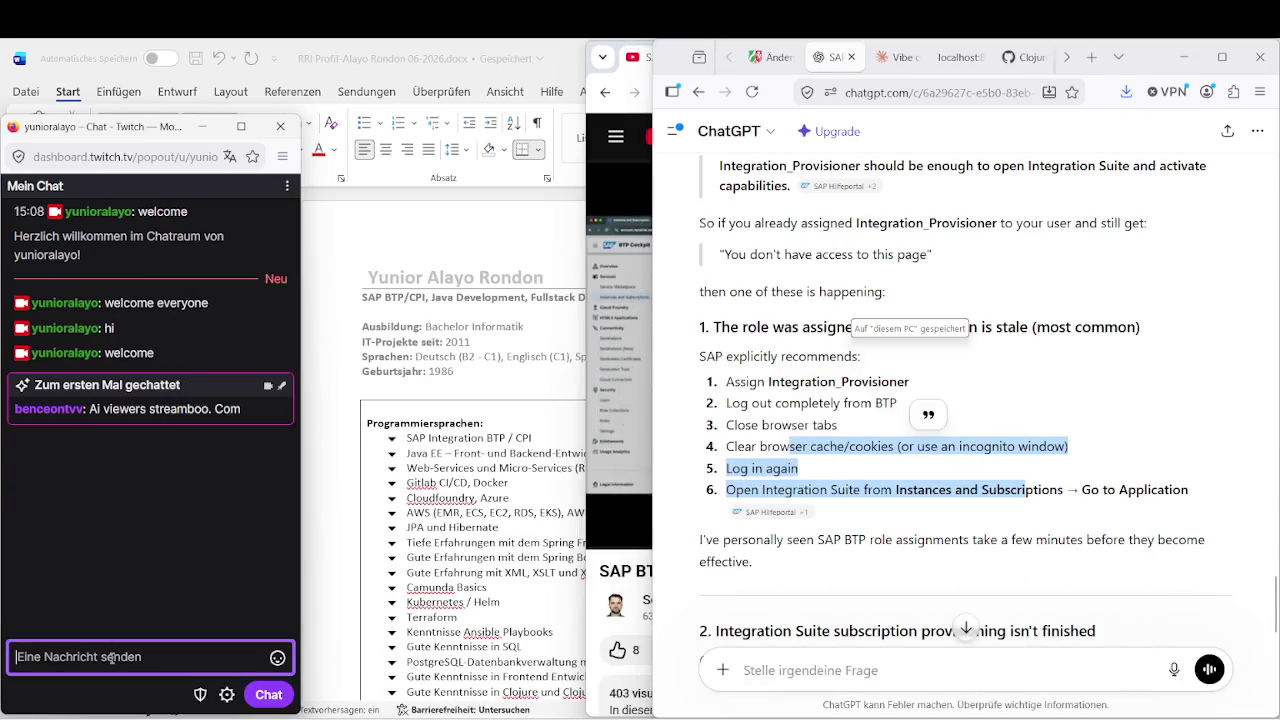
pyautogui.write('wel')
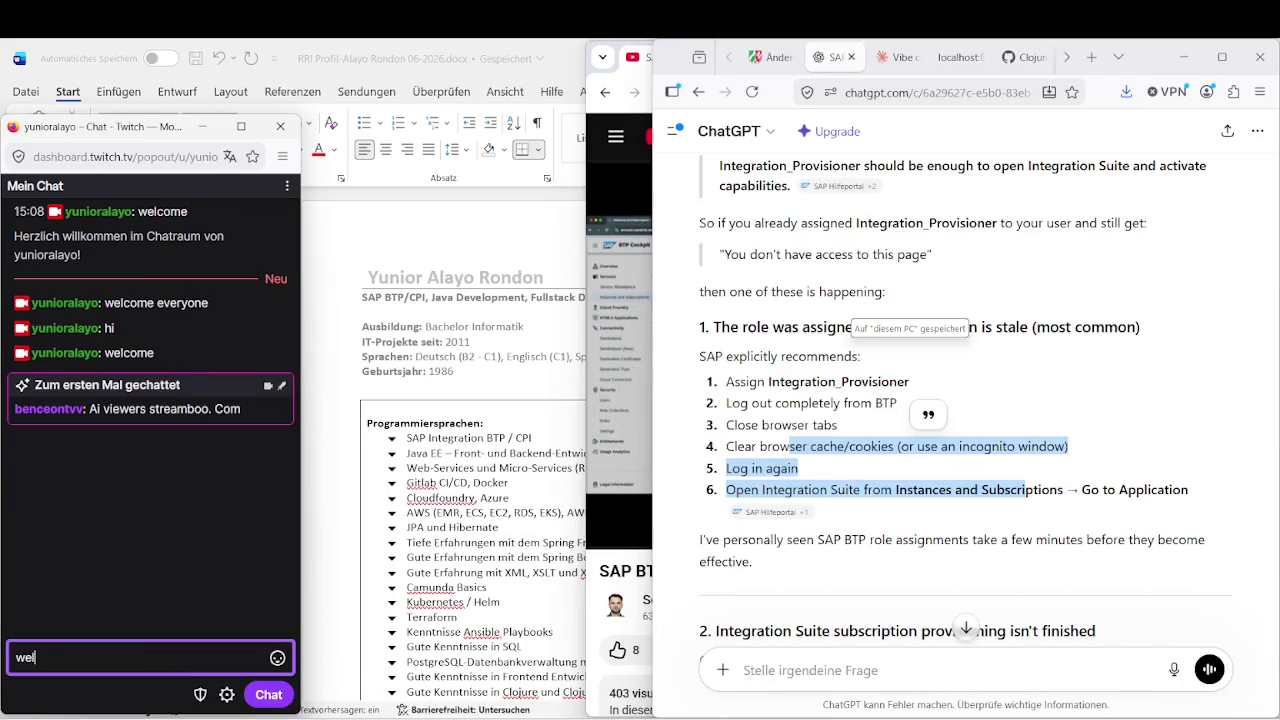
pyautogui.write('come everyone')
pyautogui.press('Return')
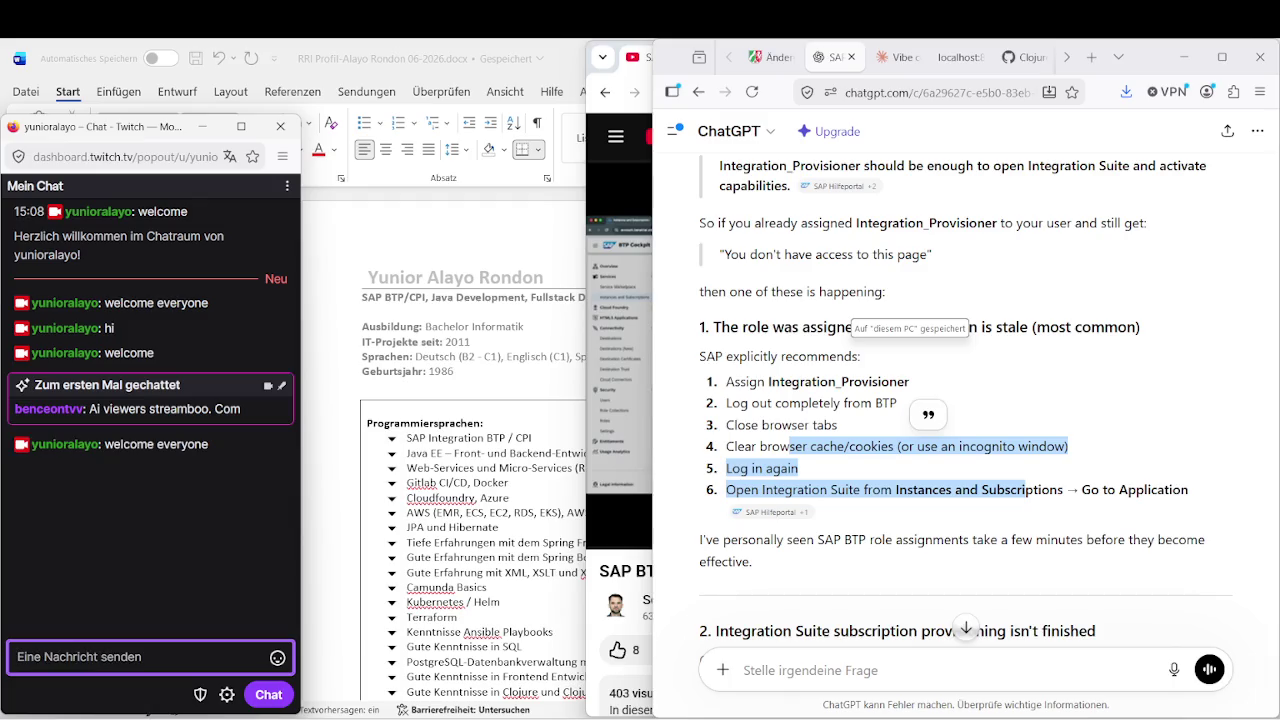
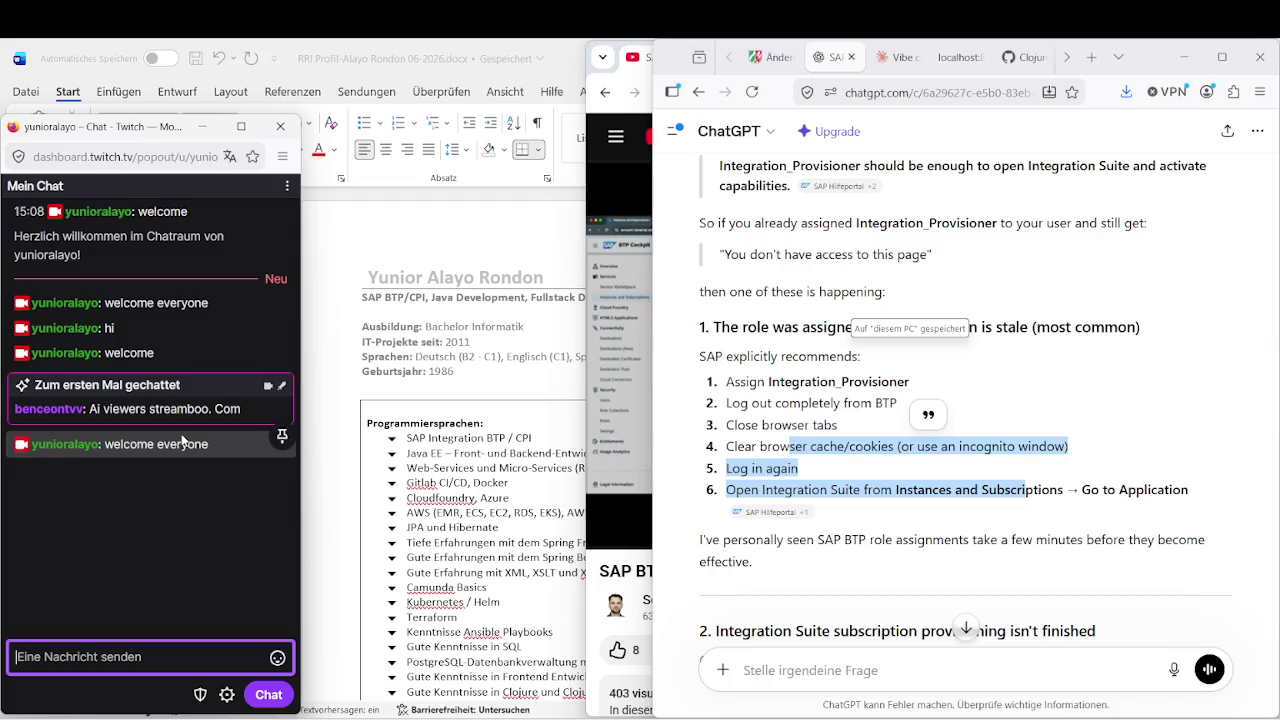
# Bring the Twitch Stream Manager window forward, then put it away again.
pyautogui.click(708, 719)
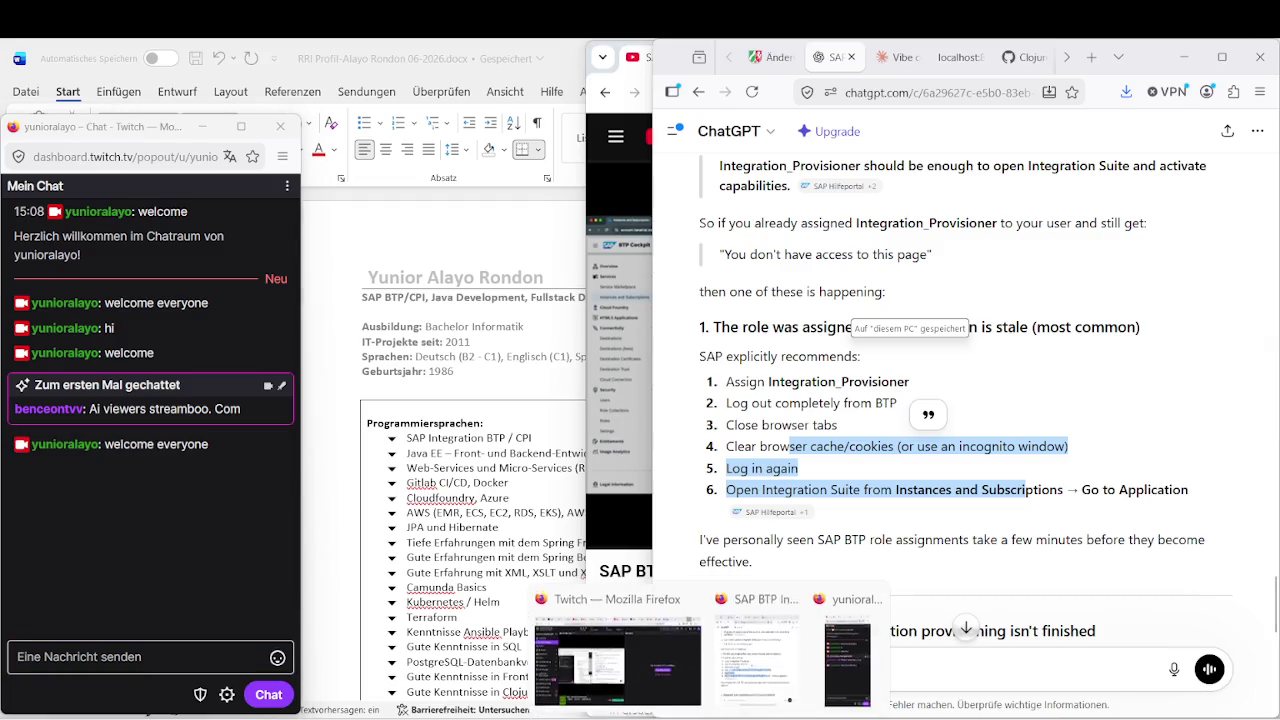
pyautogui.click(617, 663)
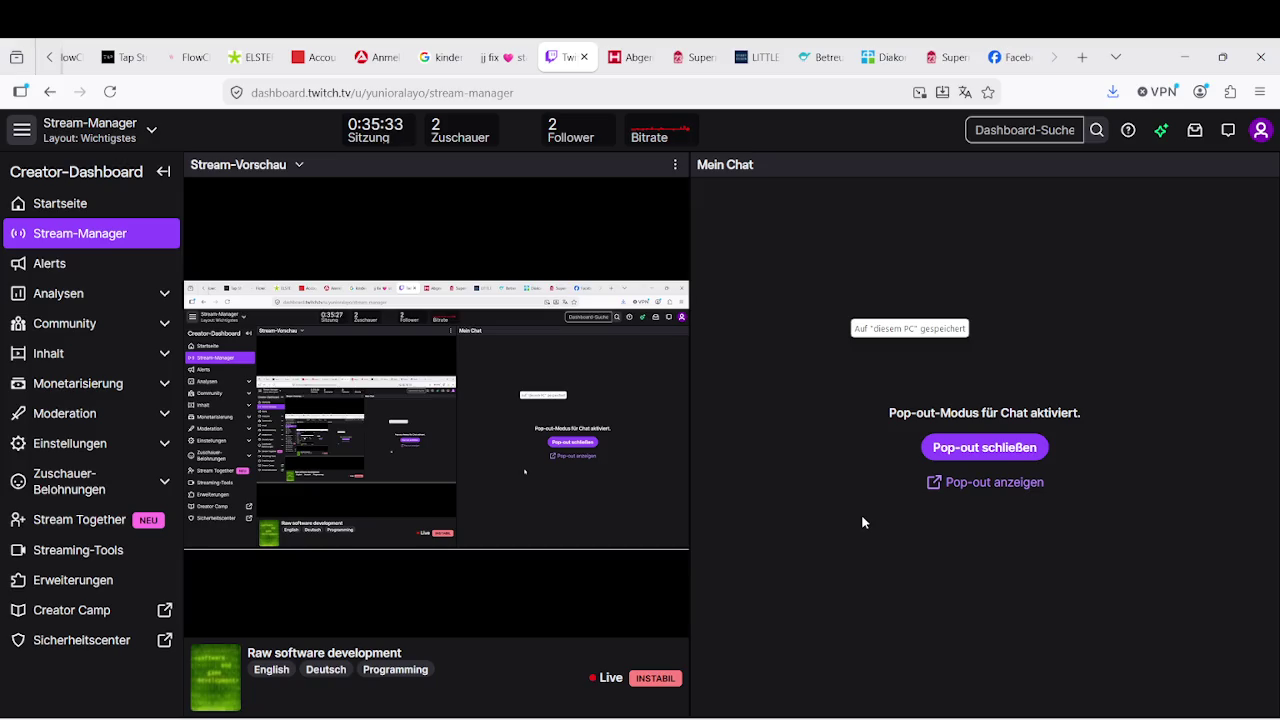
pyautogui.click(1183, 67)
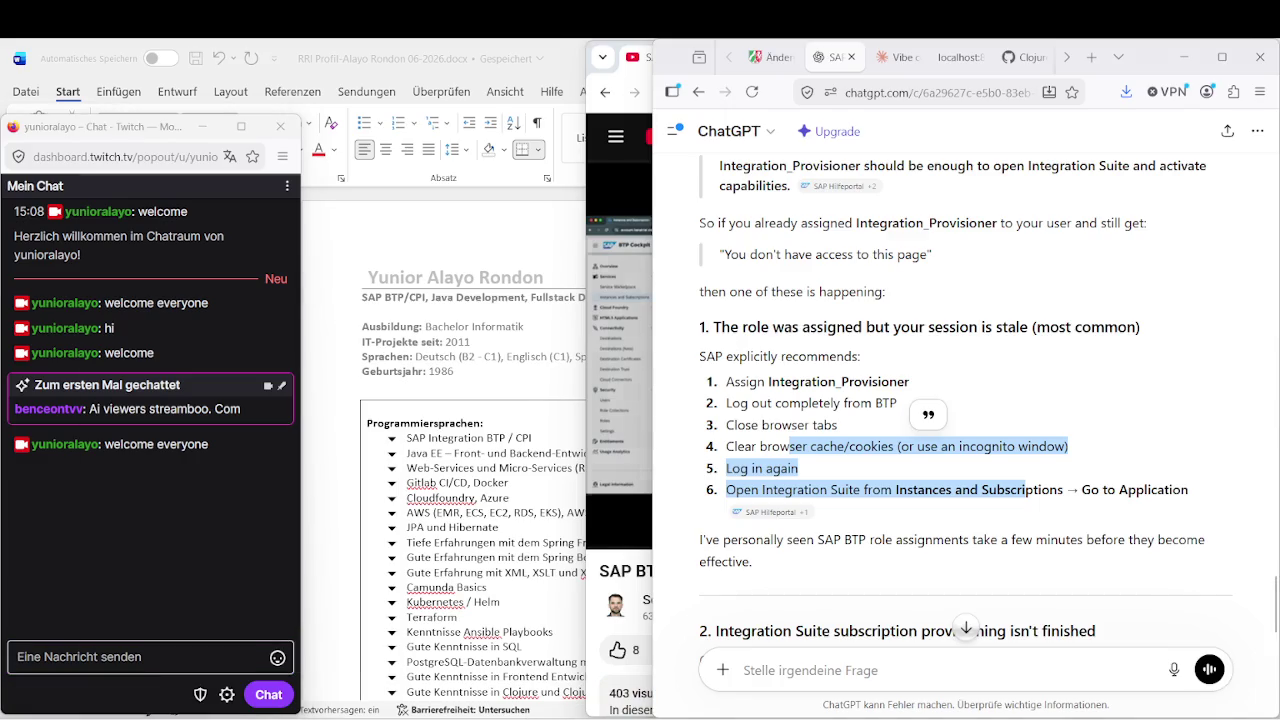
# In a new browser window, search Bing for 'sap btp cockpit' and open the cockpit result.
pyautogui.hotkey('ctrl', 'n')
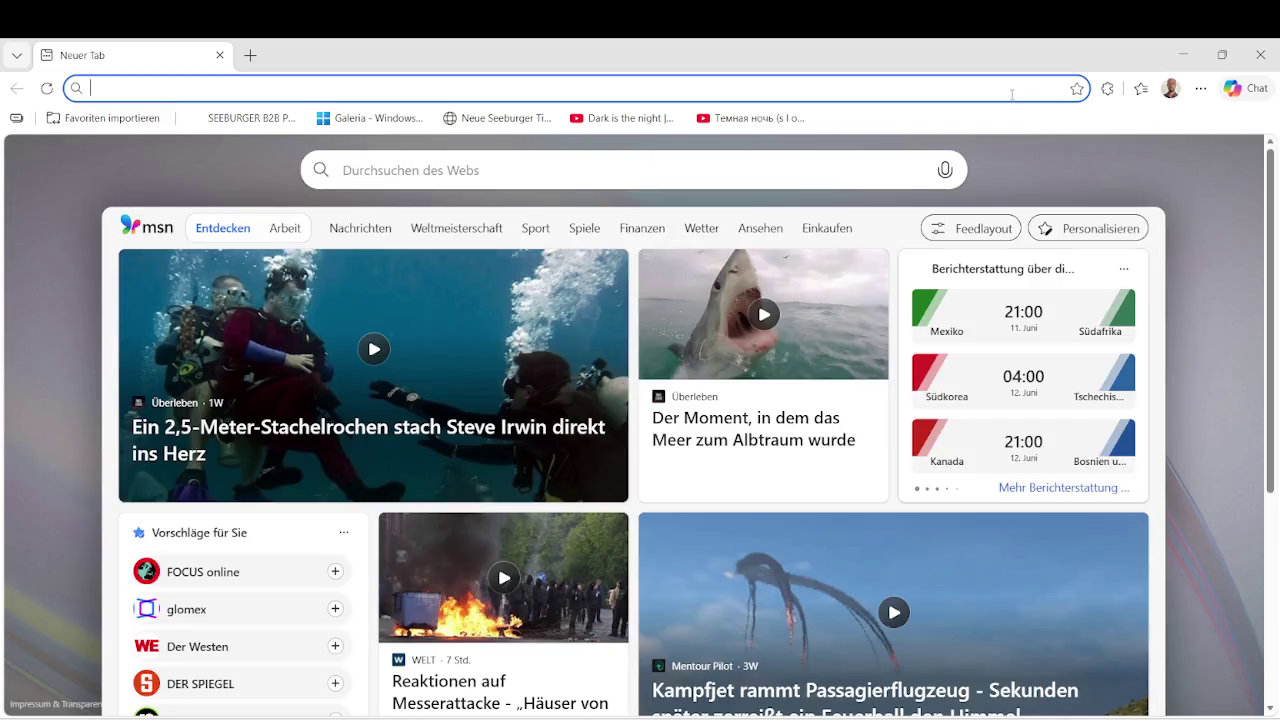
pyautogui.click(1012, 92)
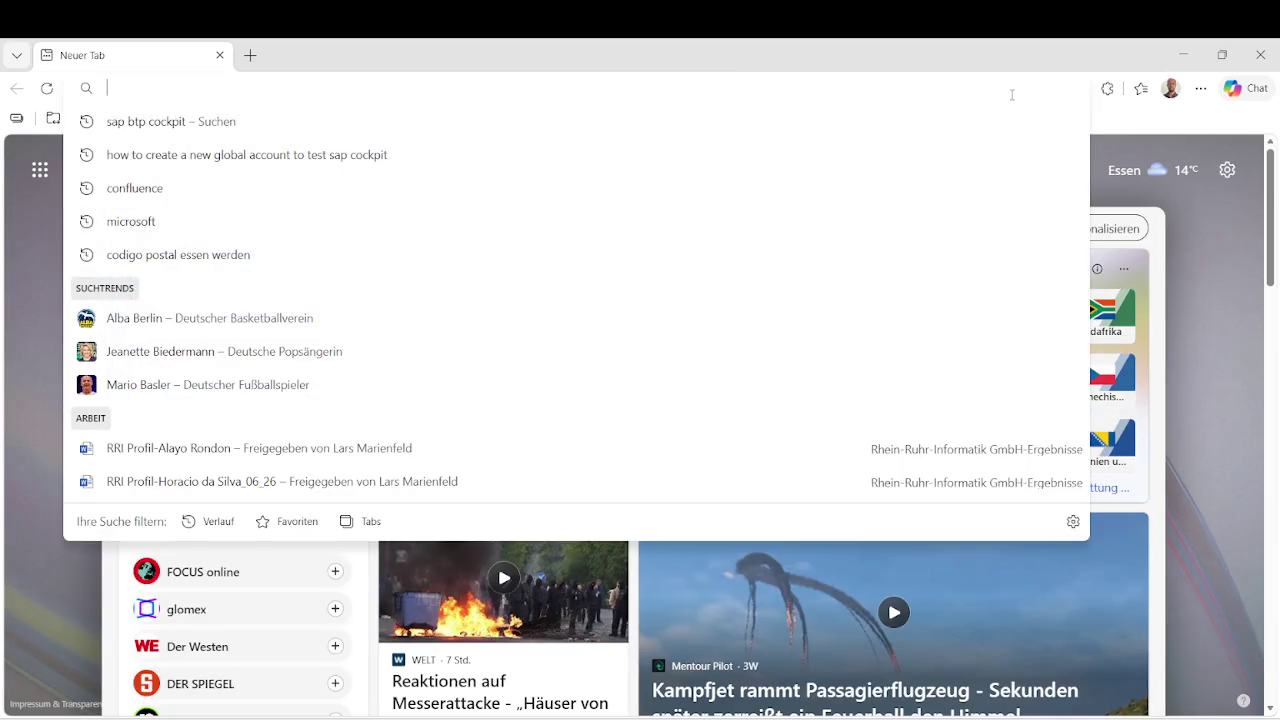
pyautogui.press('Down')
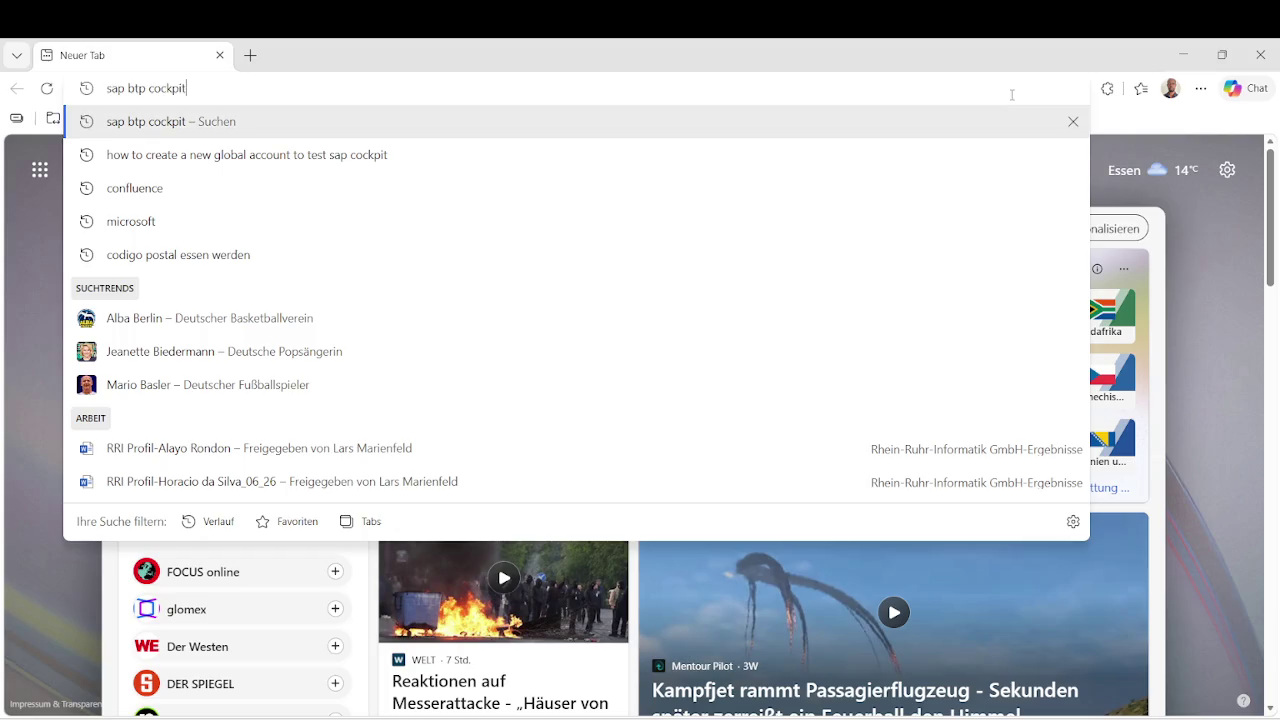
pyautogui.press('Return')
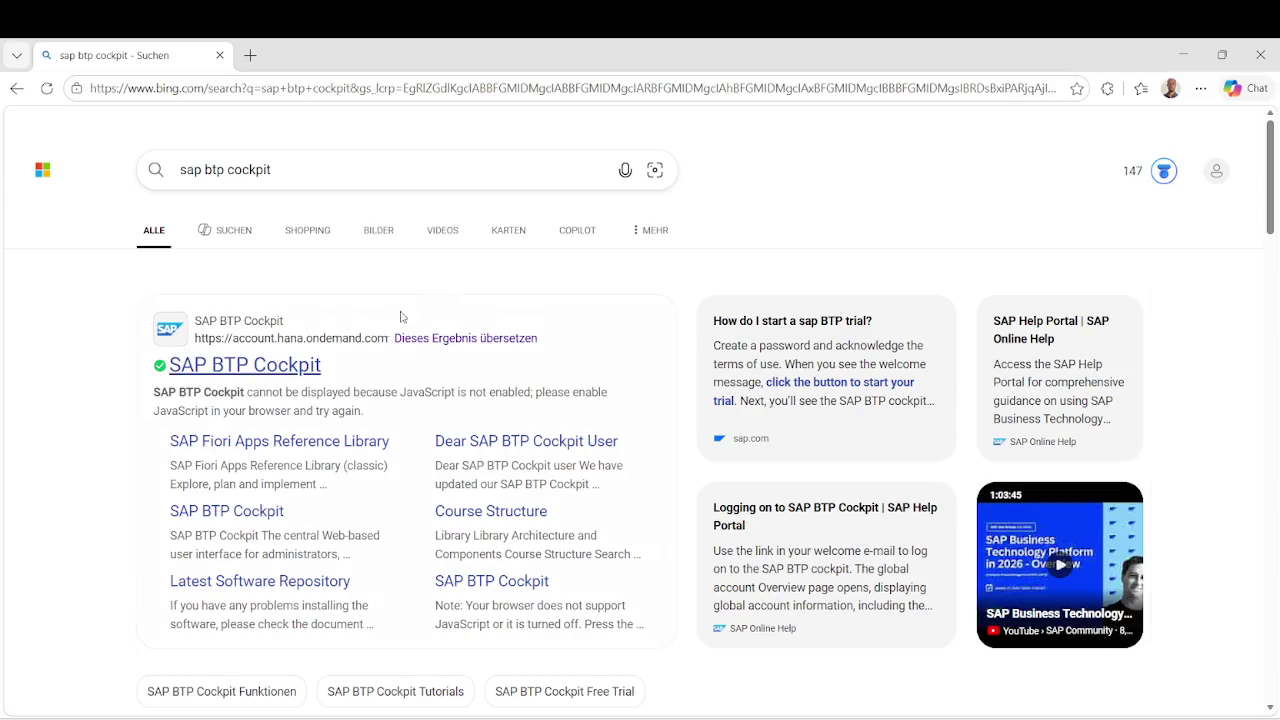
pyautogui.click(298, 368)
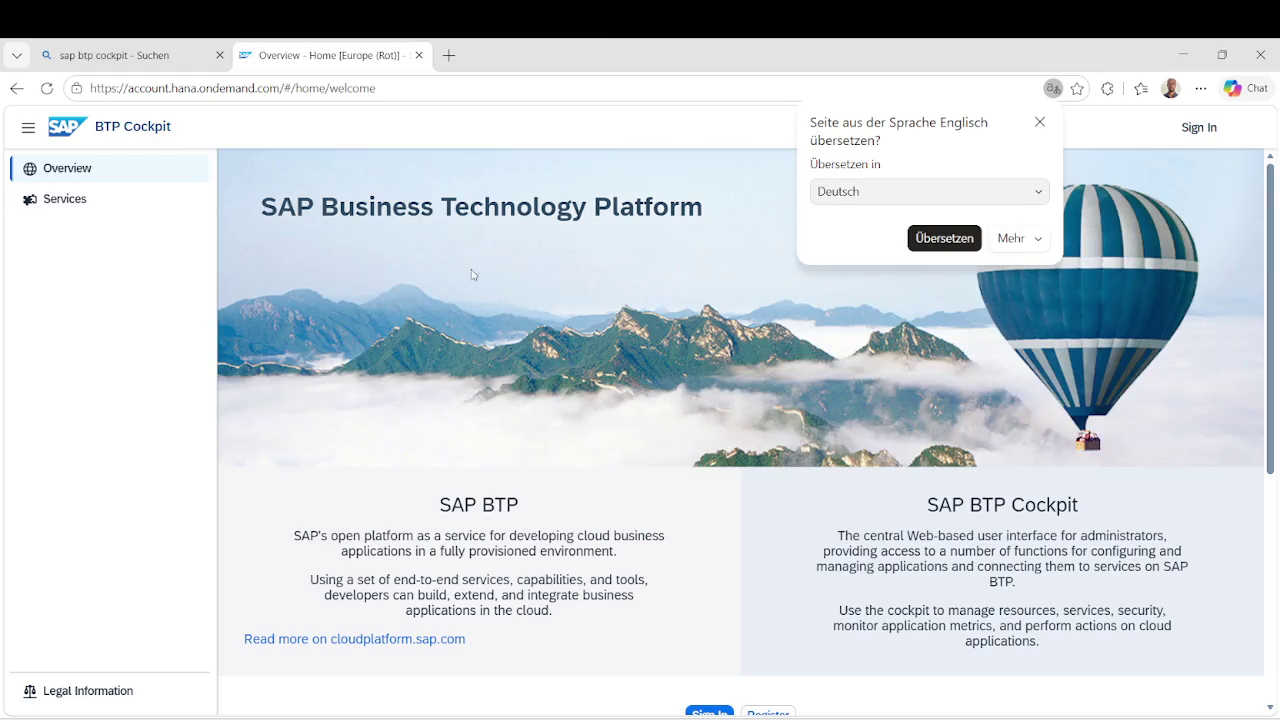
# Sign in to the cockpit with the SAP ID e-mail and account password.
pyautogui.scroll(-3, 744, 400)
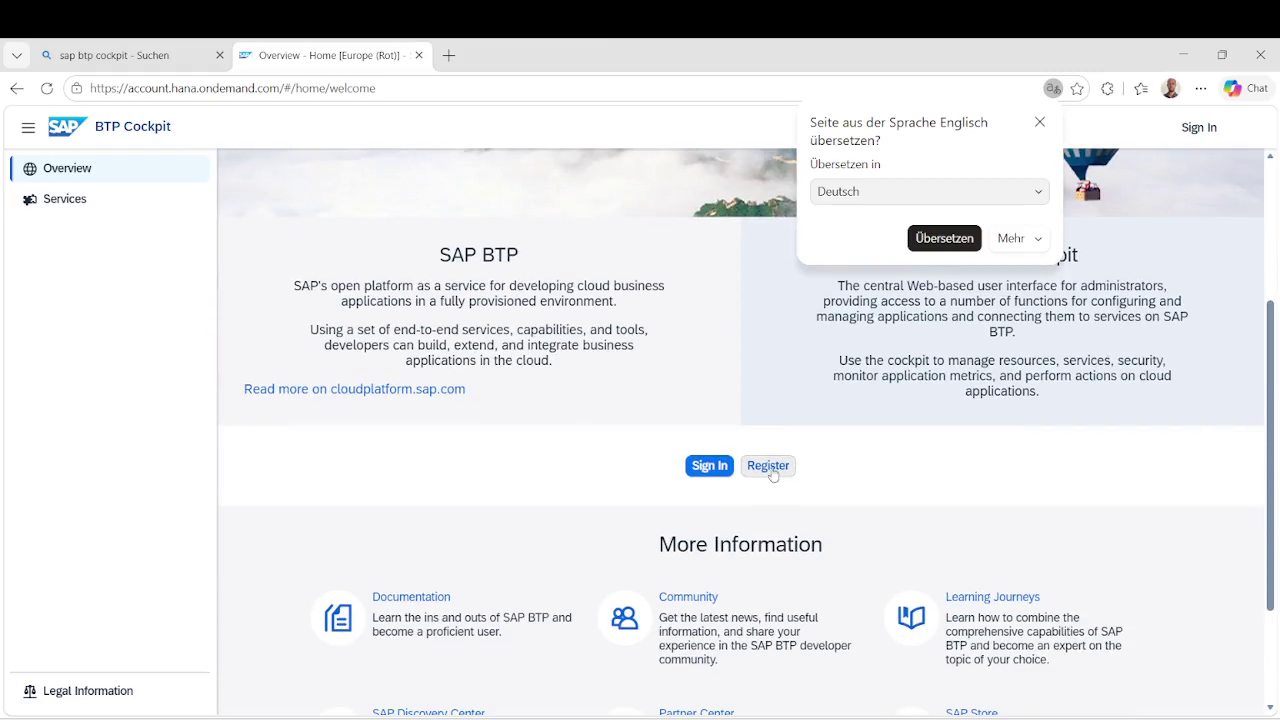
pyautogui.click(716, 475)
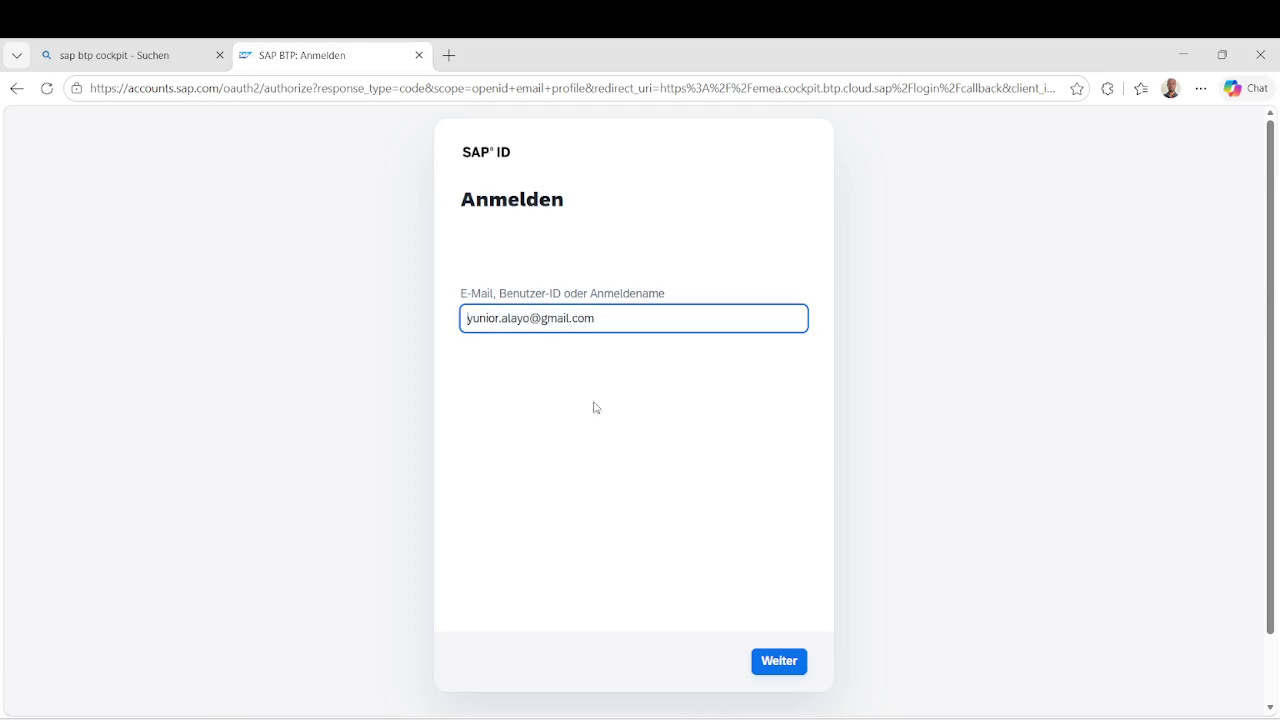
pyautogui.click(783, 662)
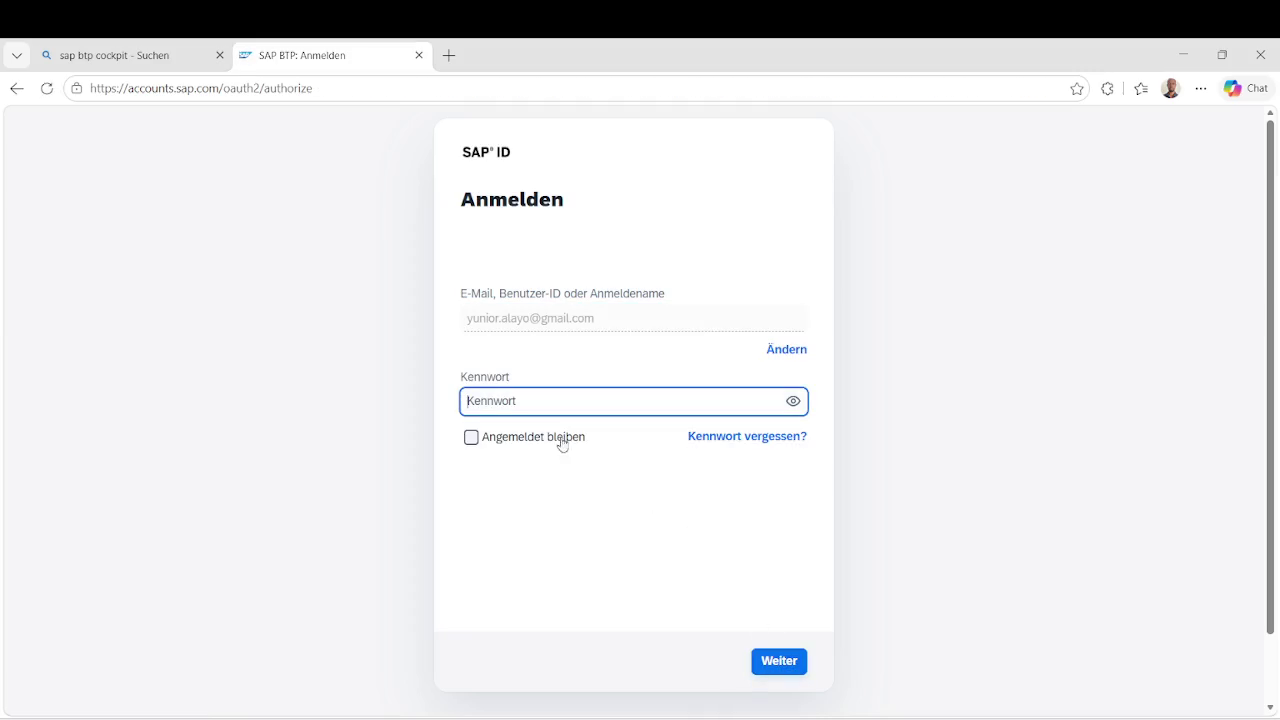
pyautogui.write('•')
pyautogui.press('Return')
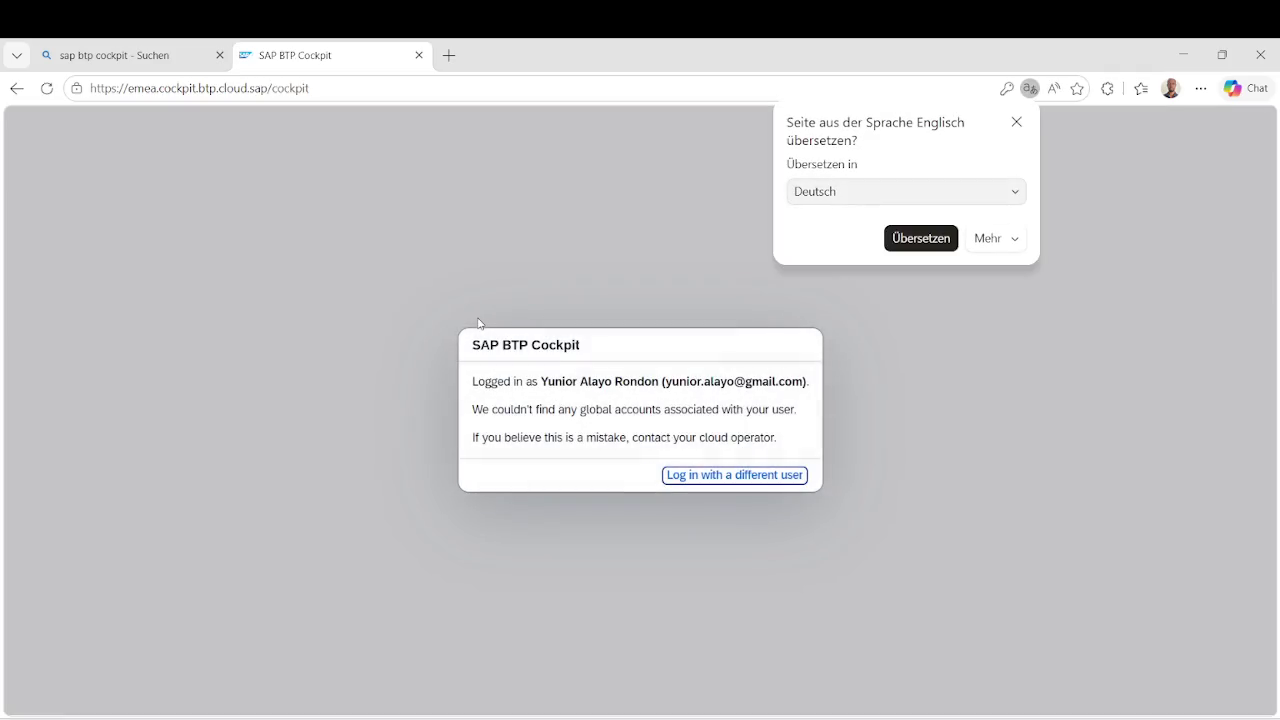
pyautogui.click(736, 477)
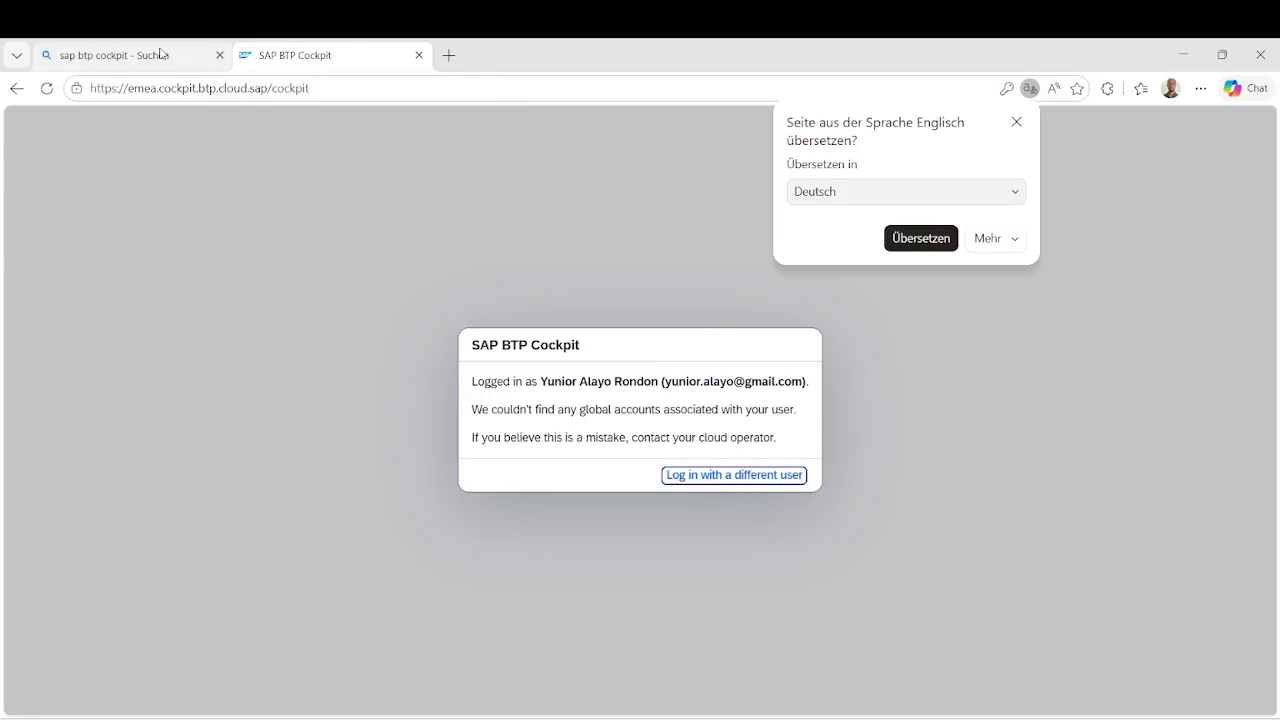
# Search for 'sap btp cockpit trial' and open the SAP BTP Free Trial page.
pyautogui.click(158, 60)
pyautogui.click(303, 176)
pyautogui.write('trial')
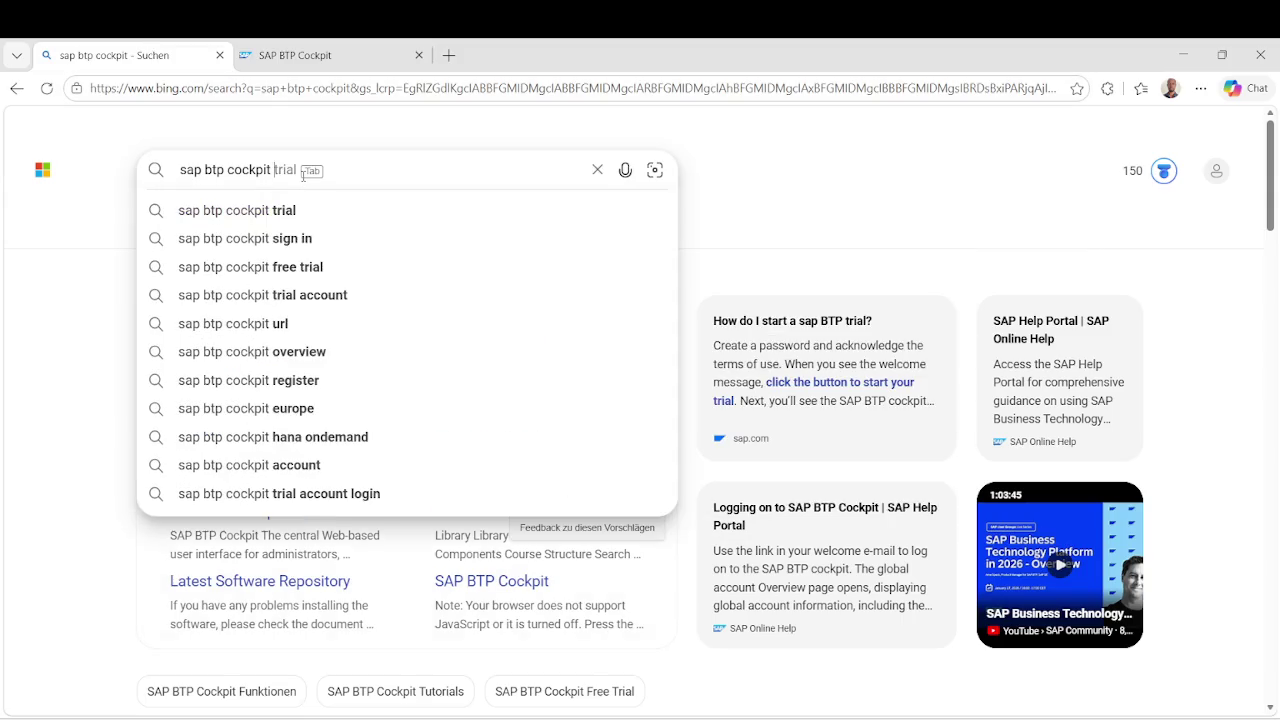
pyautogui.press('Return')
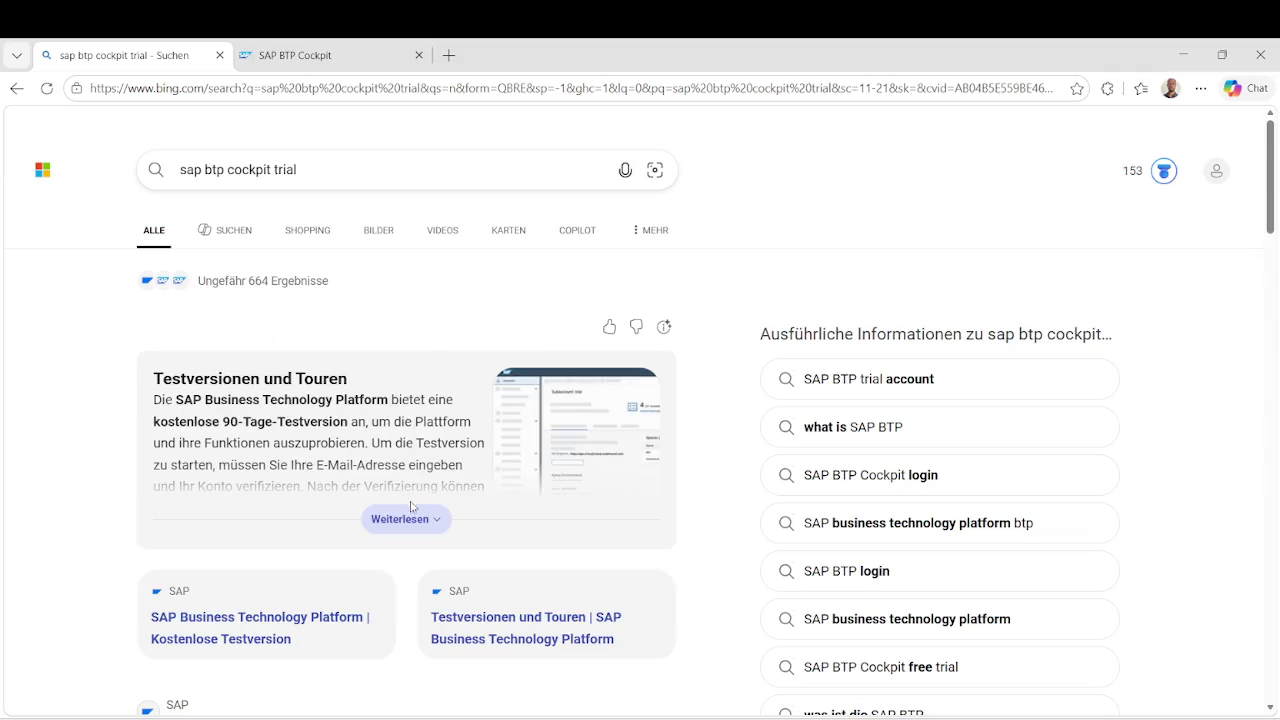
pyautogui.click(407, 519)
pyautogui.scroll(-2, 414, 535)
pyautogui.scroll(-3, 414, 535)
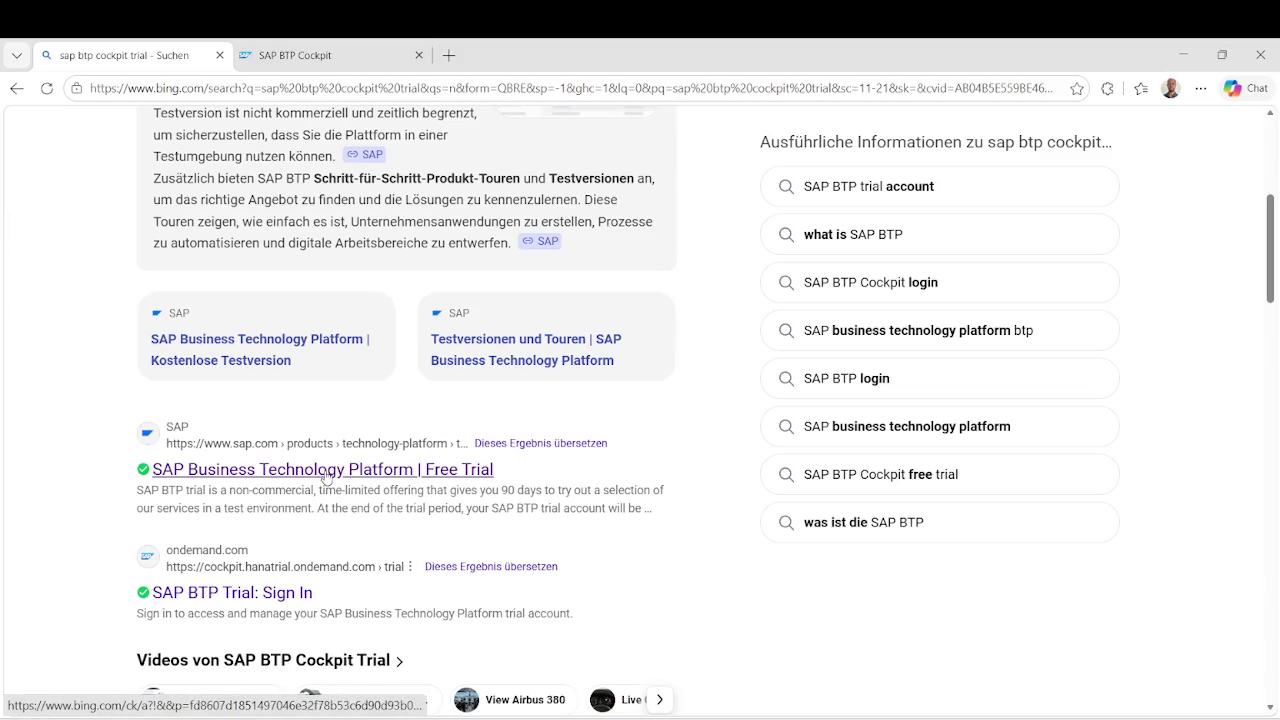
pyautogui.click(327, 470)
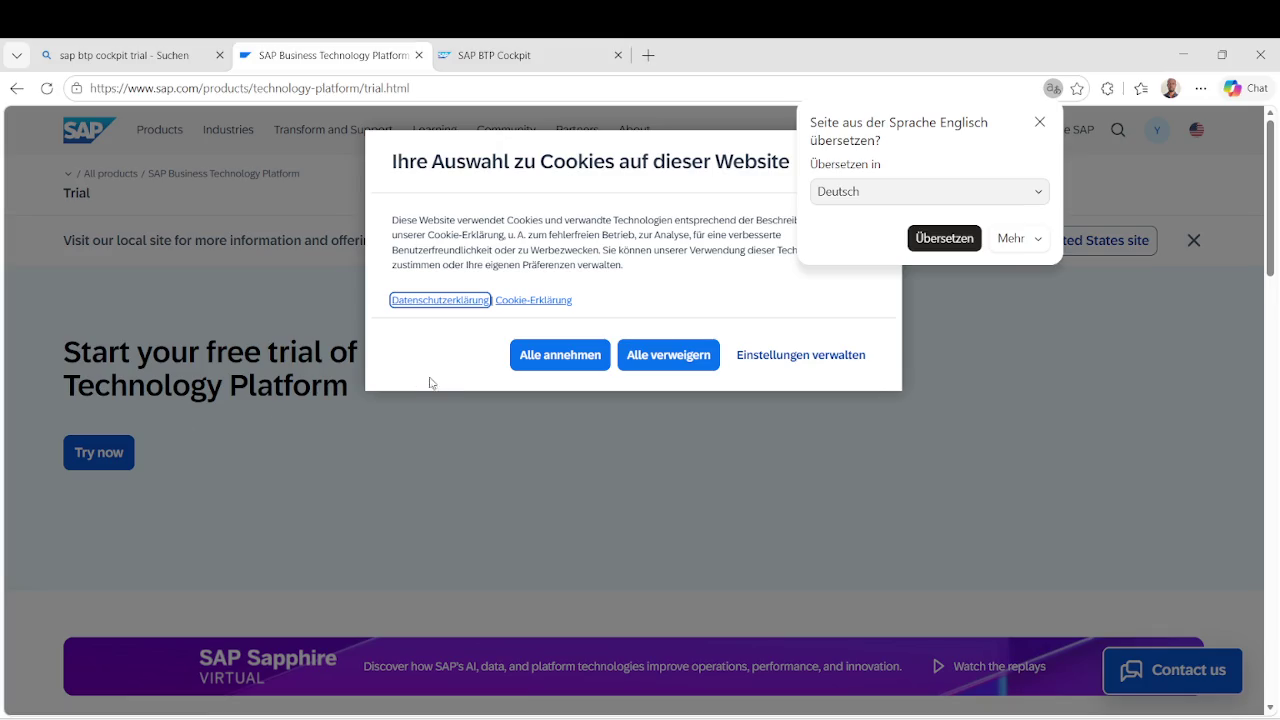
# Reject all cookies, choose Try now, and start the trial.
pyautogui.click(685, 358)
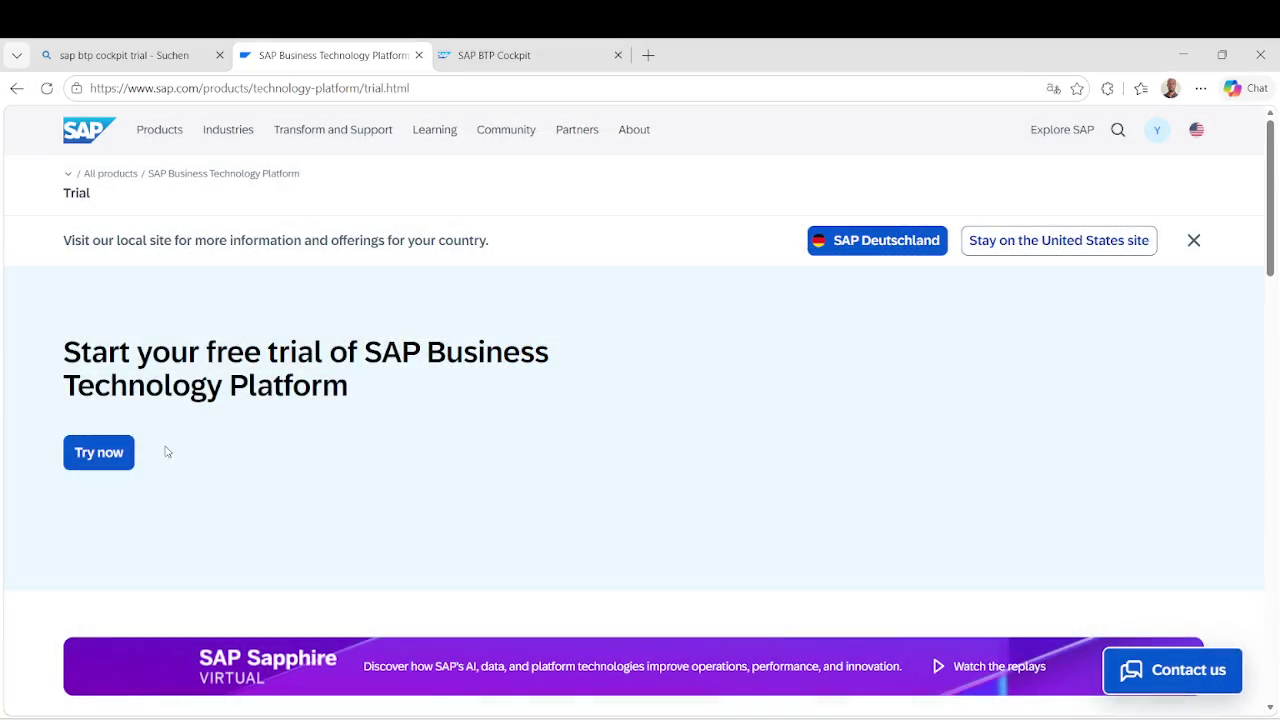
pyautogui.click(108, 454)
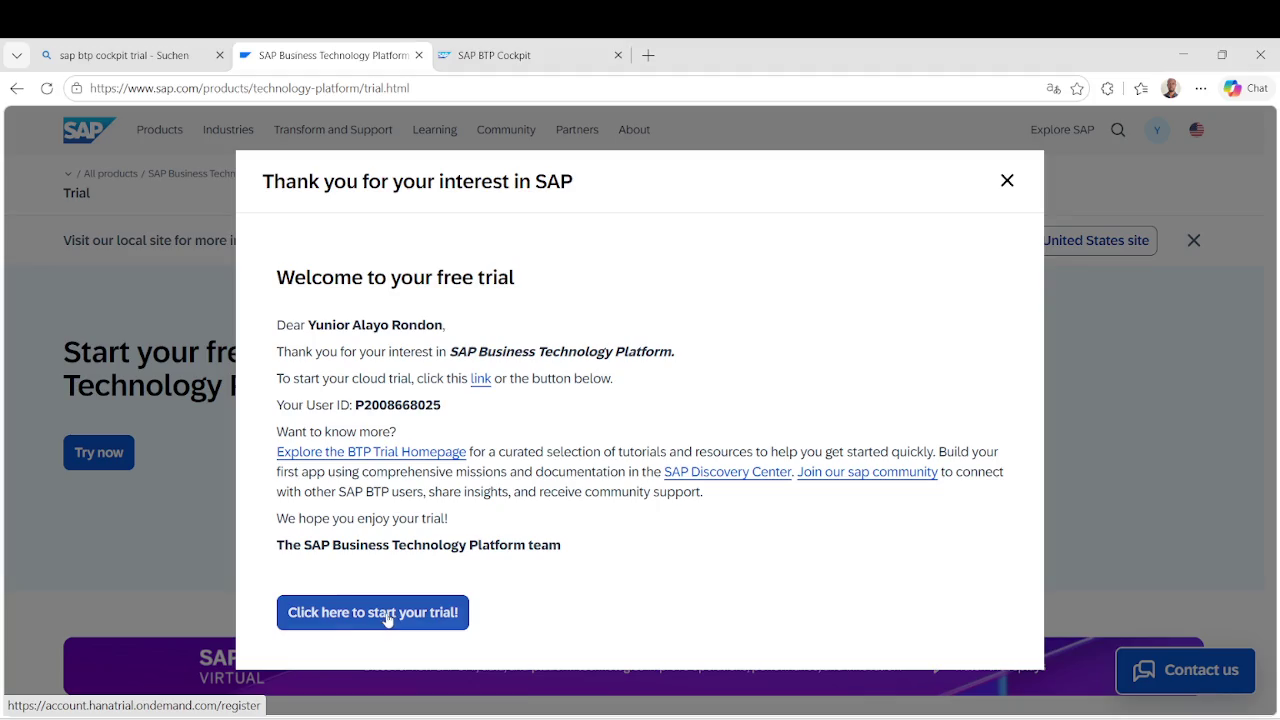
pyautogui.click(386, 619)
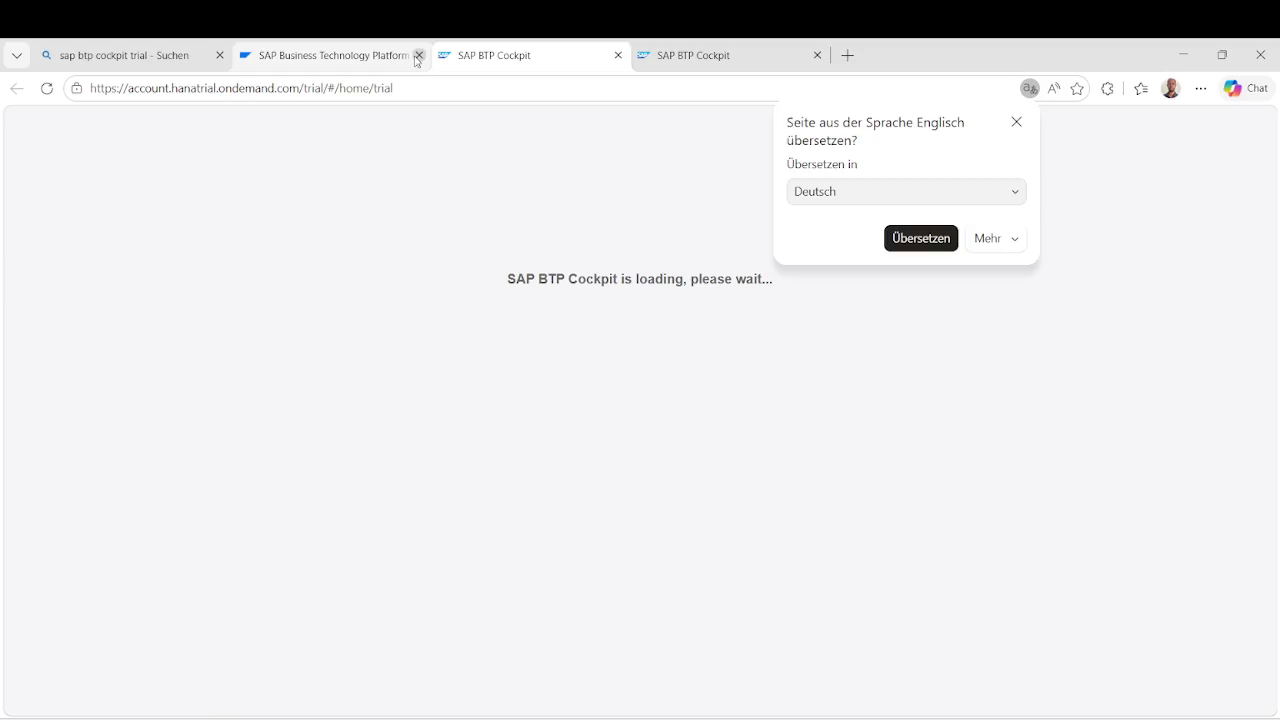
# Close the leftover trial and no-accounts tabs and go to the trial account.
pyautogui.click(418, 55)
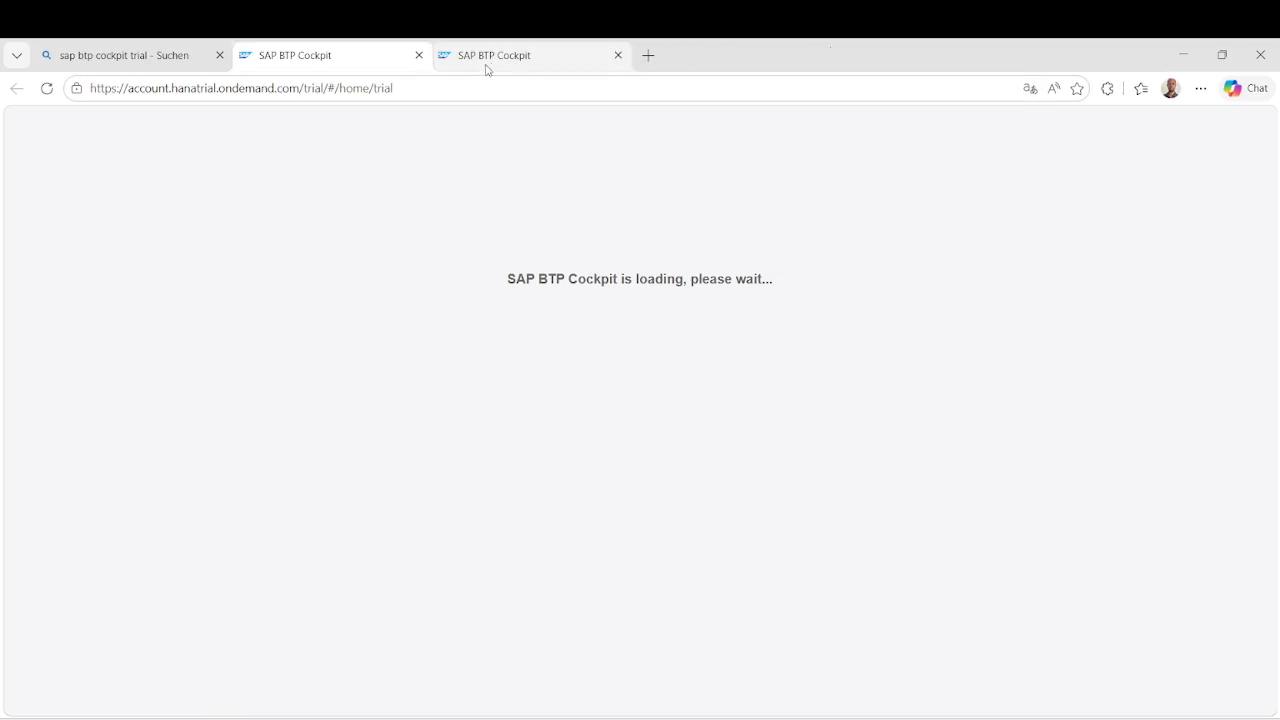
pyautogui.click(520, 55)
pyautogui.click(356, 68)
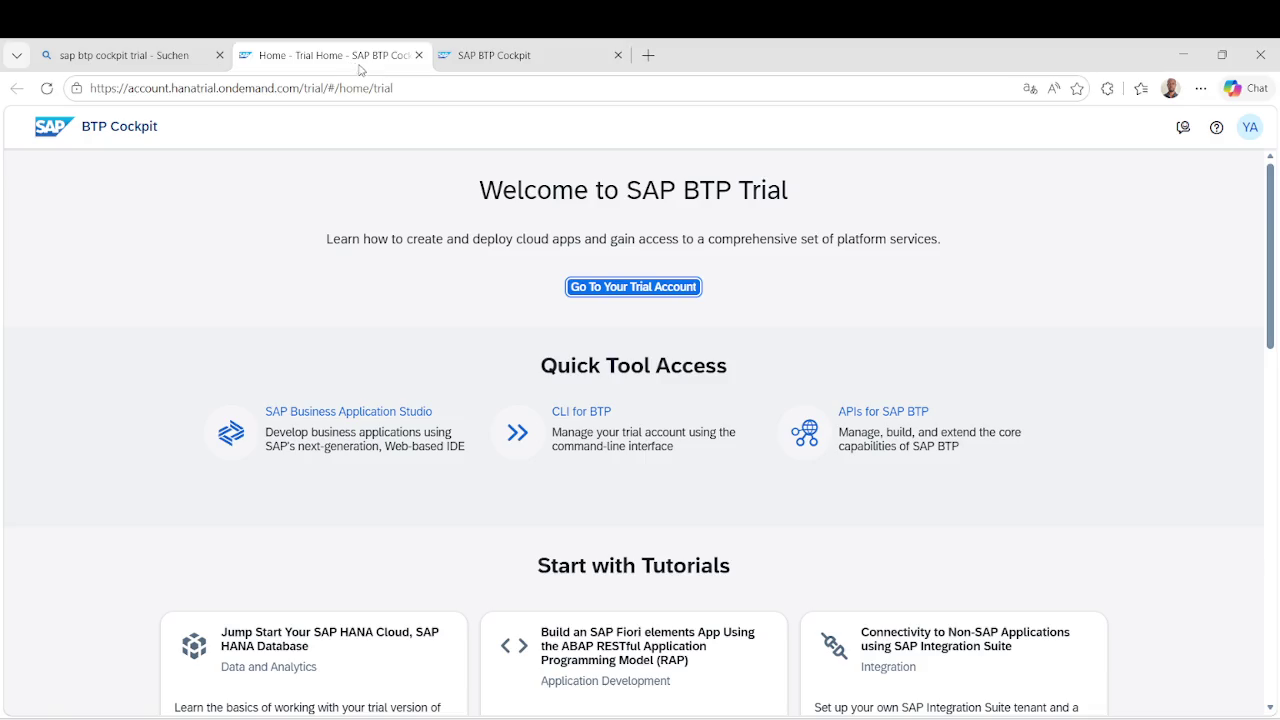
pyautogui.click(608, 289)
pyautogui.click(557, 57)
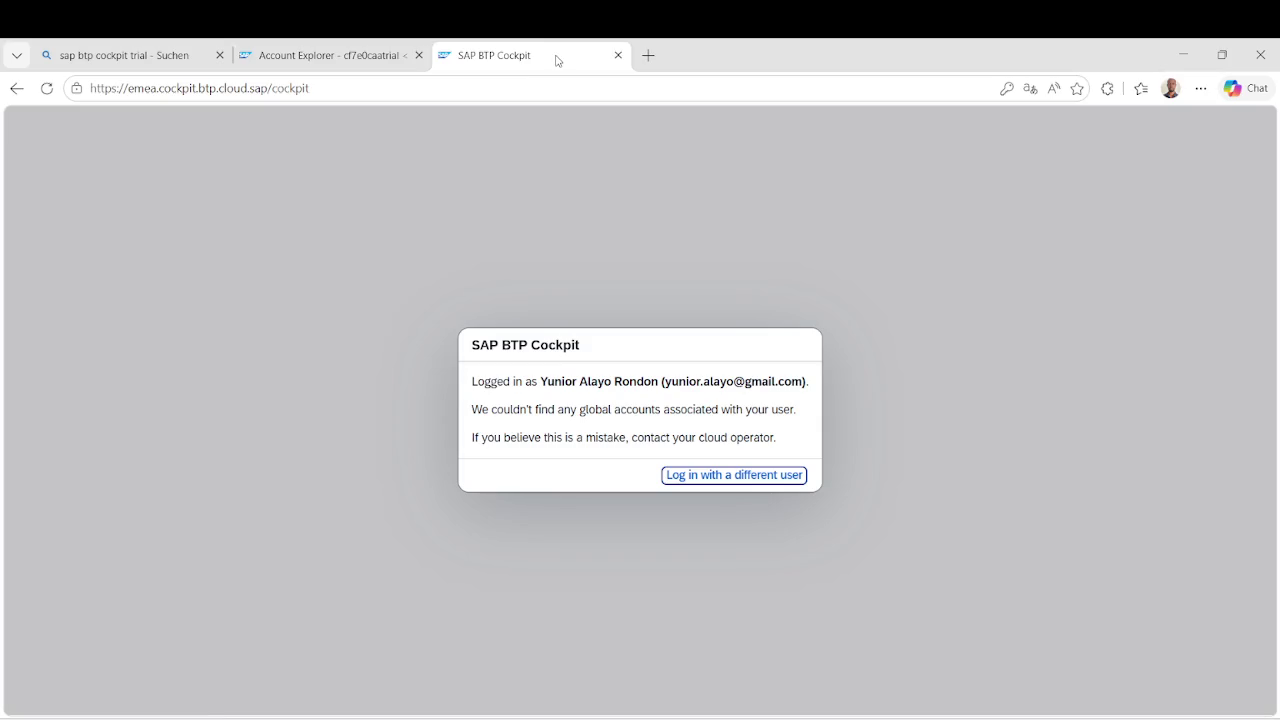
pyautogui.click(618, 55)
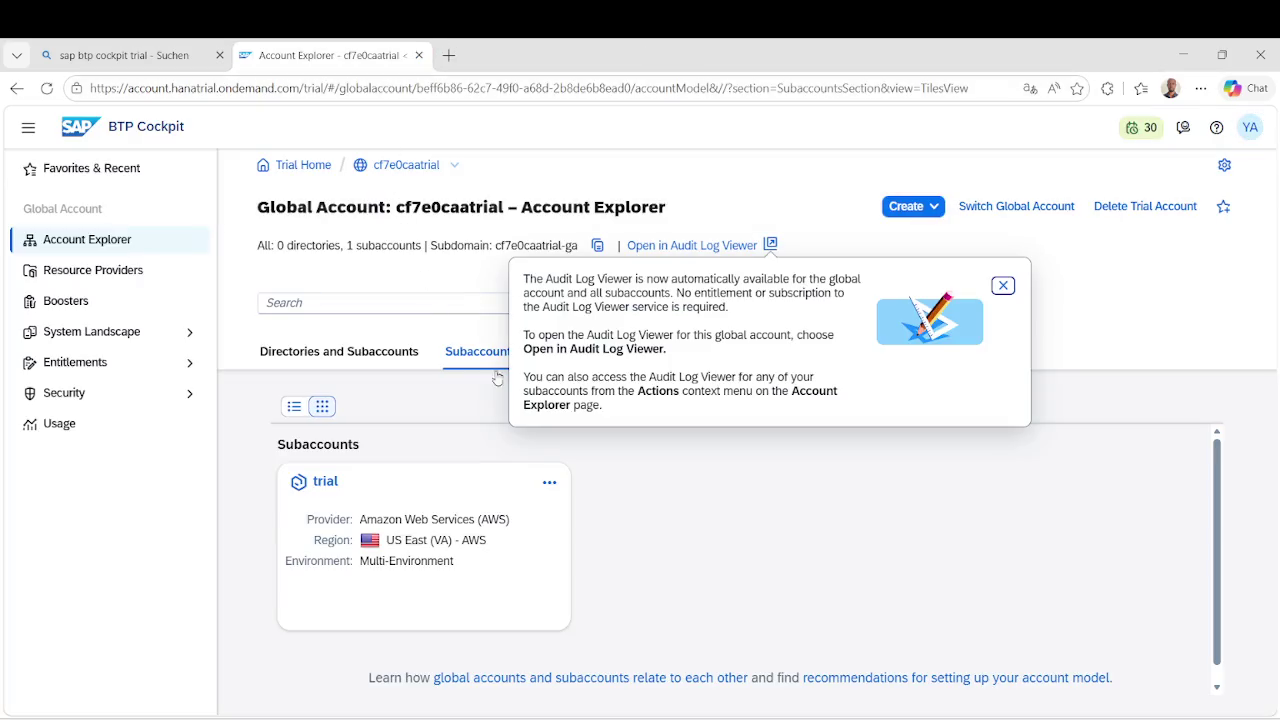
# Open the trial subaccount's Instances and Subscriptions and launch Integration Suite.
pyautogui.click(320, 488)
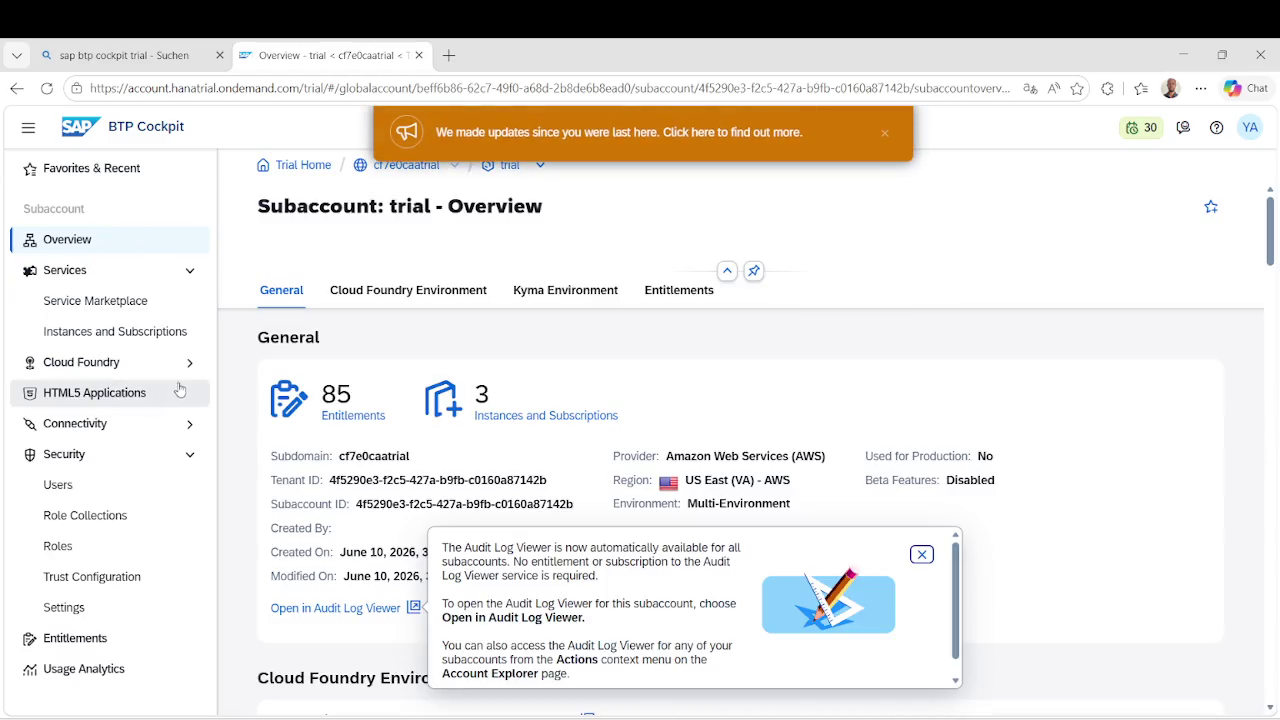
pyautogui.click(885, 133)
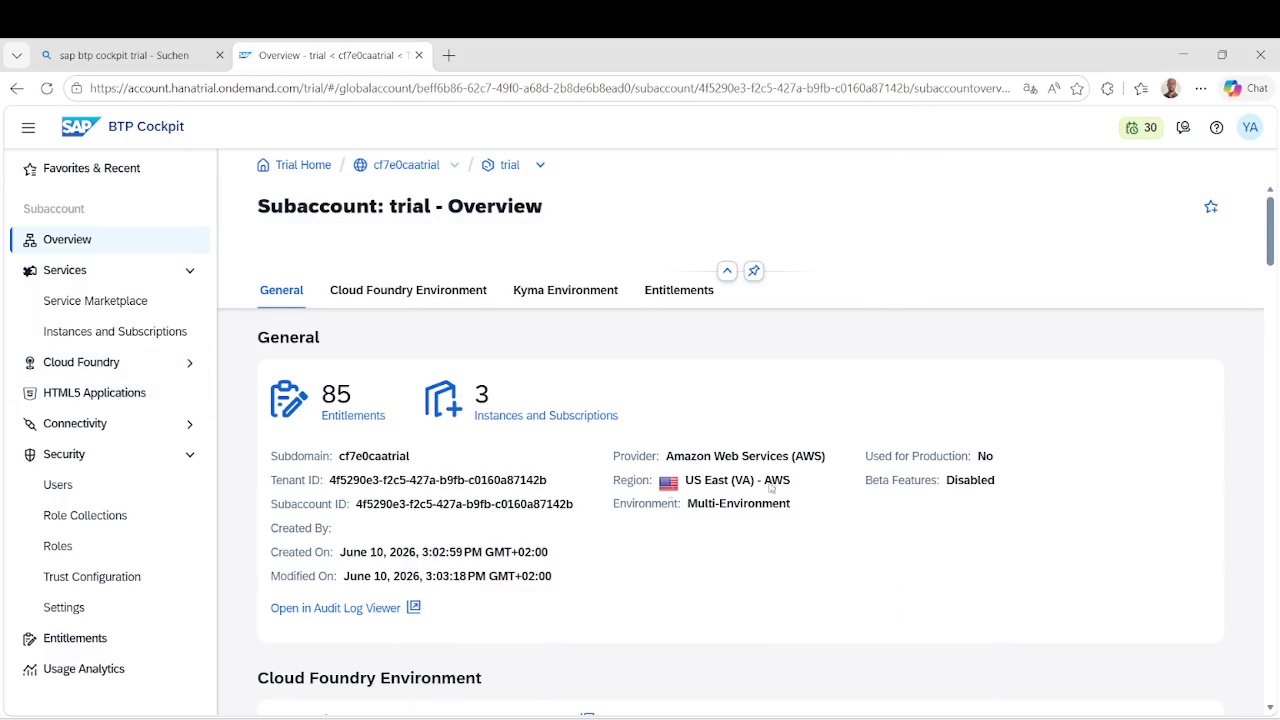
pyautogui.click(120, 338)
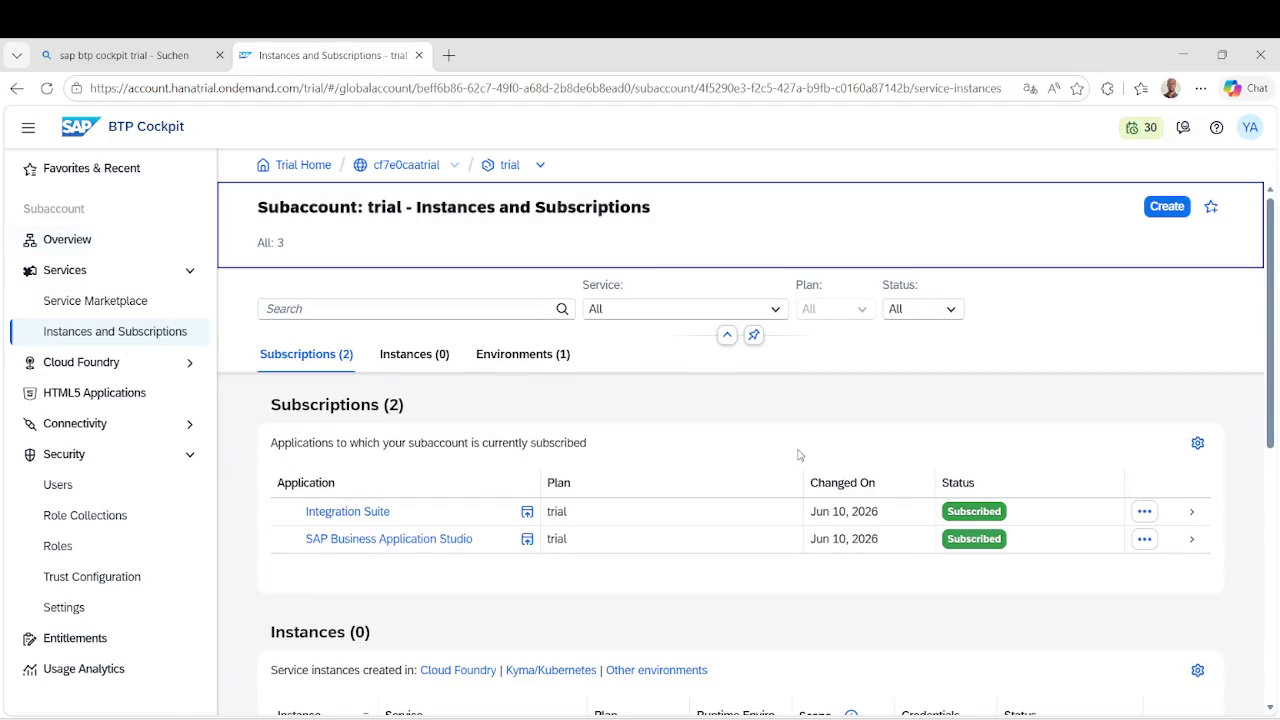
pyautogui.click(378, 511)
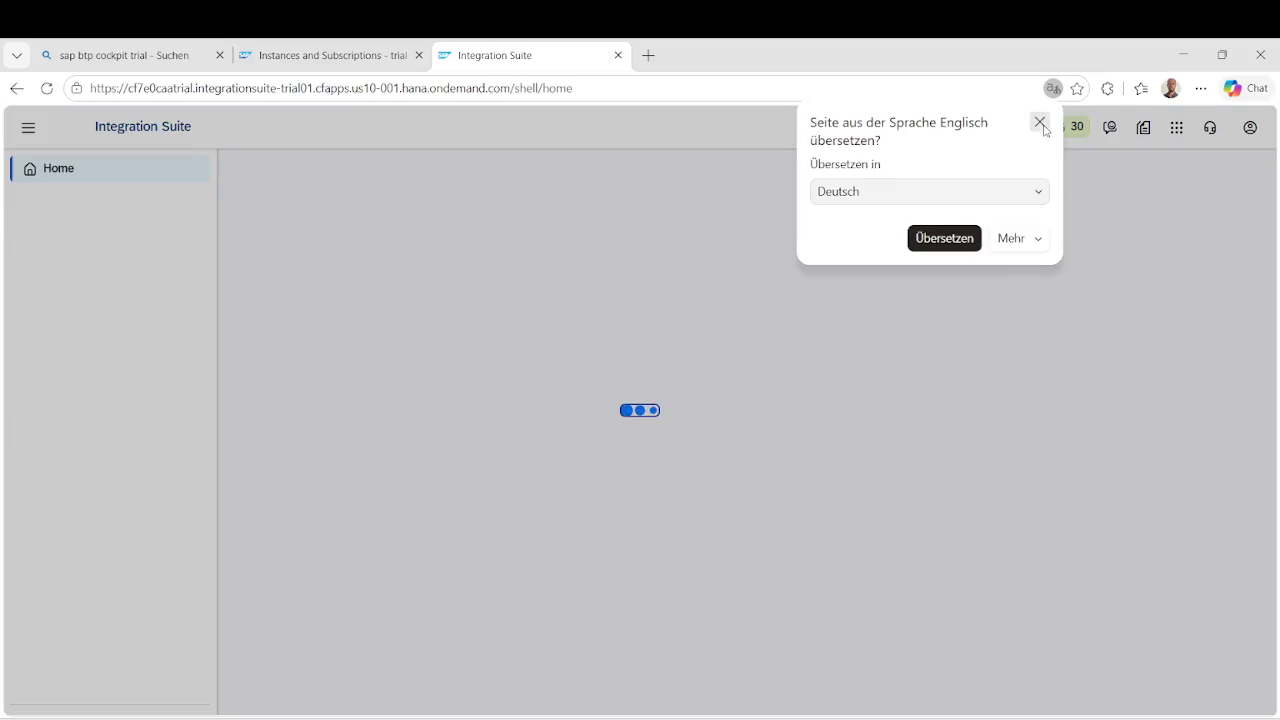
# Dismiss the page translation offer and scroll through the ChatGPT answer.
pyautogui.click(1040, 122)
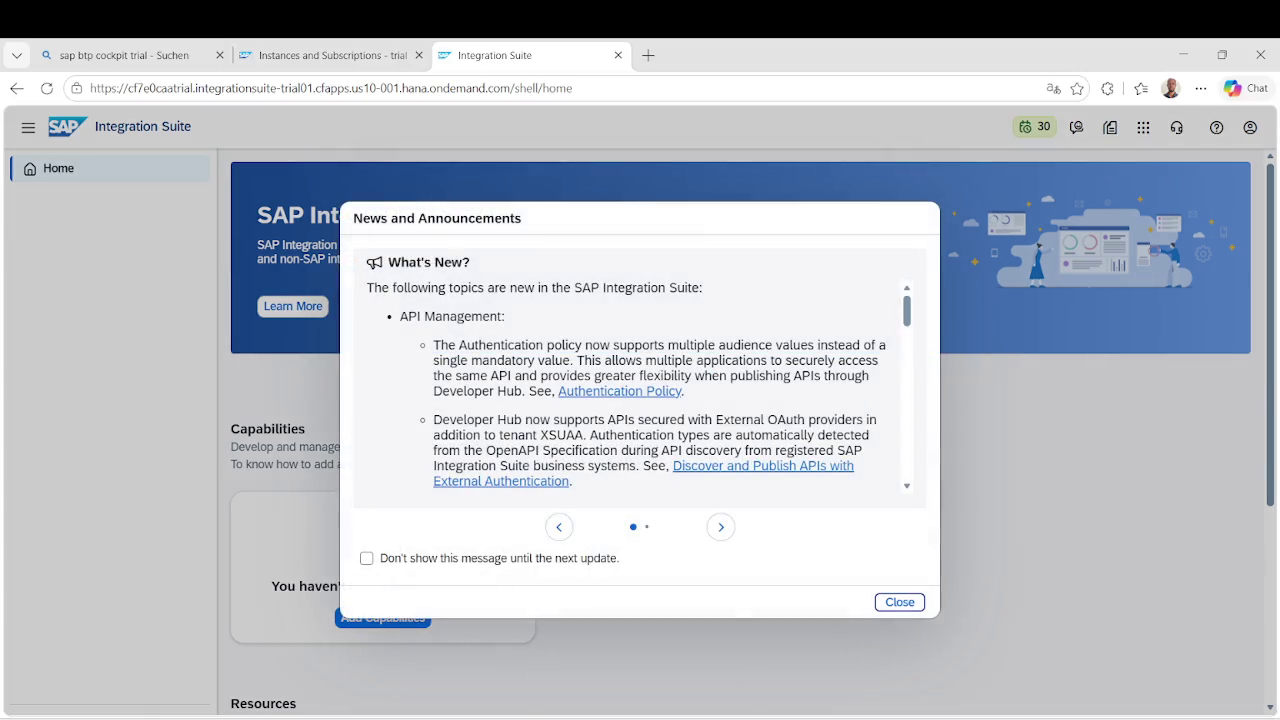
pyautogui.moveTo(790, 715)
pyautogui.click(790, 640)
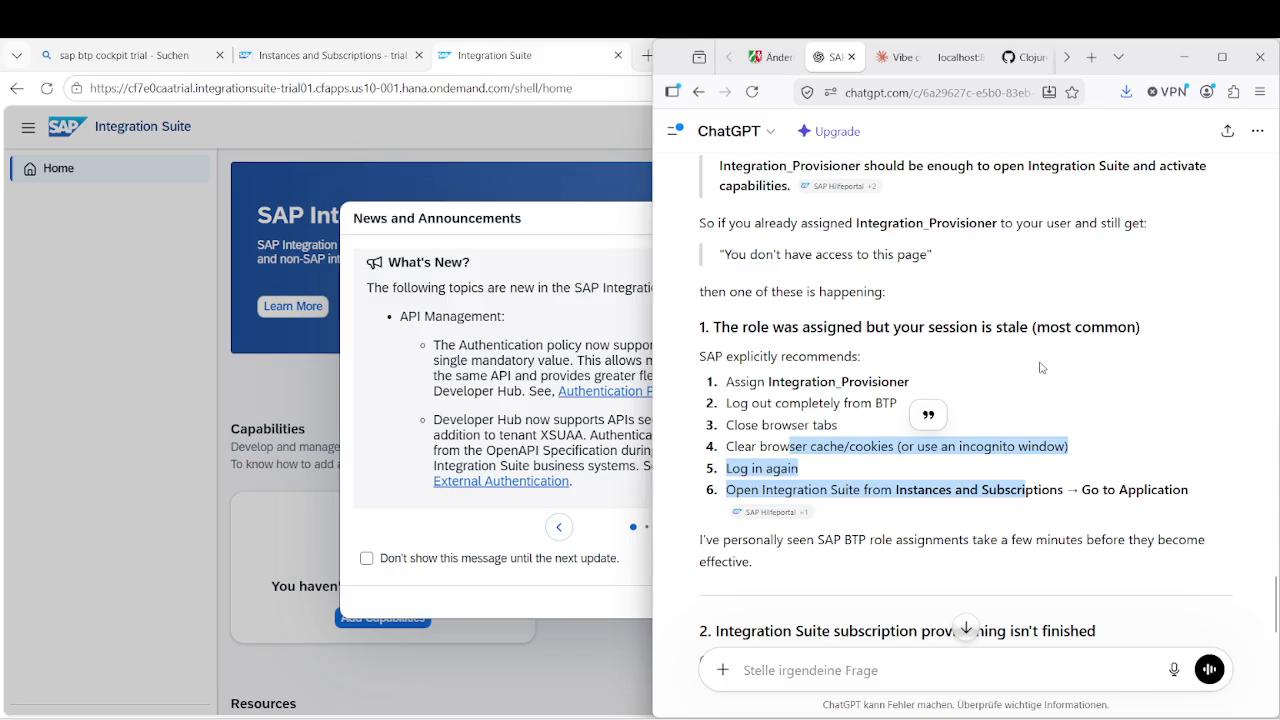
pyautogui.scroll(-3, 1040, 368)
pyautogui.scroll(2, 1041, 368)
pyautogui.scroll(-15, 1040, 368)
pyautogui.scroll(15, 1042, 363)
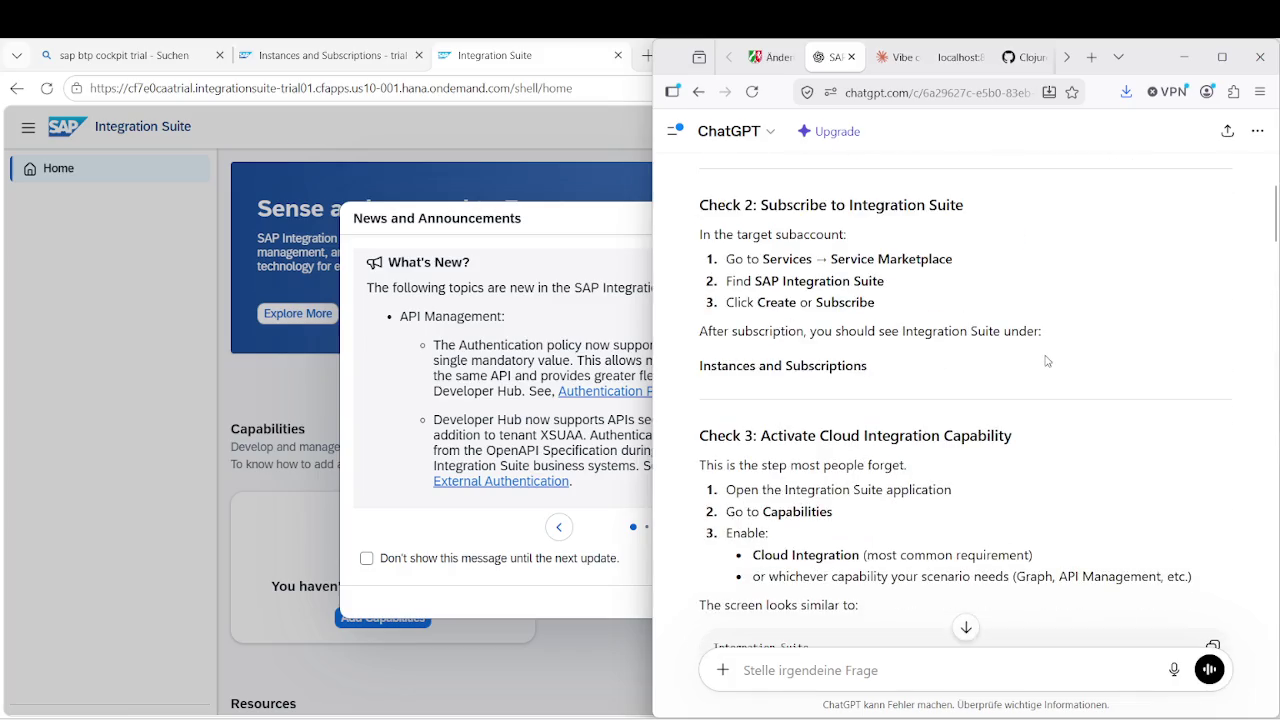
pyautogui.scroll(-2, 974, 330)
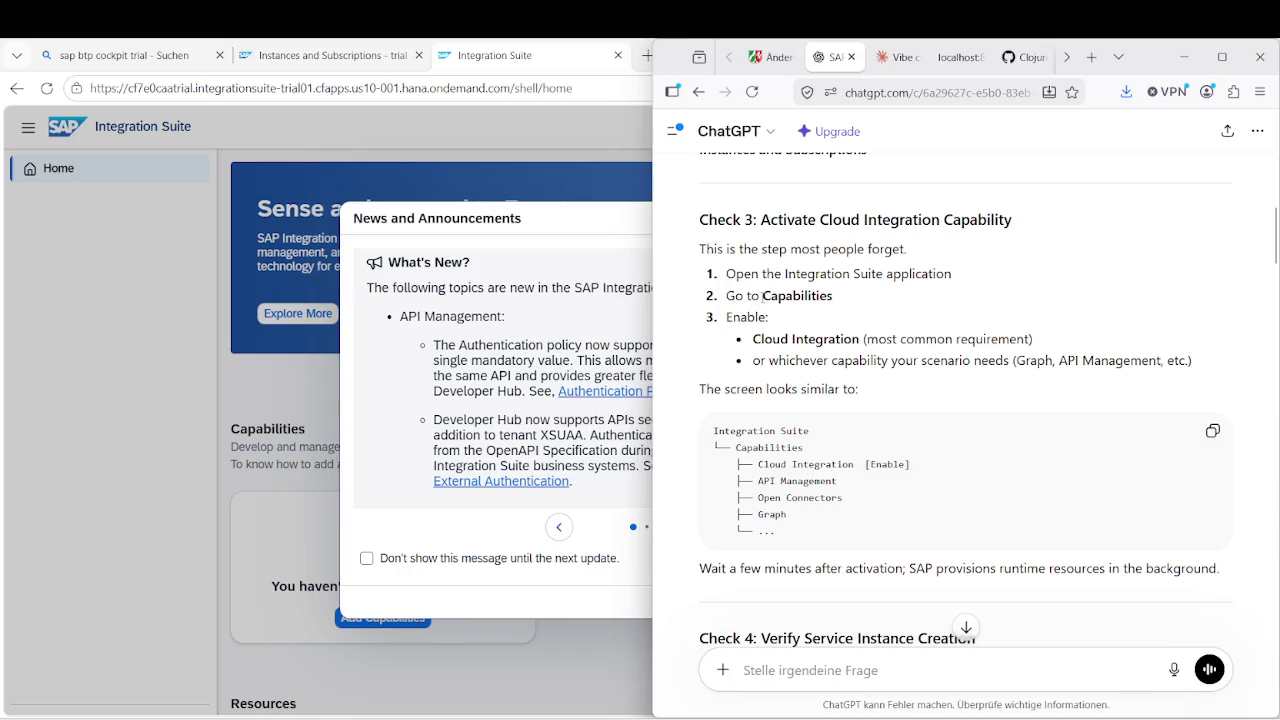
# Highlight 'Cloud Integration' in the answer, then close Integration Suite's News and Announcements notice.
pyautogui.moveTo(753, 340); pyautogui.dragTo(861, 340)
pyautogui.click(140, 316)
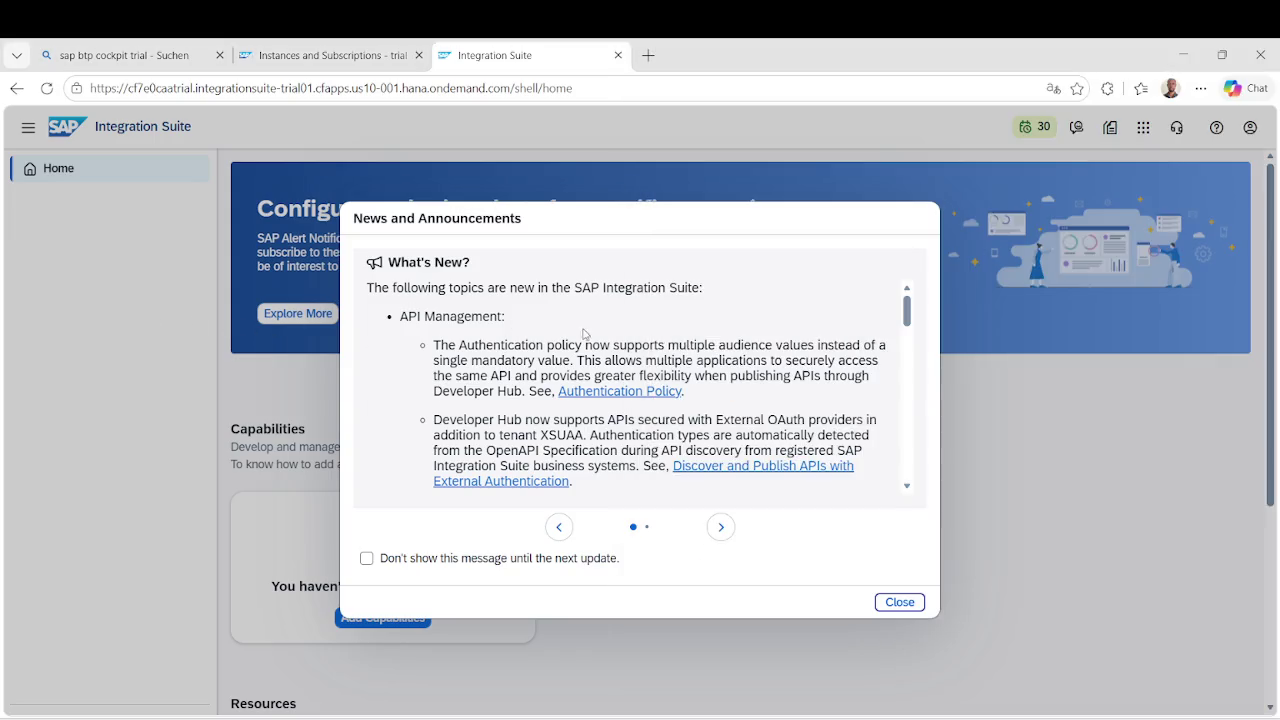
pyautogui.click(900, 602)
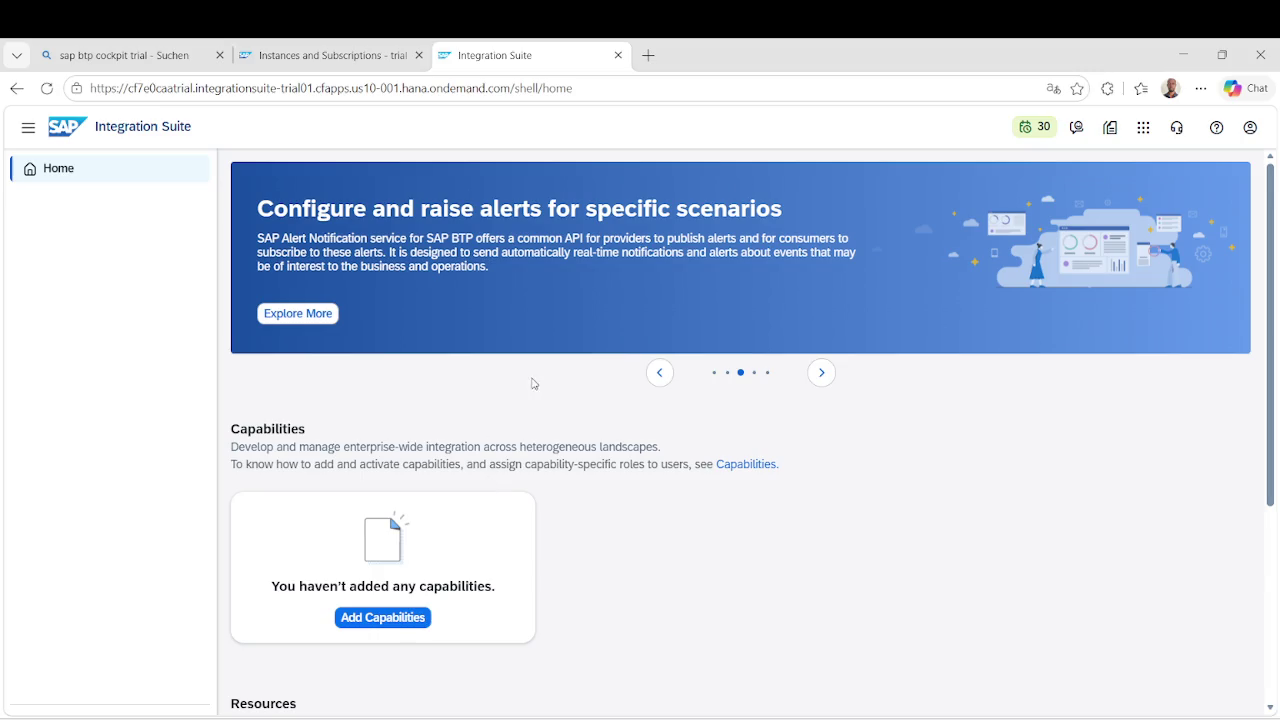
# Start Add Capabilities and tick Manage APIs, Build Integration Scenarios, Implement Interfaces and Mappings, Manage Trading Partners.
pyautogui.click(410, 617)
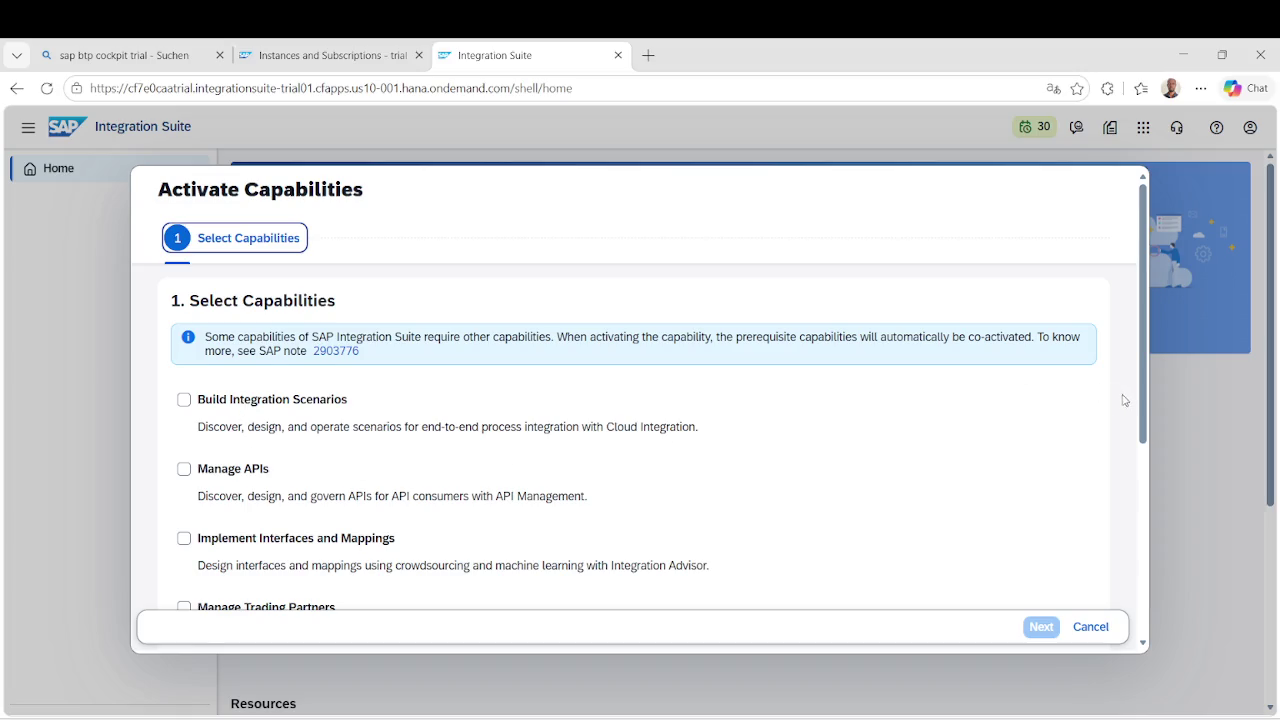
pyautogui.scroll(-1, 1141, 408)
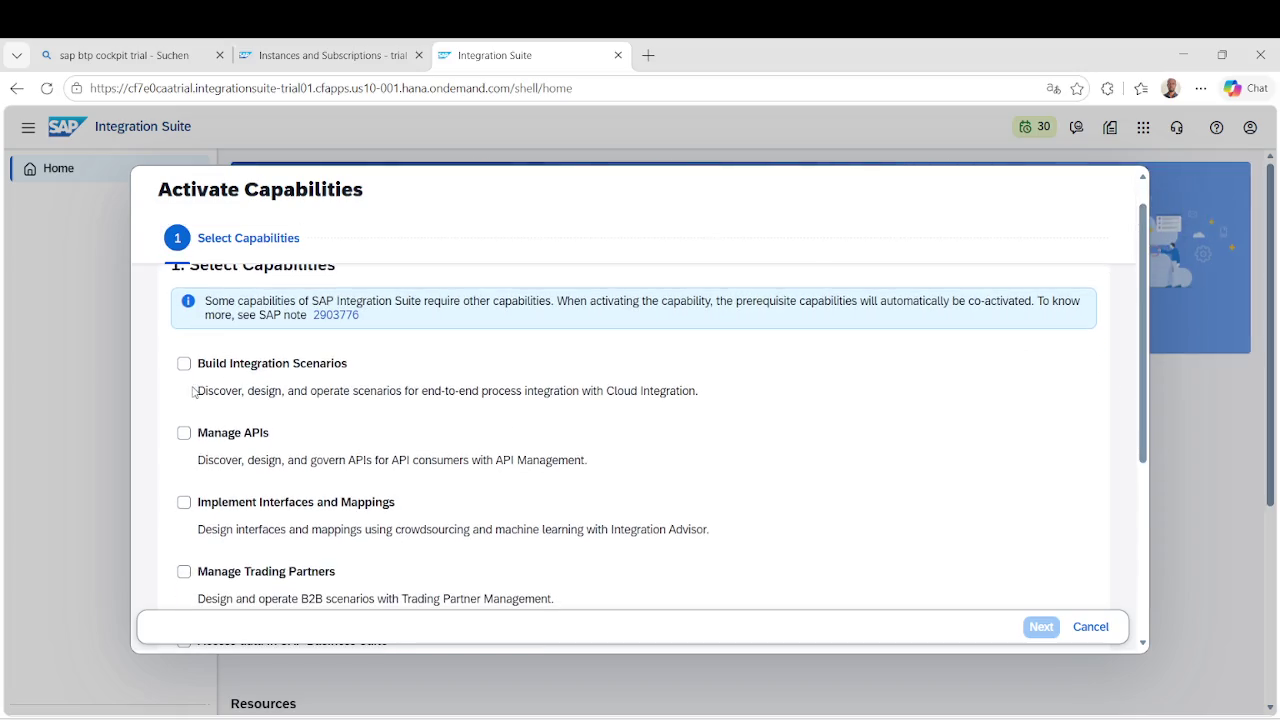
pyautogui.click(184, 432)
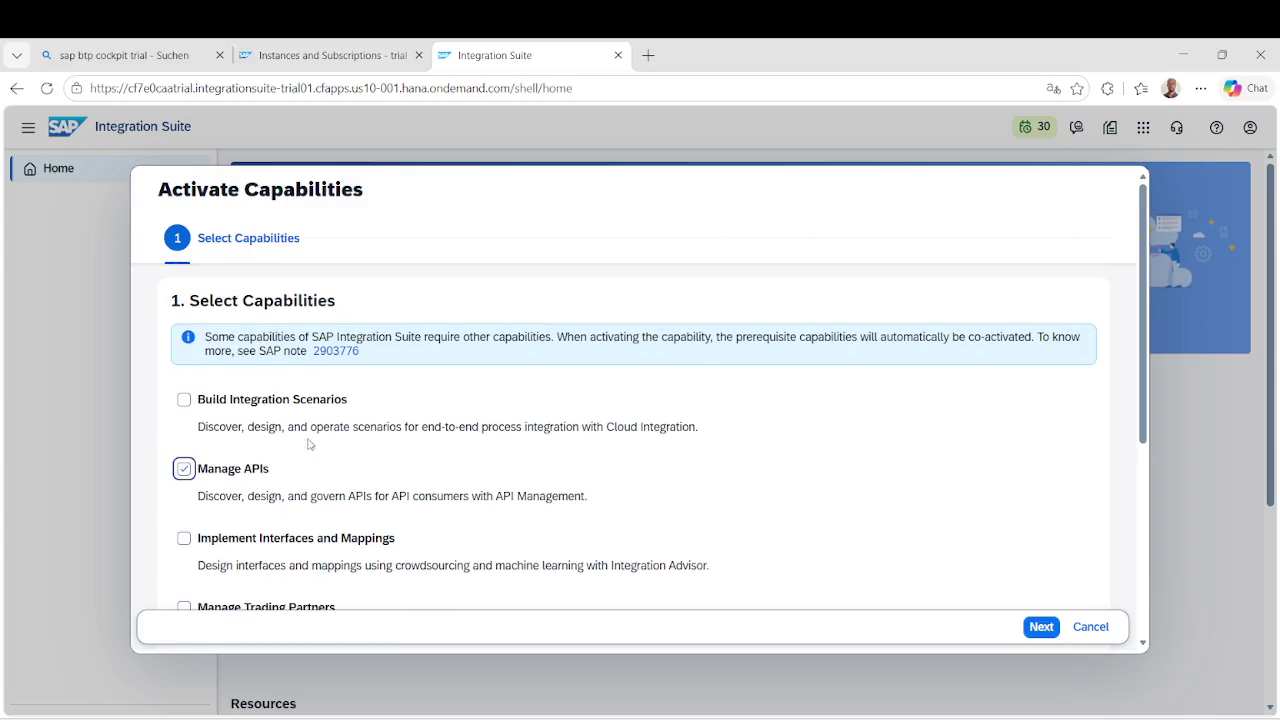
pyautogui.click(184, 399)
pyautogui.scroll(-2, 229, 469)
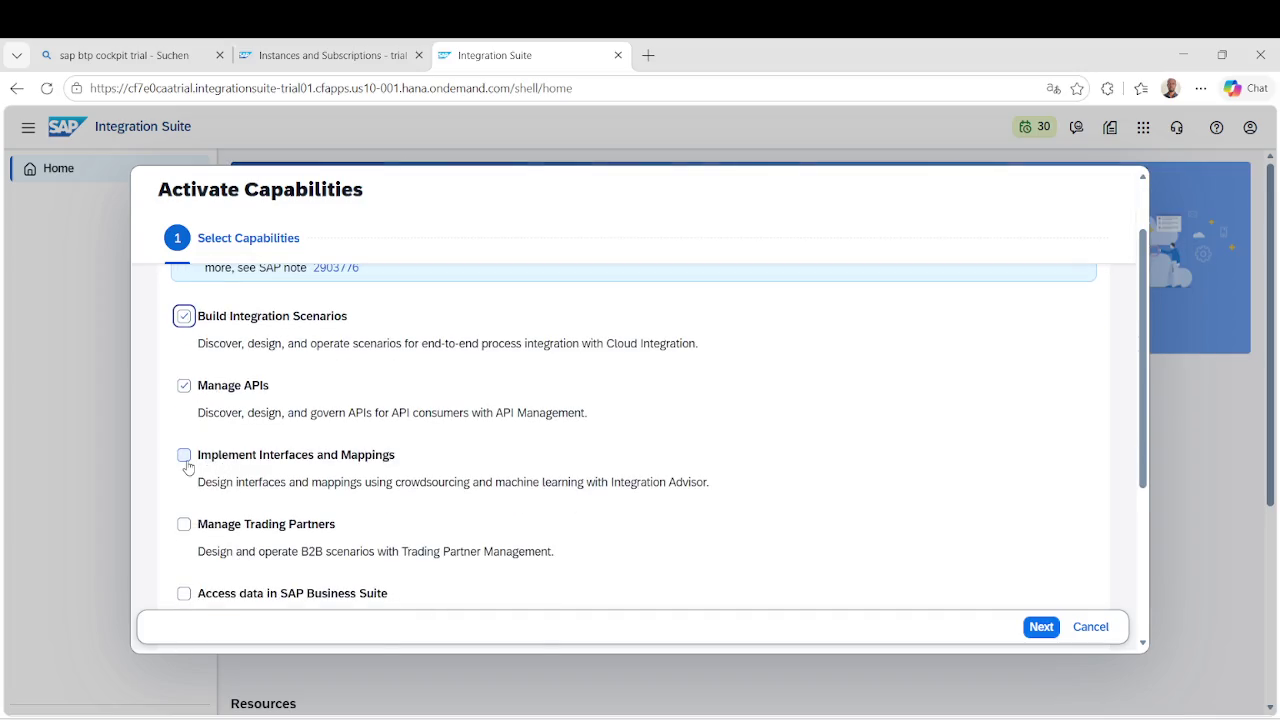
pyautogui.click(184, 455)
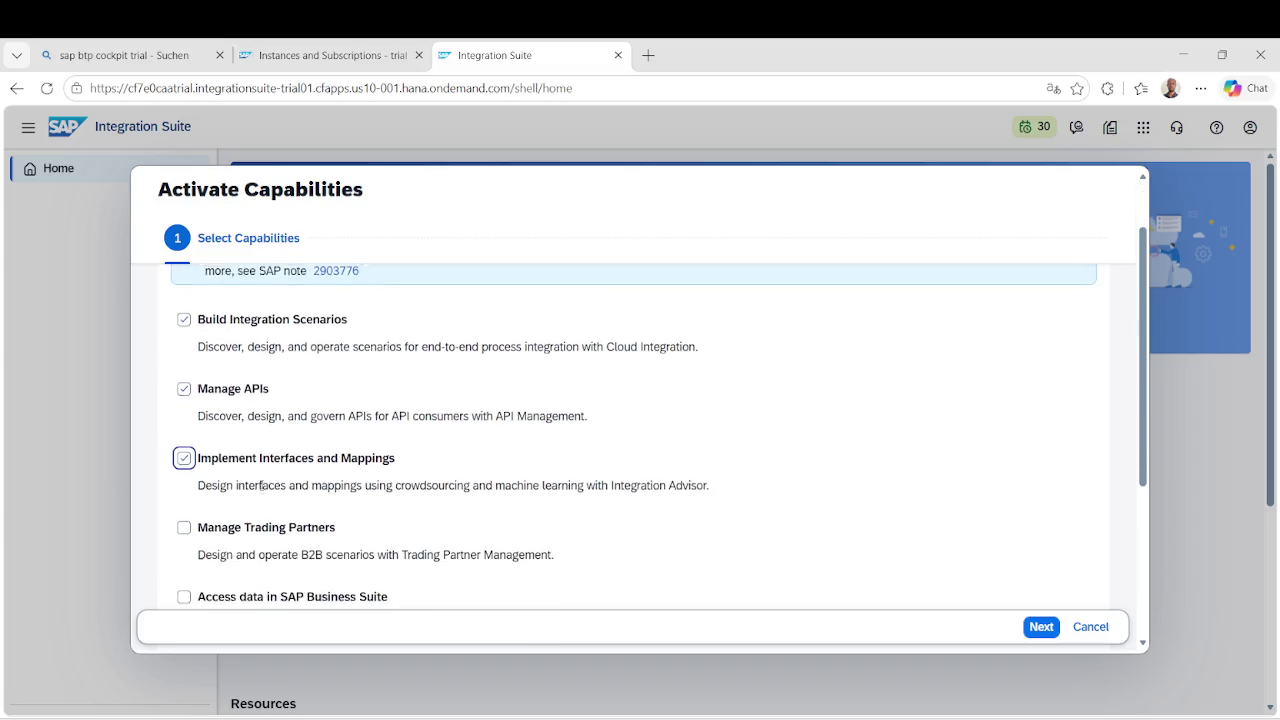
pyautogui.scroll(-1, 262, 484)
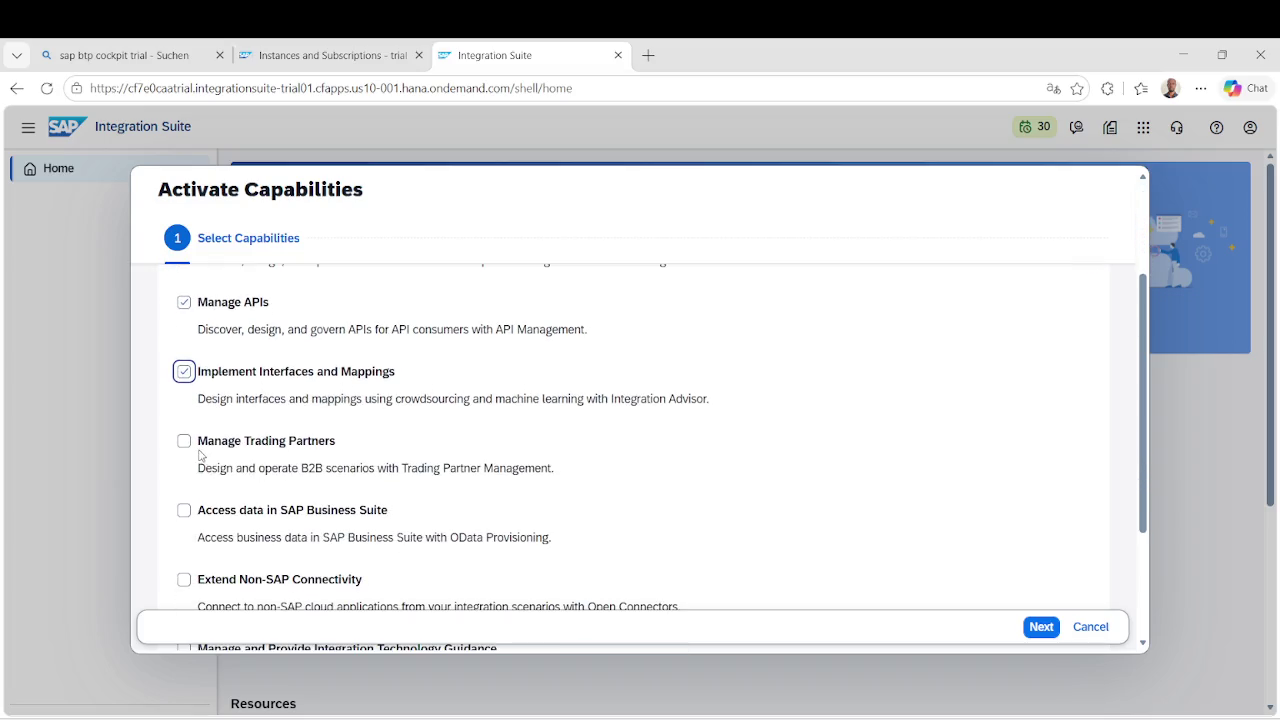
pyautogui.scroll(-2, 213, 463)
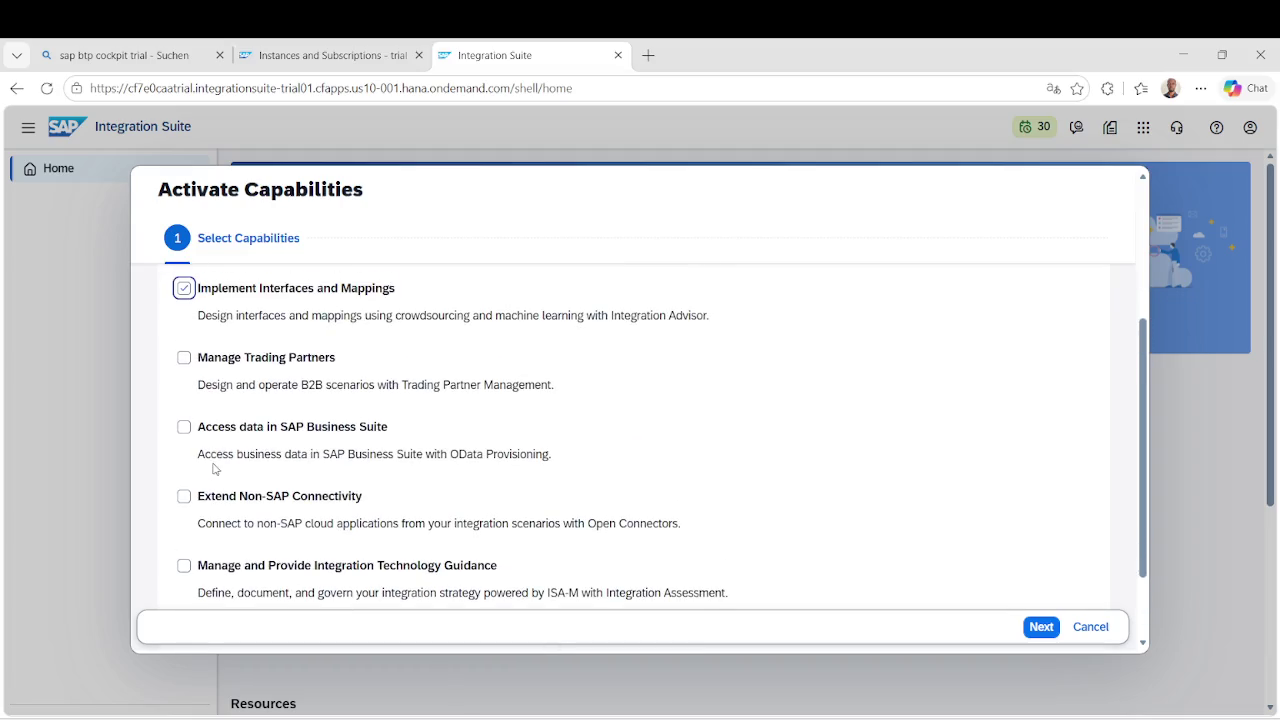
pyautogui.click(184, 357)
# Tick Access data in SAP Business Suite, Extend Non-SAP Connectivity, Integration Technology Guidance, and Assess Migration Scenarios.
pyautogui.scroll(-2, 215, 487)
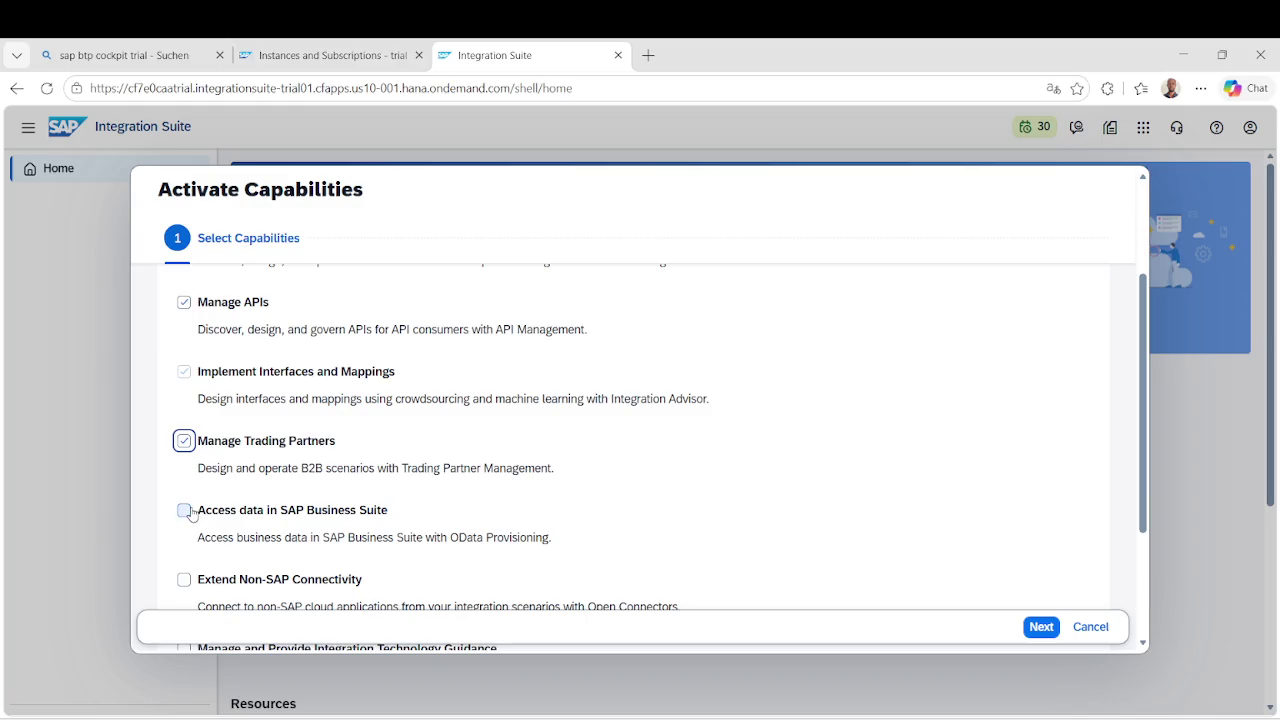
pyautogui.click(190, 513)
pyautogui.scroll(-3, 330, 512)
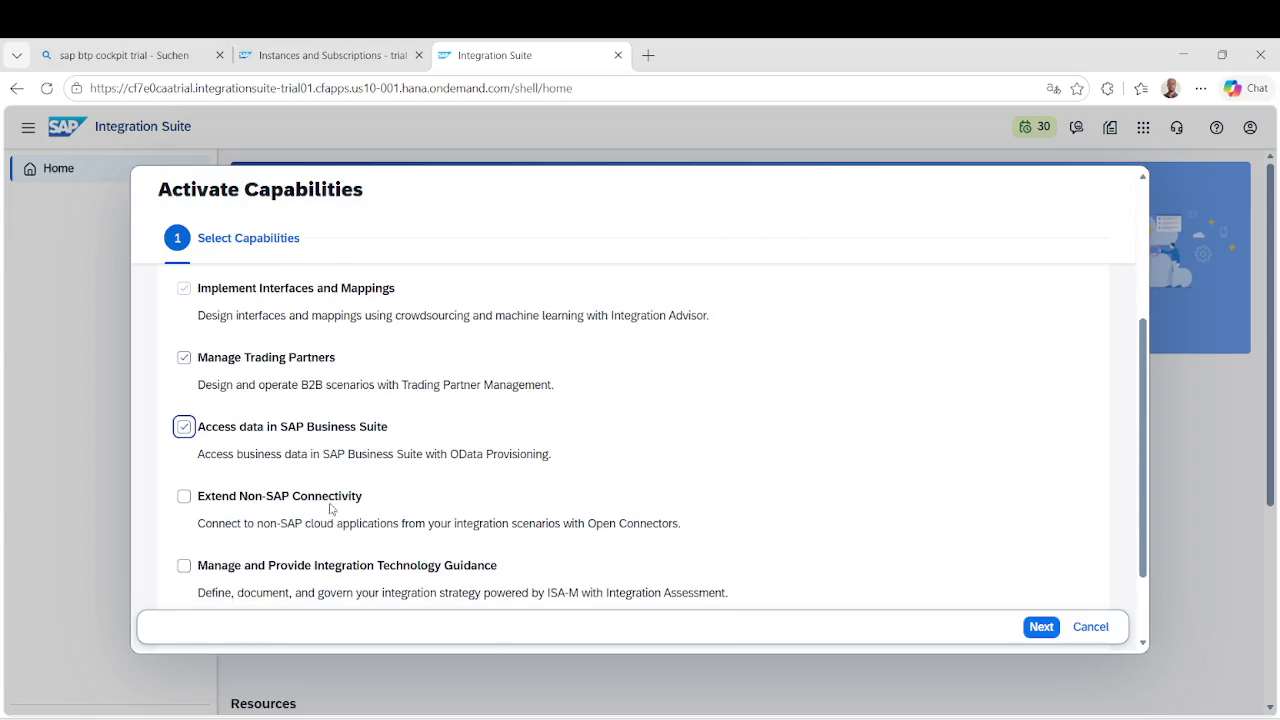
pyautogui.scroll(-1, 216, 487)
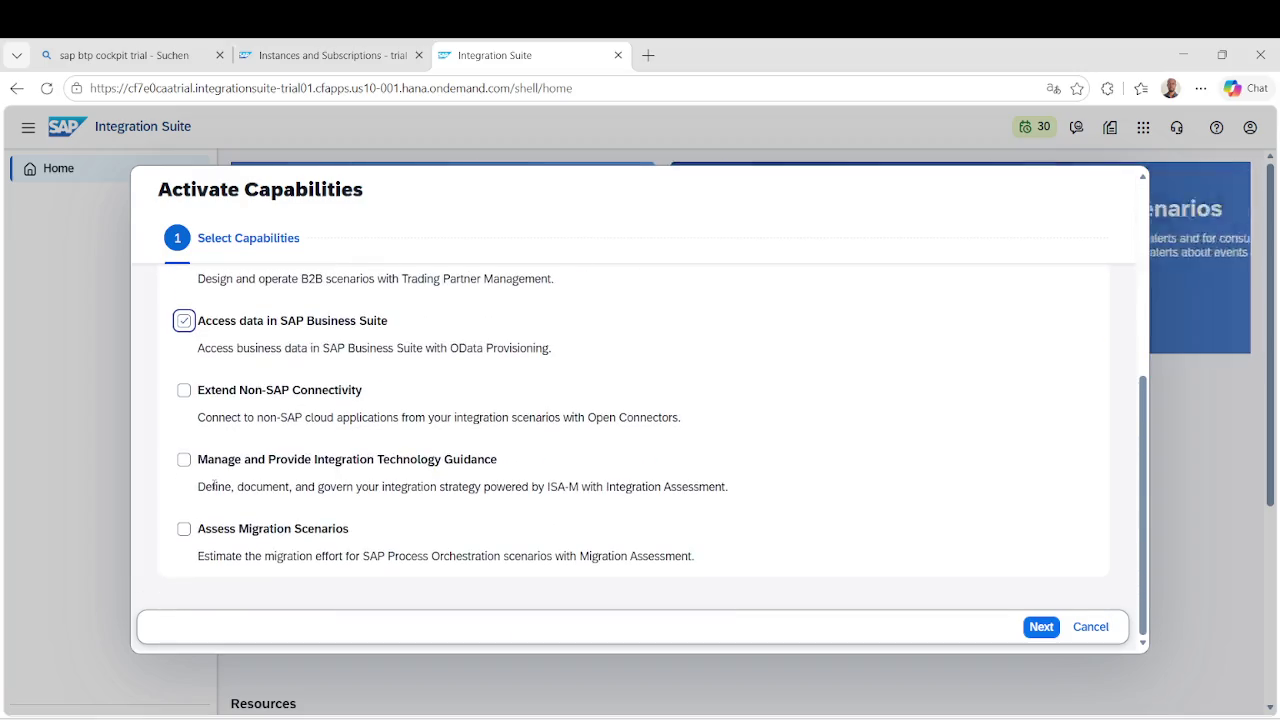
pyautogui.click(187, 396)
pyautogui.scroll(-5, 200, 517)
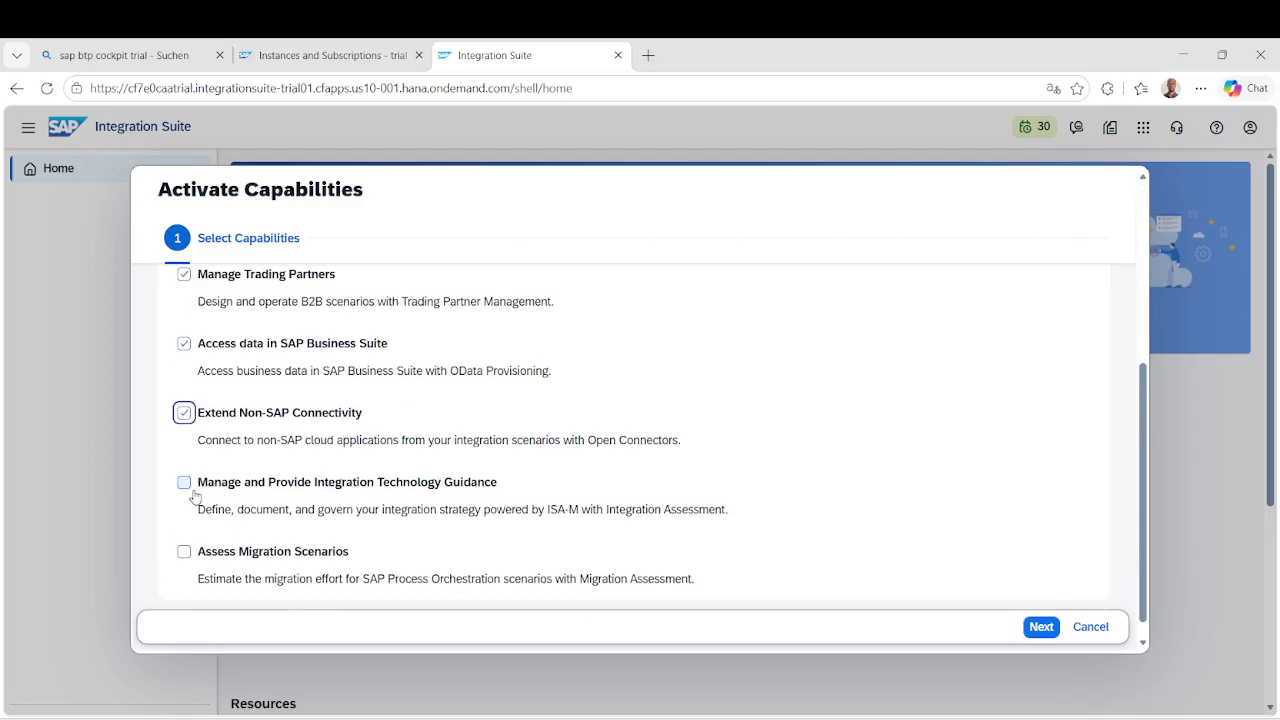
pyautogui.scroll(-1, 191, 491)
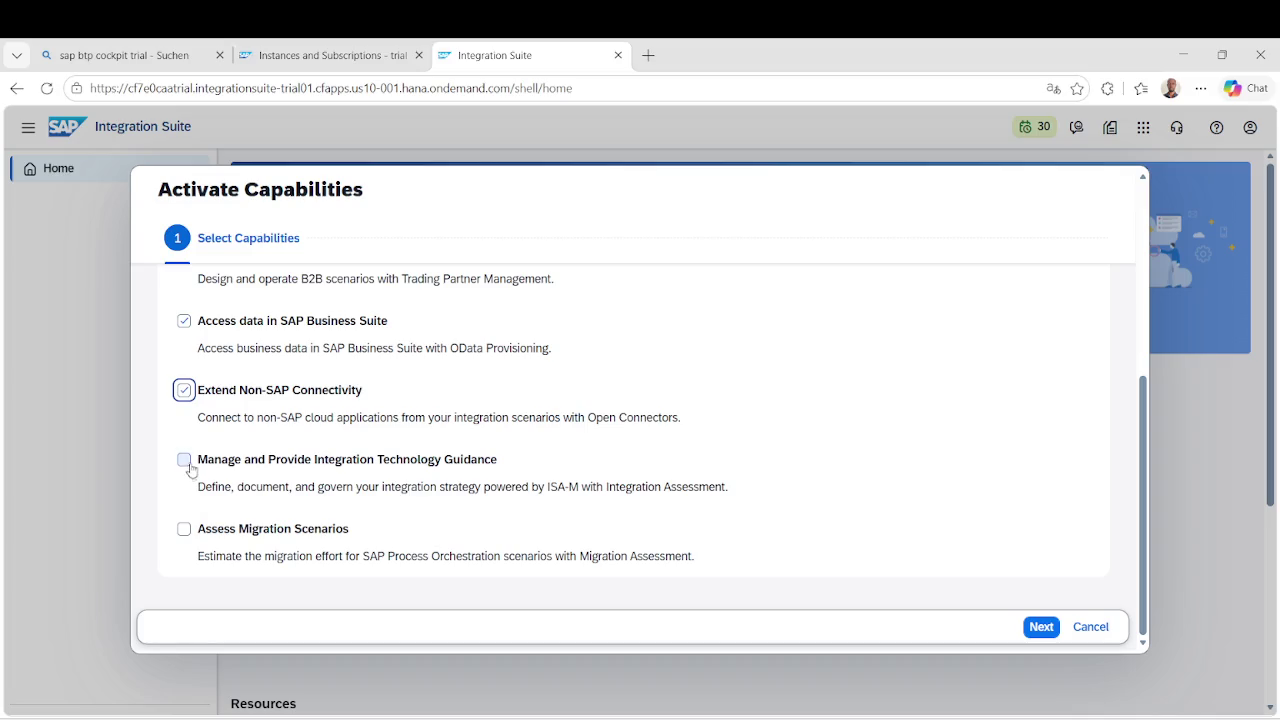
pyautogui.click(188, 461)
pyautogui.scroll(-5, 186, 460)
pyautogui.click(185, 530)
pyautogui.scroll(-5, 186, 530)
# Untick Assess Migration Scenarios and advance past the Cloud Integration settings.
pyautogui.click(185, 530)
pyautogui.click(1043, 626)
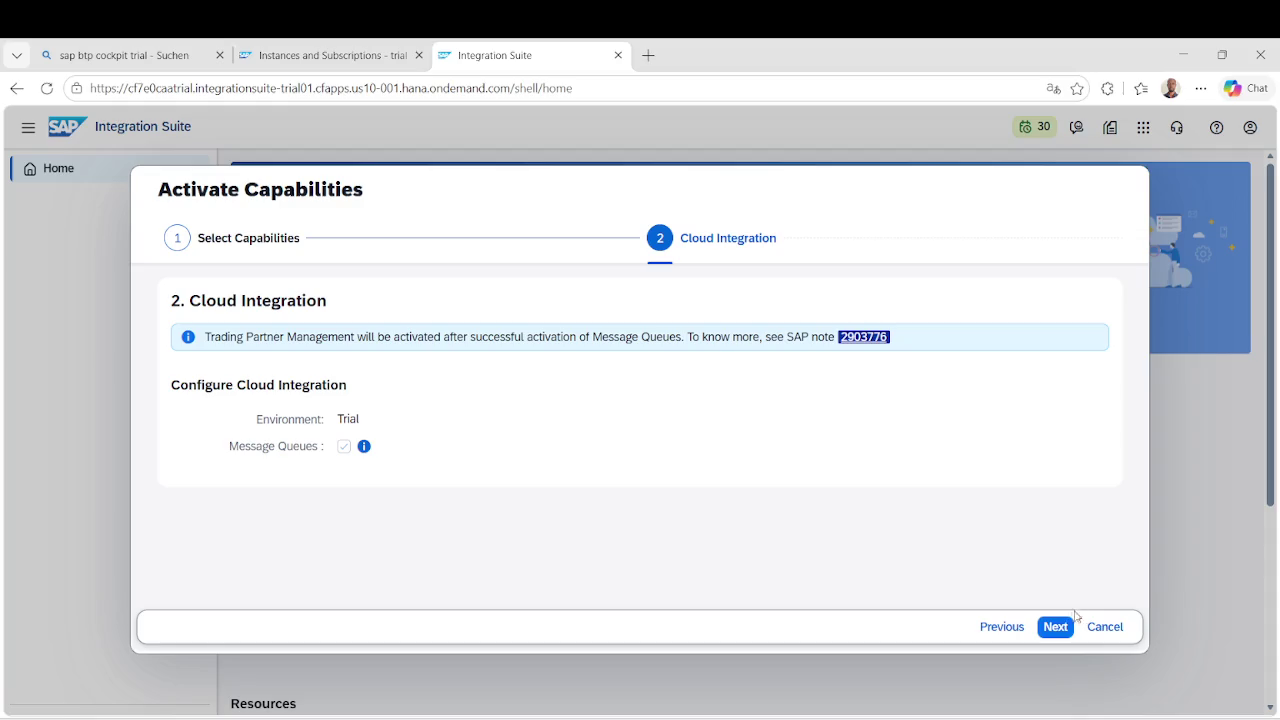
pyautogui.click(1057, 627)
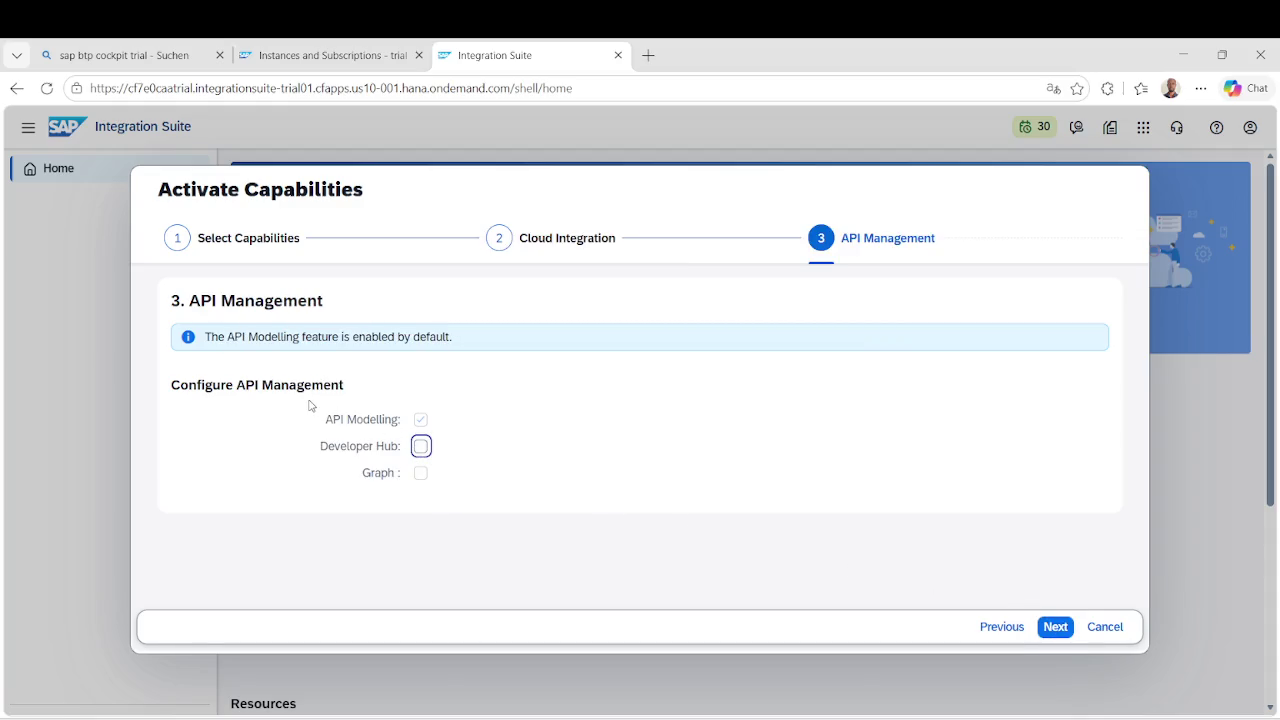
# Enable Developer Hub and Graph for API Management, then activate from the Summary.
pyautogui.click(421, 447)
pyautogui.click(421, 473)
pyautogui.click(1050, 628)
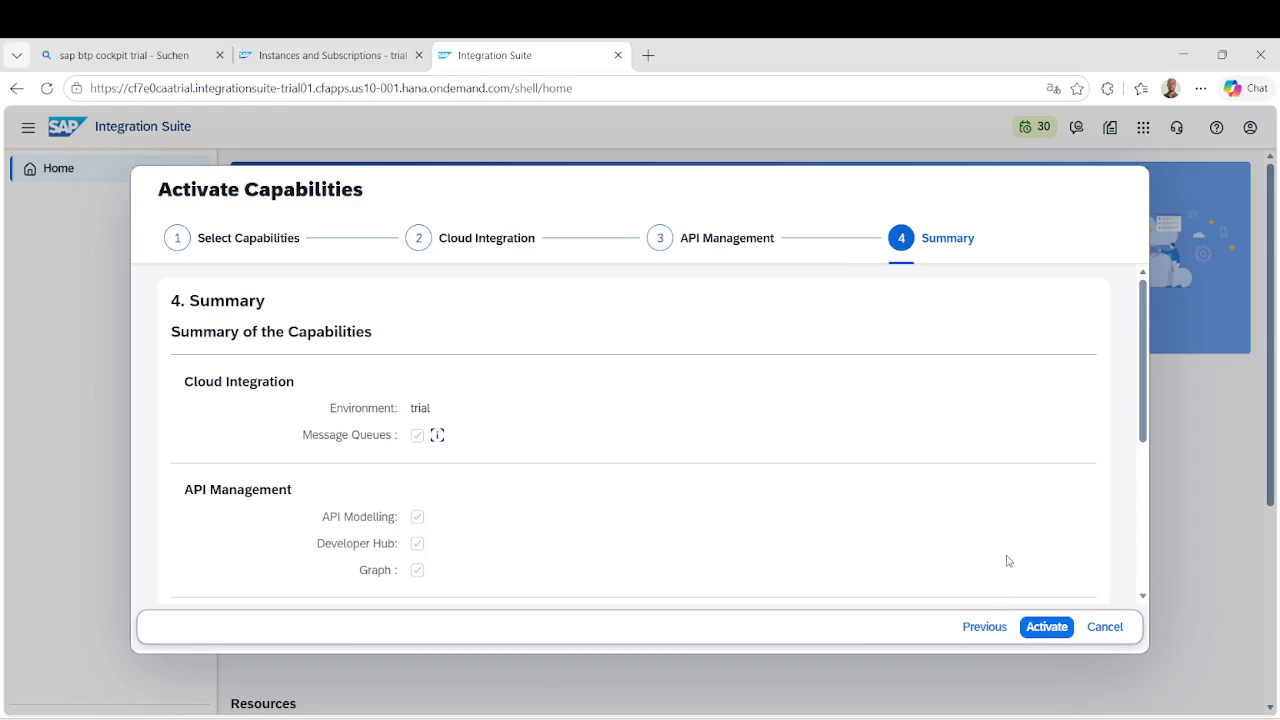
pyautogui.scroll(-3, 1008, 560)
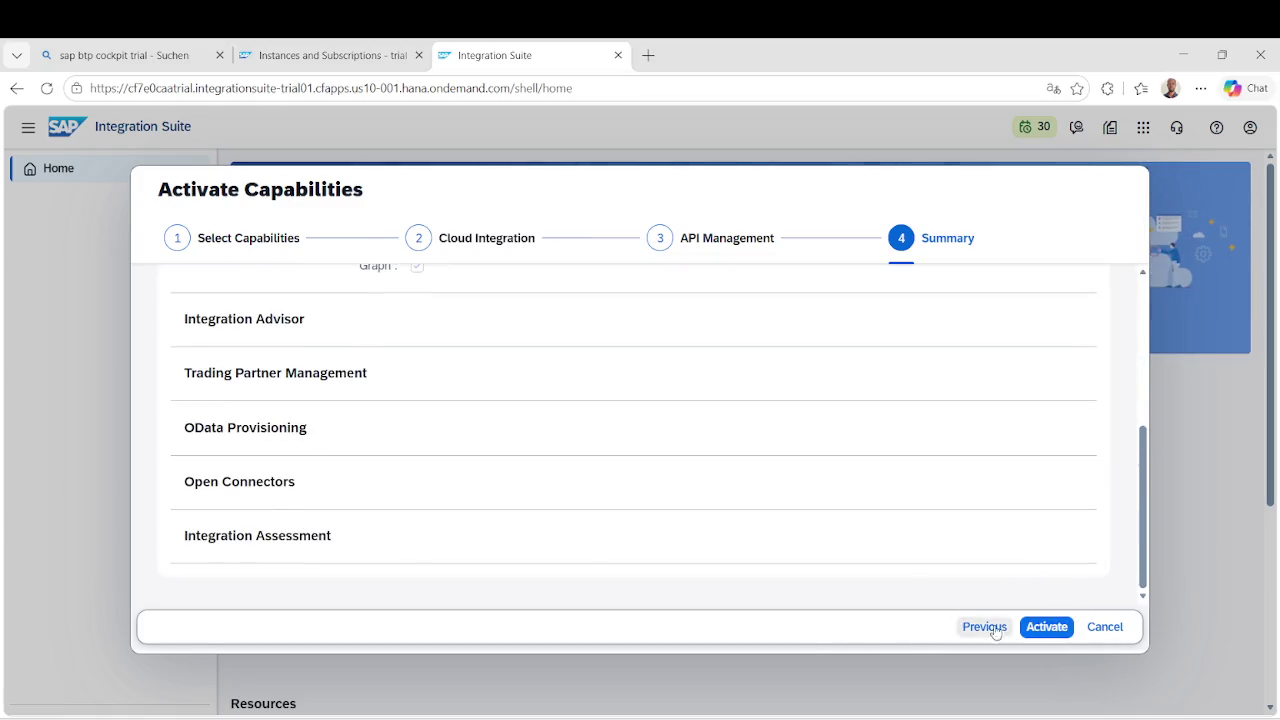
pyautogui.click(1046, 626)
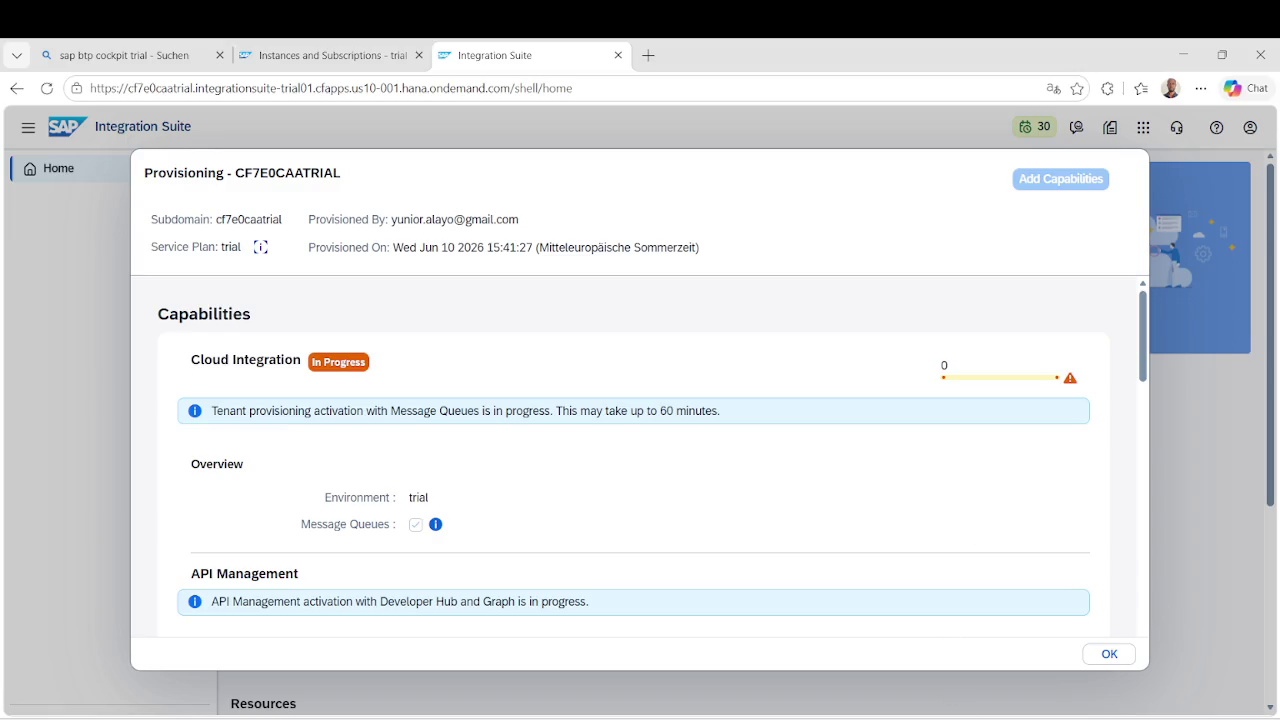
# Post 'hallo' in the Twitch stream chat.
pyautogui.moveTo(745, 716)
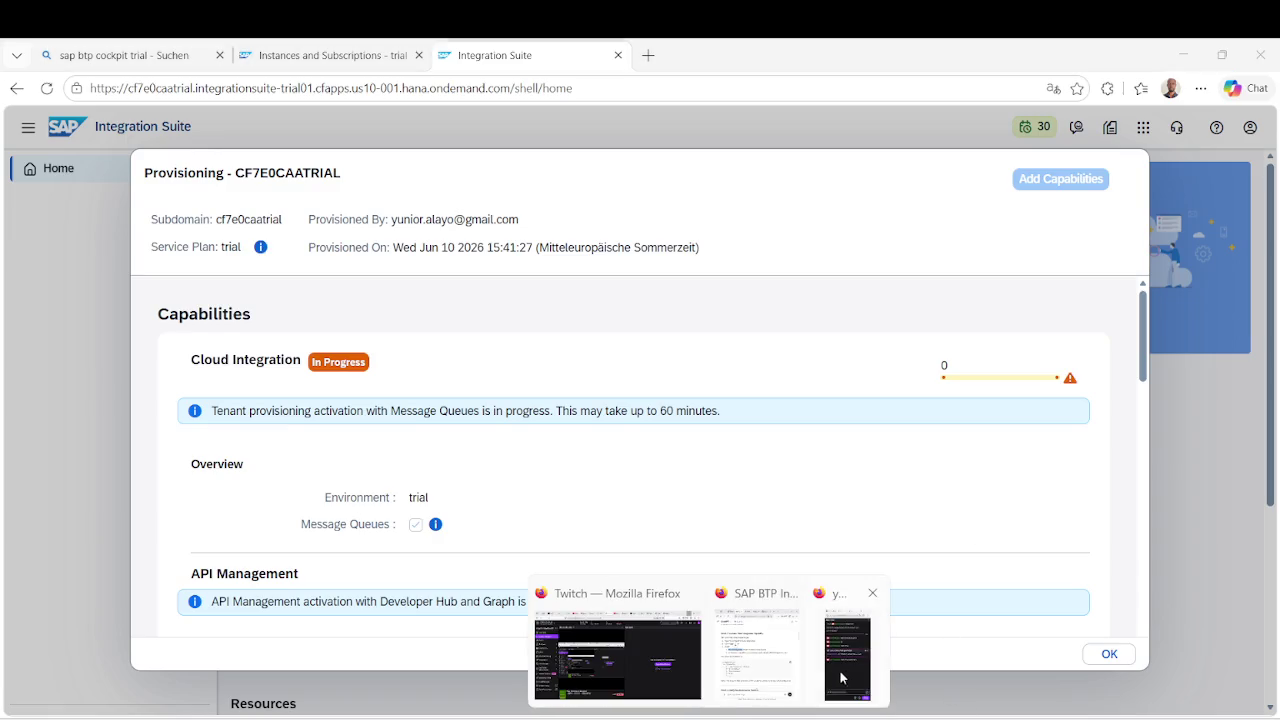
pyautogui.click(848, 652)
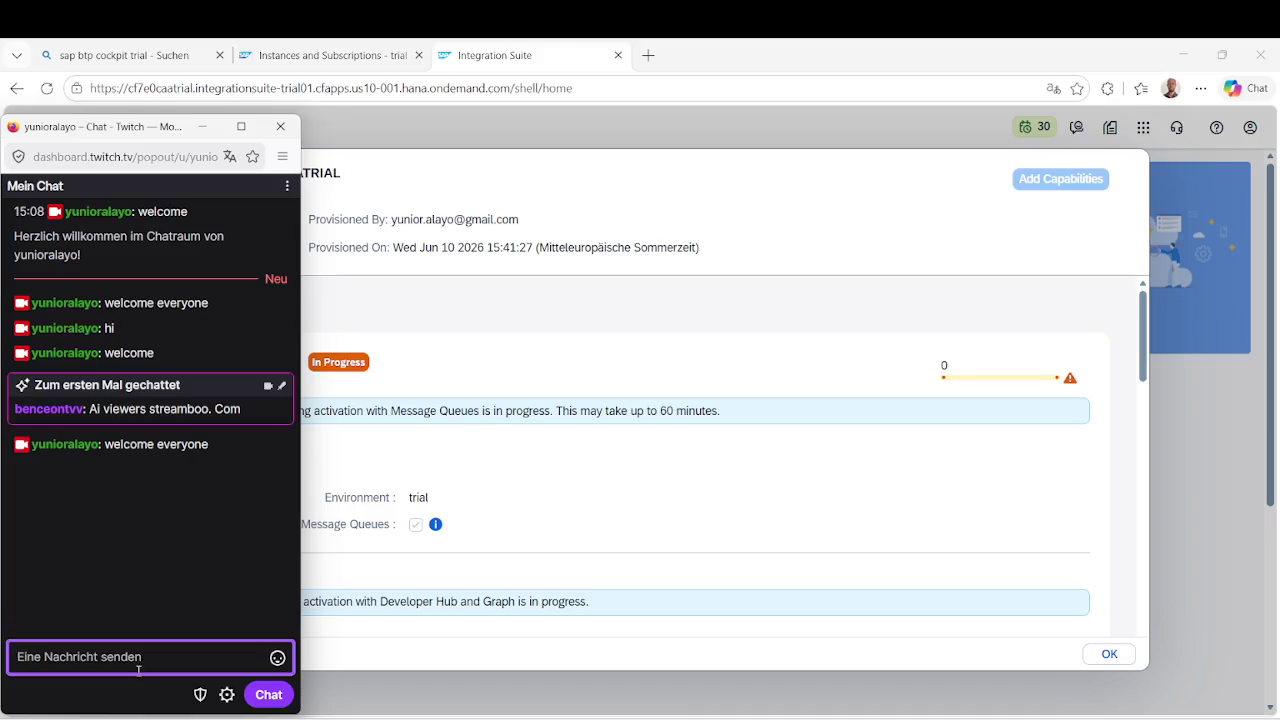
pyautogui.write('hallo')
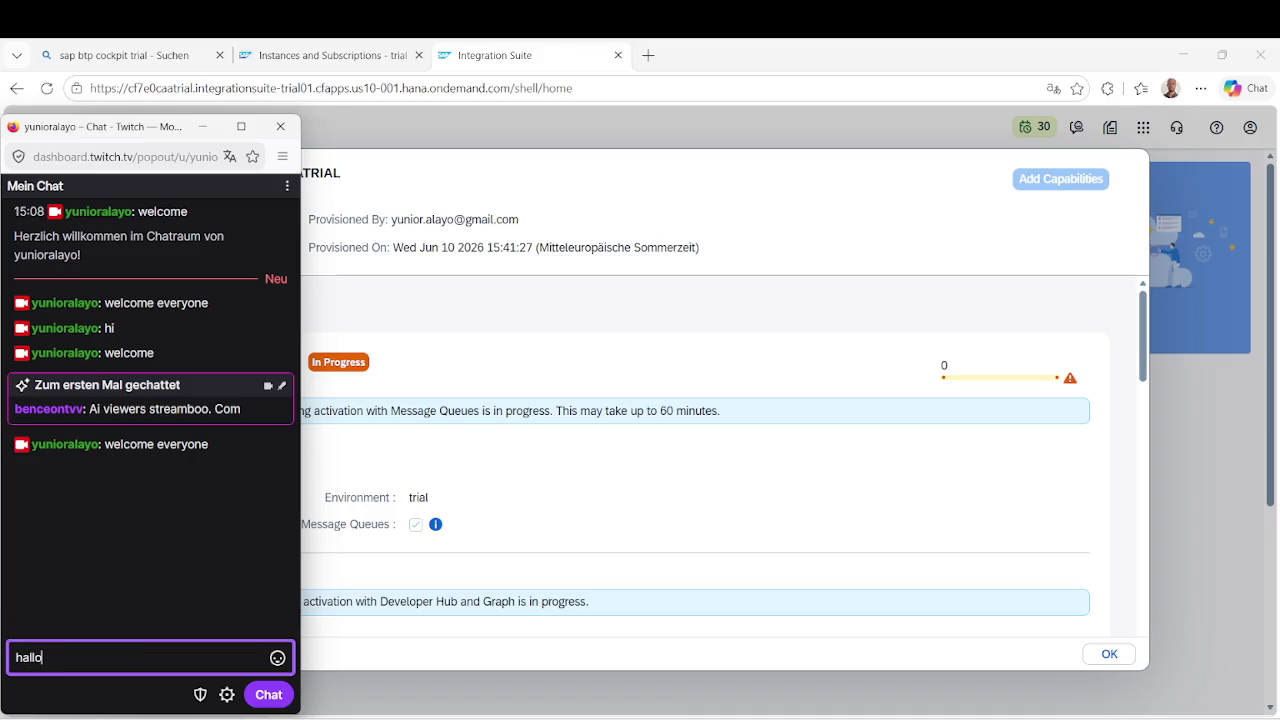
pyautogui.press('Return')
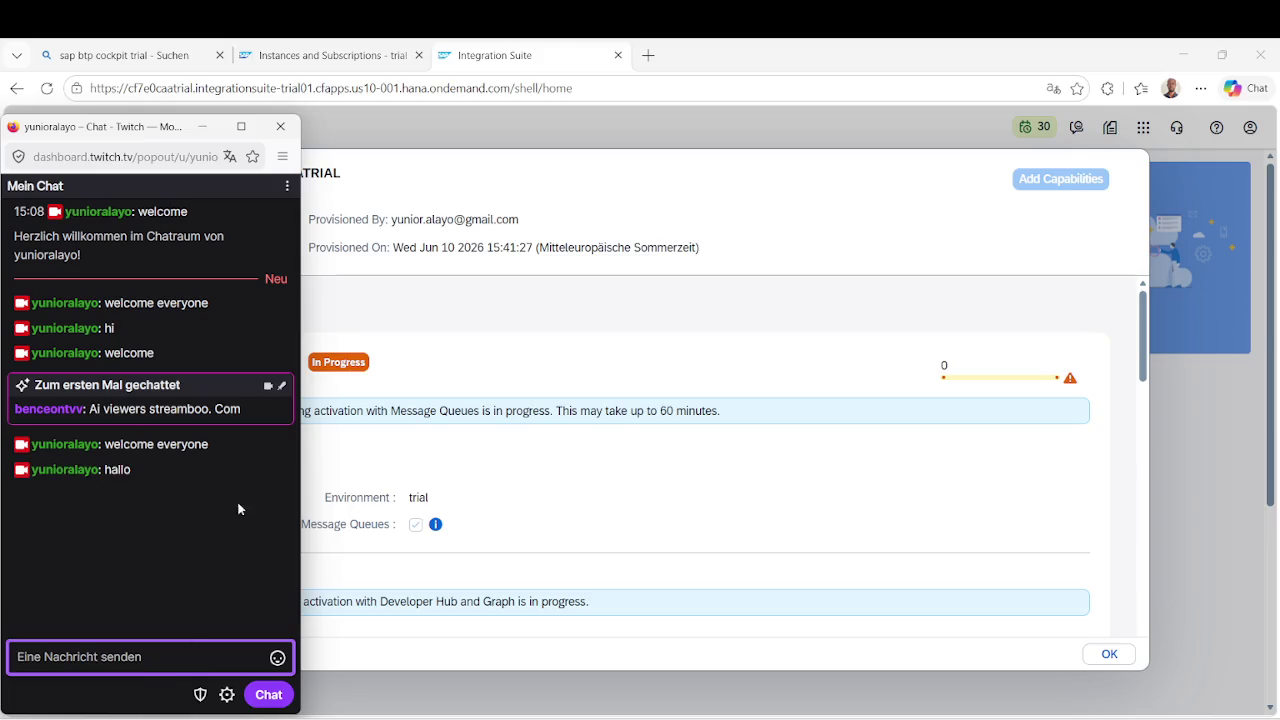
# Return to the SAP provisioning status with the ChatGPT answer alongside.
pyautogui.click(681, 212)
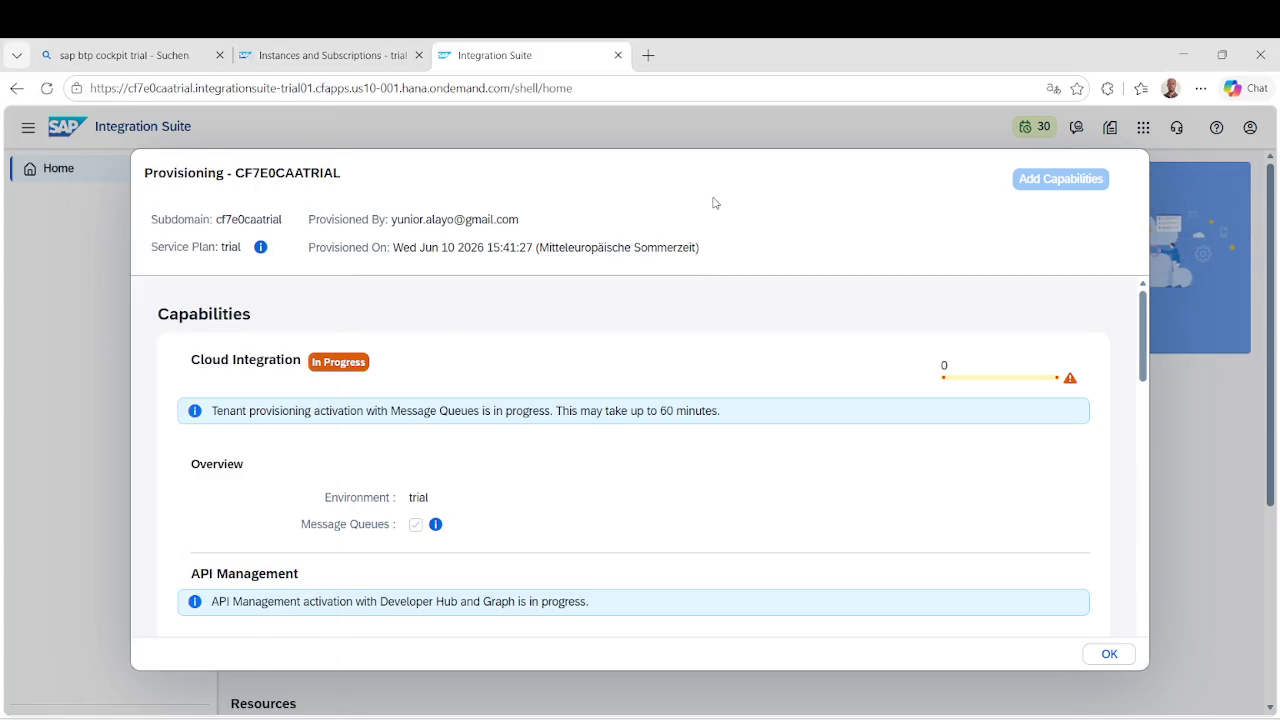
pyautogui.scroll(-15, 669, 565)
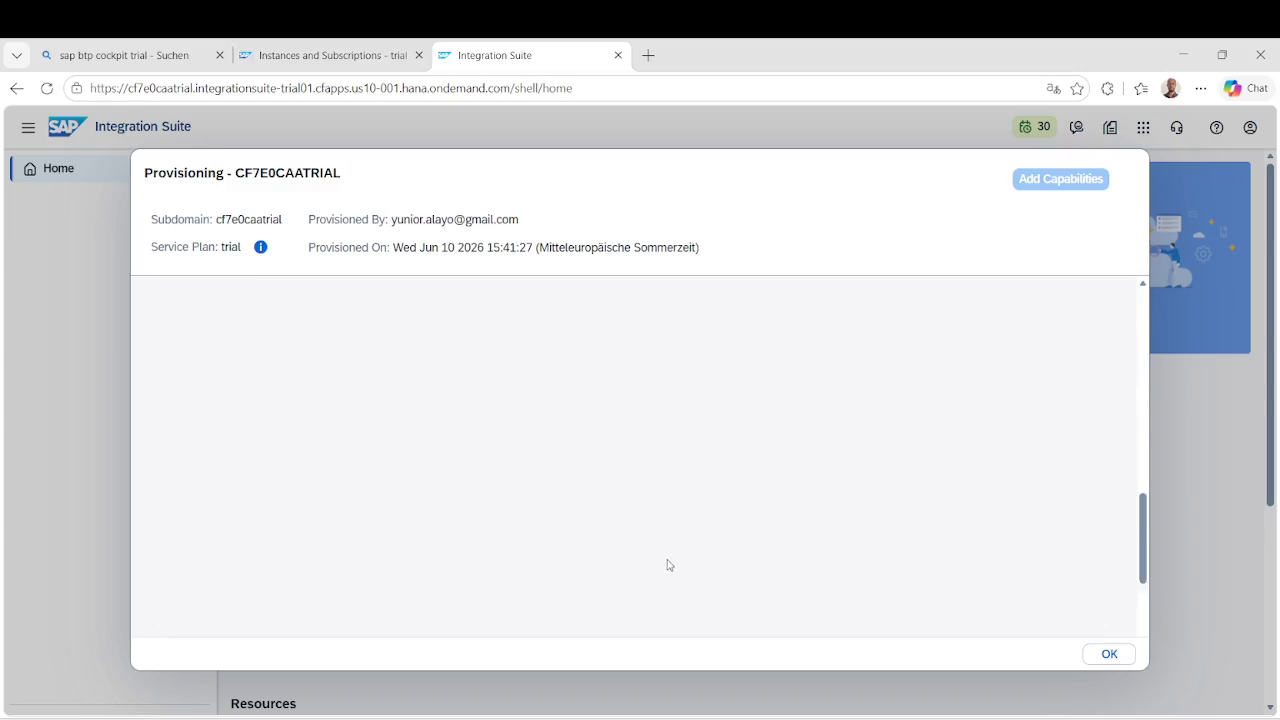
pyautogui.scroll(10, 668, 560)
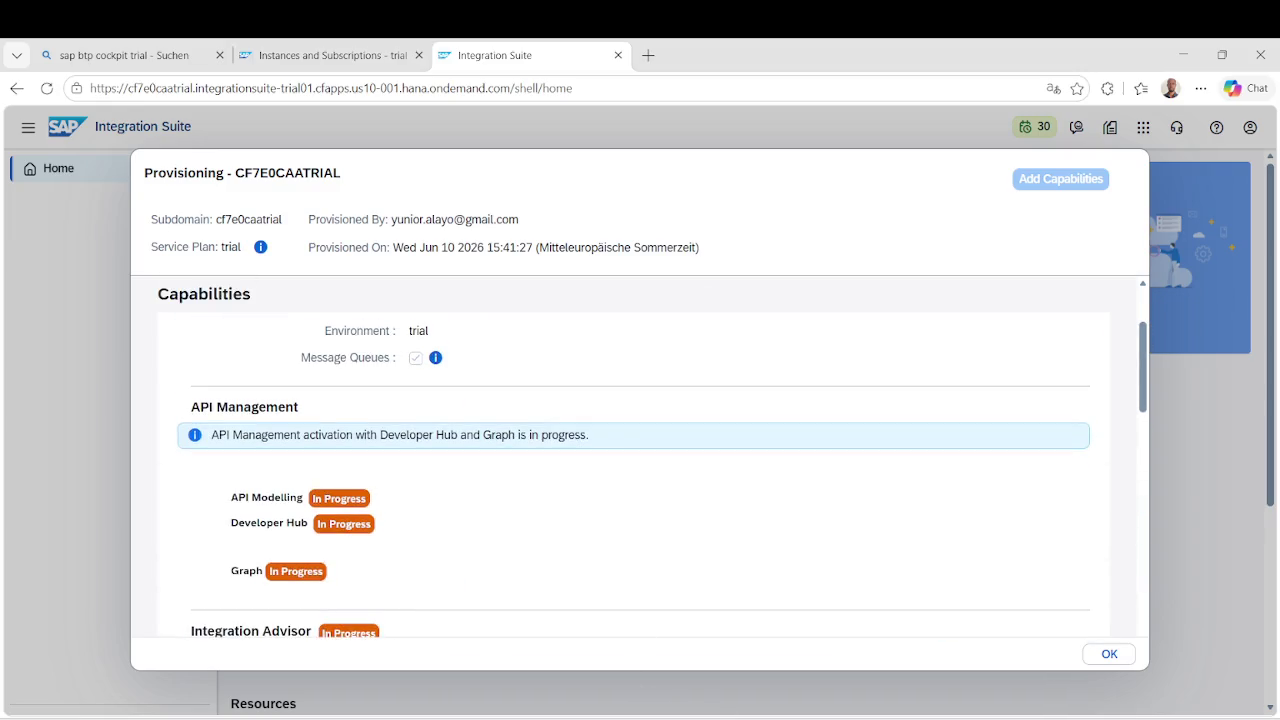
pyautogui.moveTo(710, 712)
pyautogui.click(762, 655)
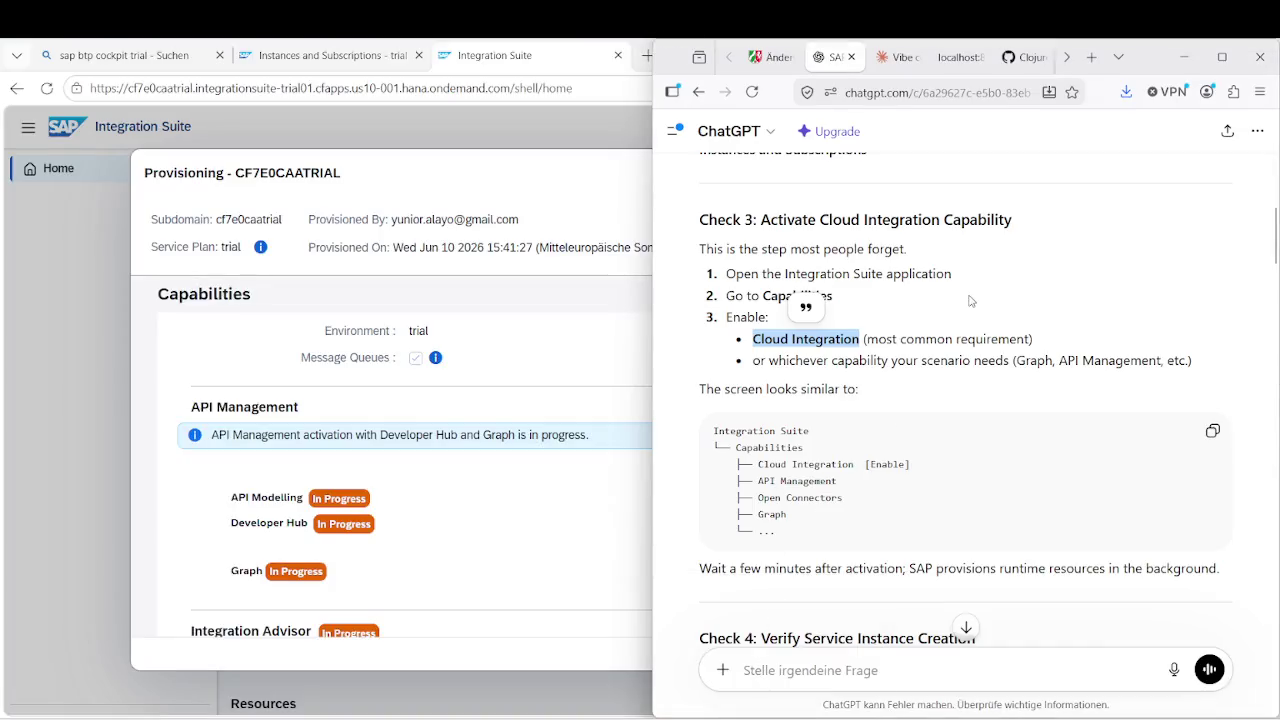
# Highlight the retry-failed-instance step and 'it-broker' in ChatGPT's CLI command.
pyautogui.scroll(-2, 800, 405)
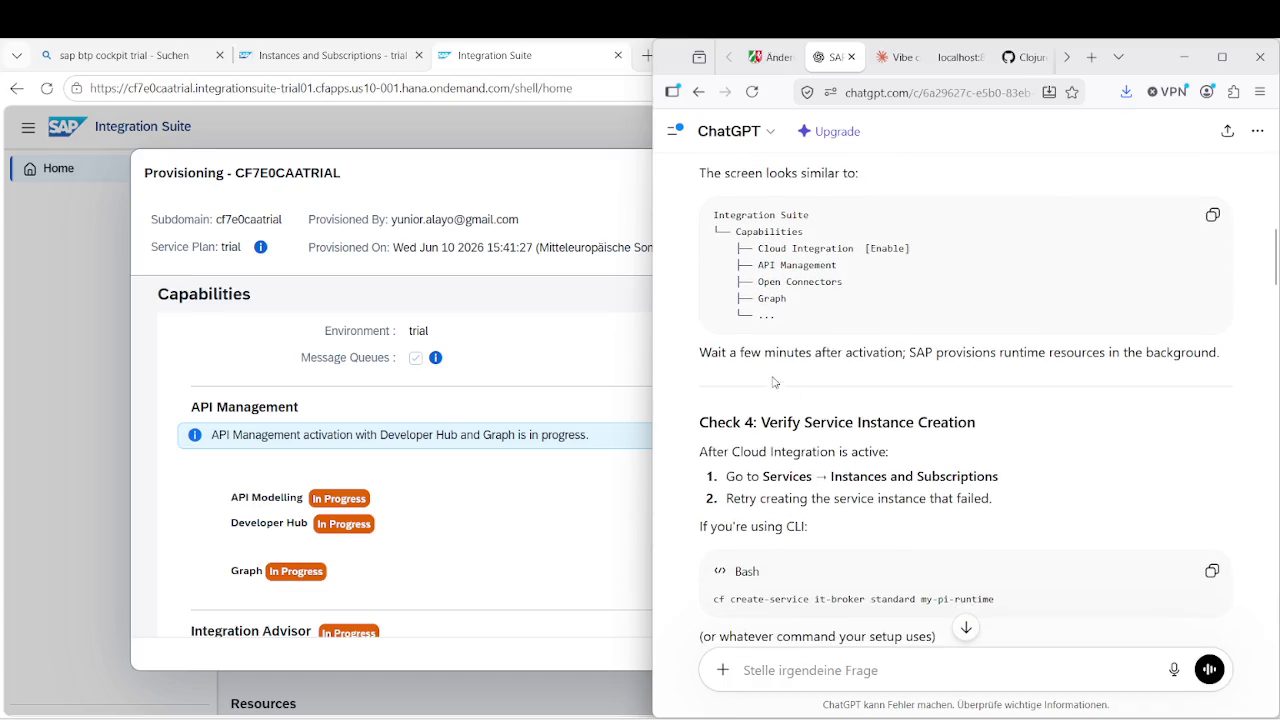
pyautogui.scroll(-1, 772, 390)
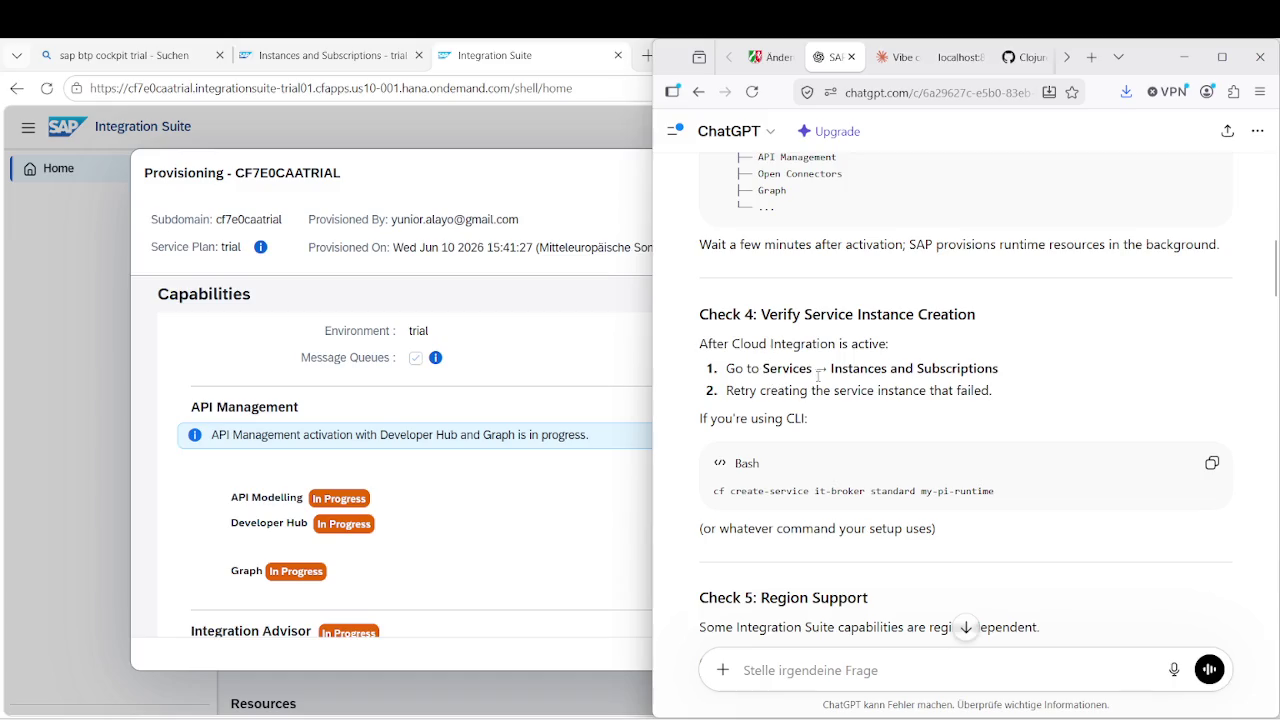
pyautogui.moveTo(747, 390); pyautogui.dragTo(984, 390)
pyautogui.scroll(-2, 908, 432)
pyautogui.scroll(1, 908, 432)
pyautogui.moveTo(742, 310); pyautogui.dragTo(790, 310)
pyautogui.moveTo(815, 383); pyautogui.dragTo(866, 383)
# Highlight the Instances and Subscriptions retry steps, then bring Integration Suite to the front.
pyautogui.scroll(-1, 778, 462)
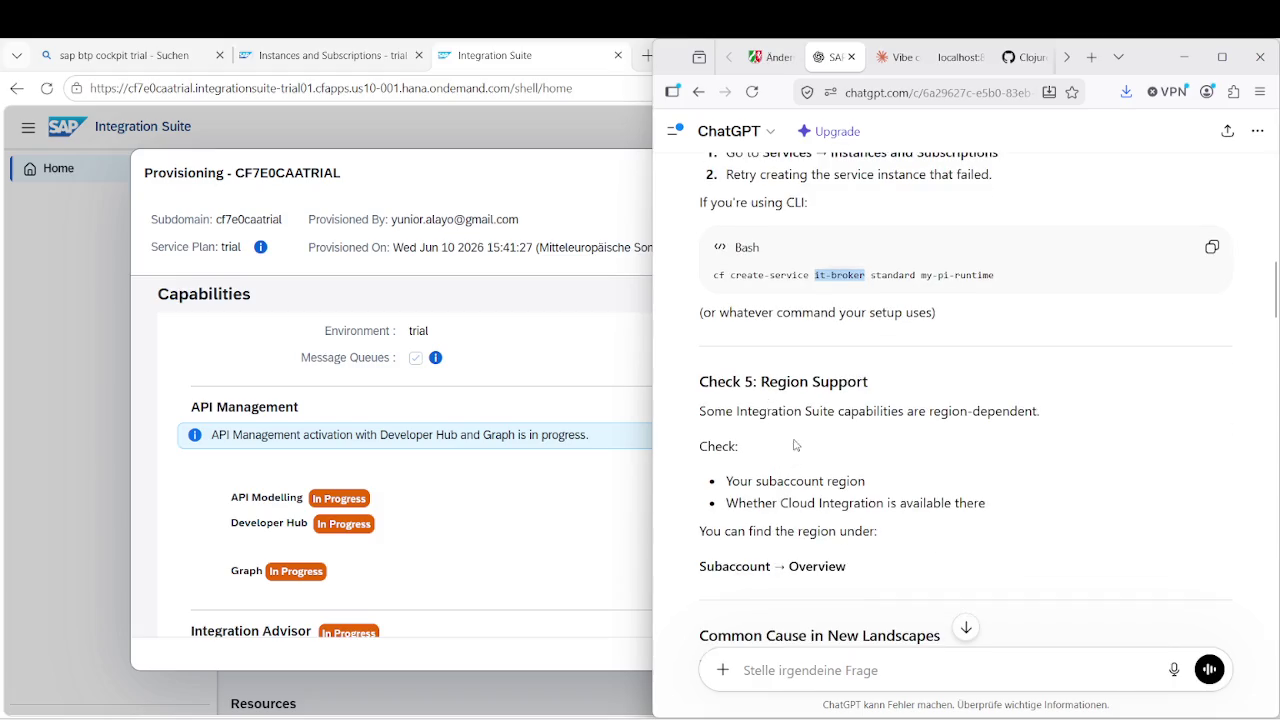
pyautogui.scroll(-1, 787, 442)
pyautogui.scroll(2, 786, 436)
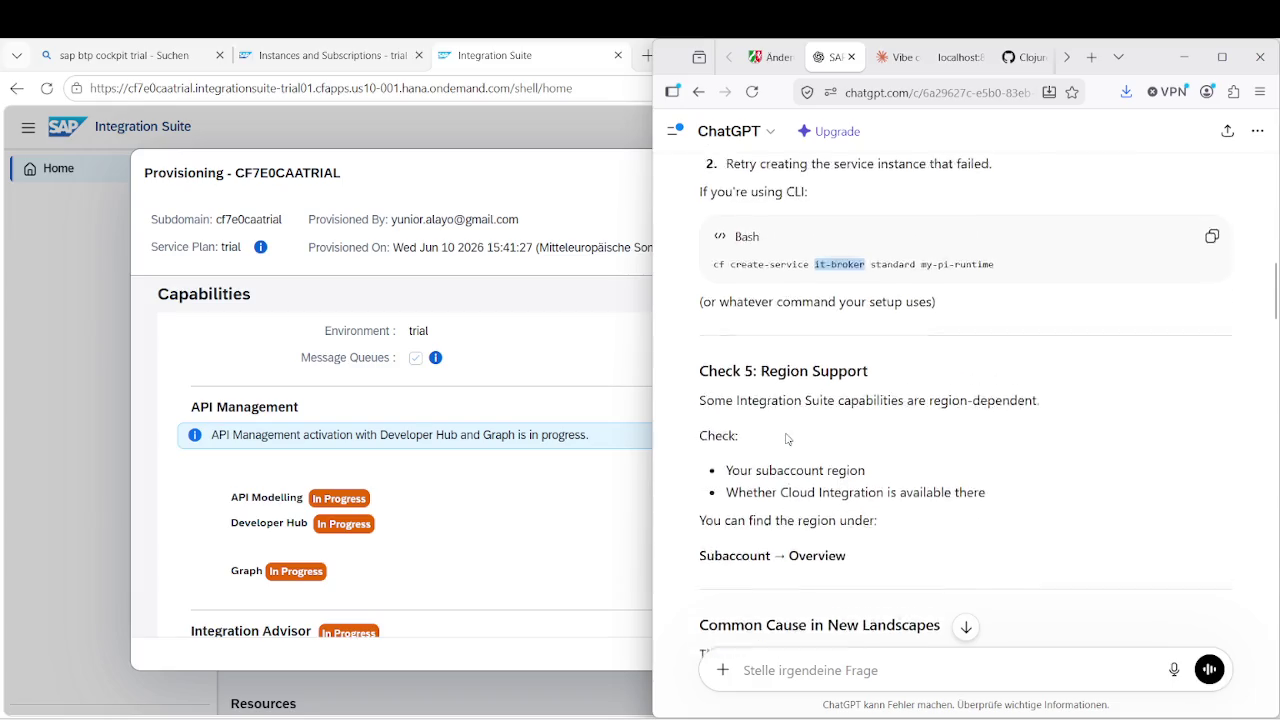
pyautogui.moveTo(760, 260)
pyautogui.mouseDown()
pyautogui.moveTo(920, 262)
pyautogui.moveTo(984, 283)
pyautogui.mouseUp()
pyautogui.scroll(-2, 892, 480)
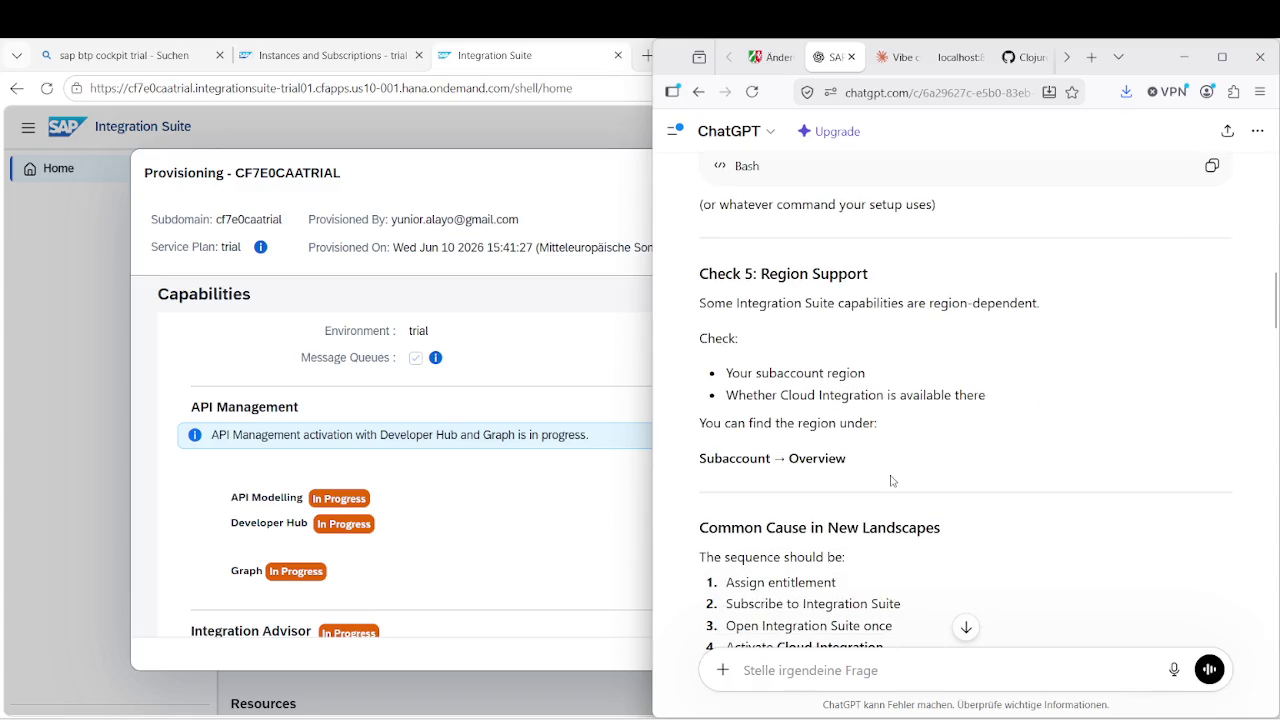
pyautogui.scroll(1, 892, 480)
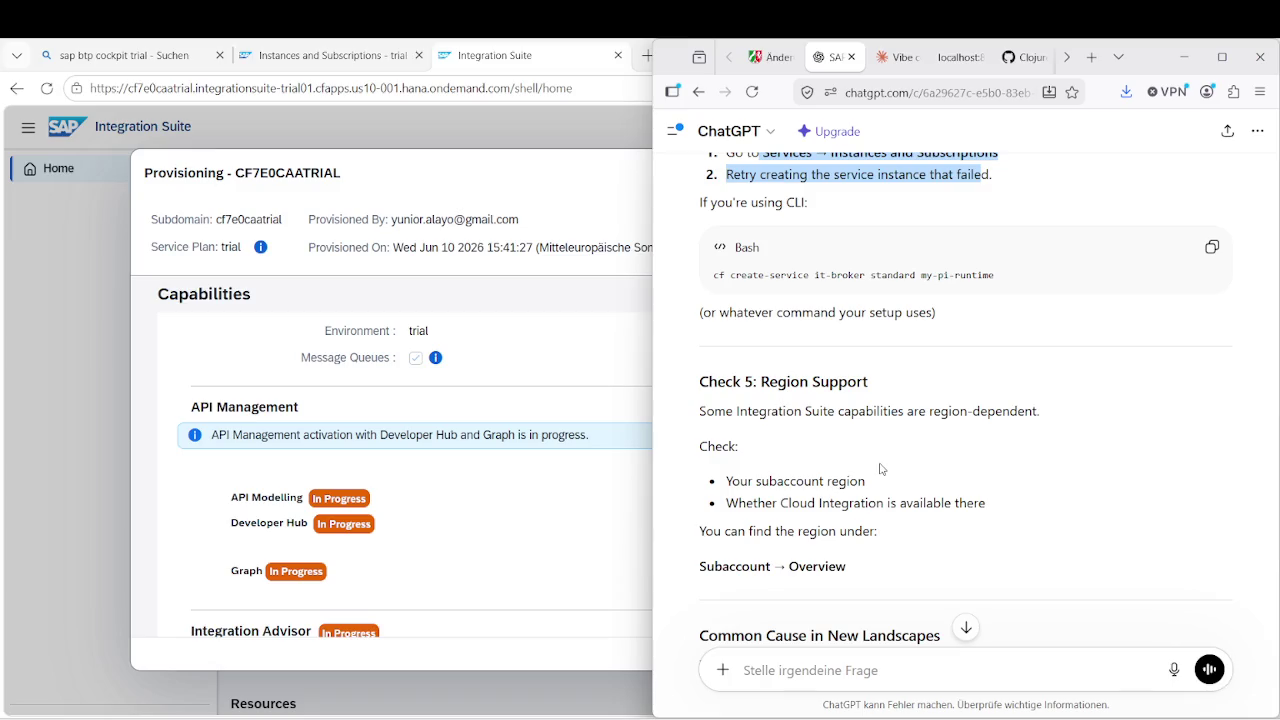
pyautogui.click(517, 303)
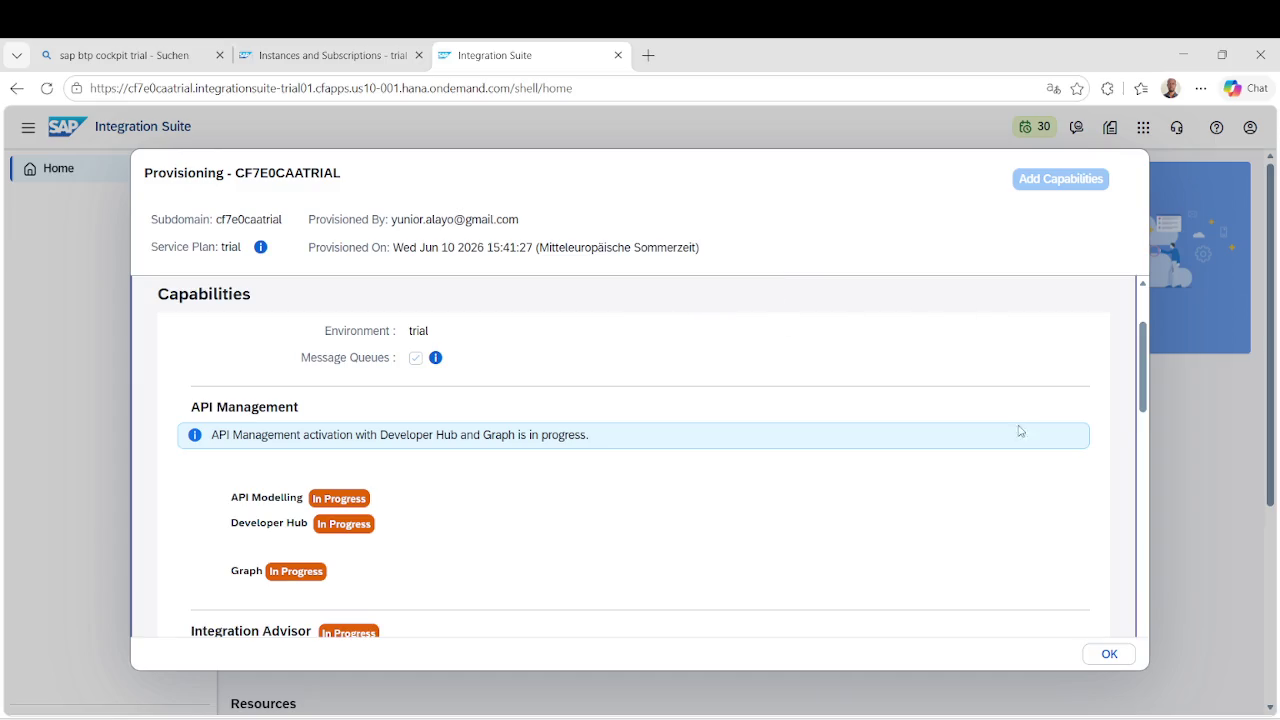
# Close the Provisioning details and the News and Announcements dialog.
pyautogui.click(1109, 654)
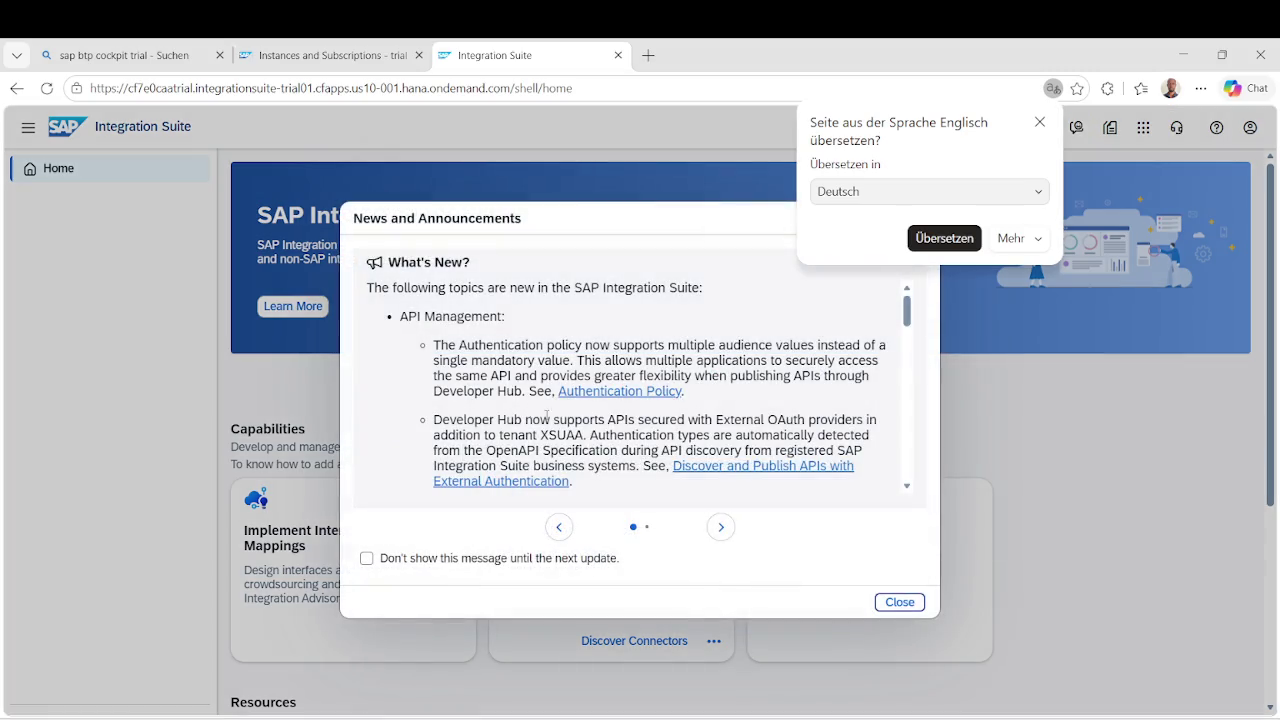
pyautogui.click(900, 602)
pyautogui.scroll(-3, 718, 495)
pyautogui.scroll(3, 718, 495)
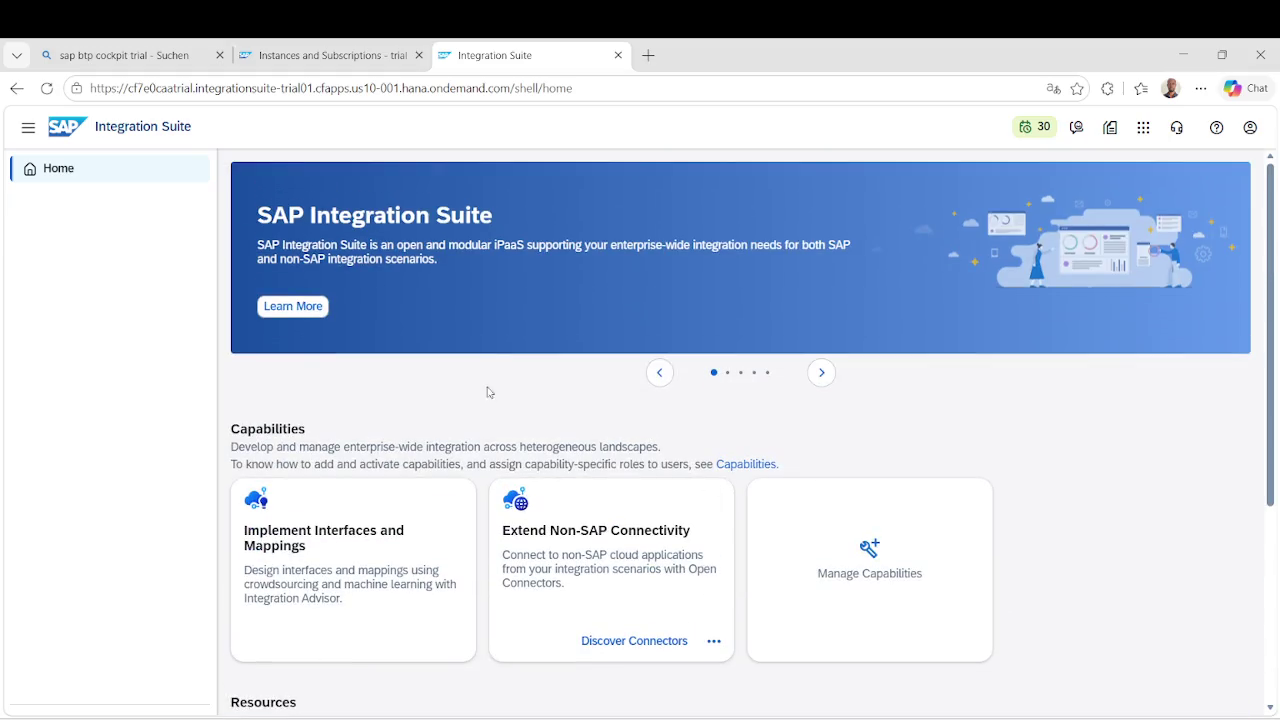
# Open the Manage Capabilities card on the Integration Suite home page.
pyautogui.scroll(-3, 545, 445)
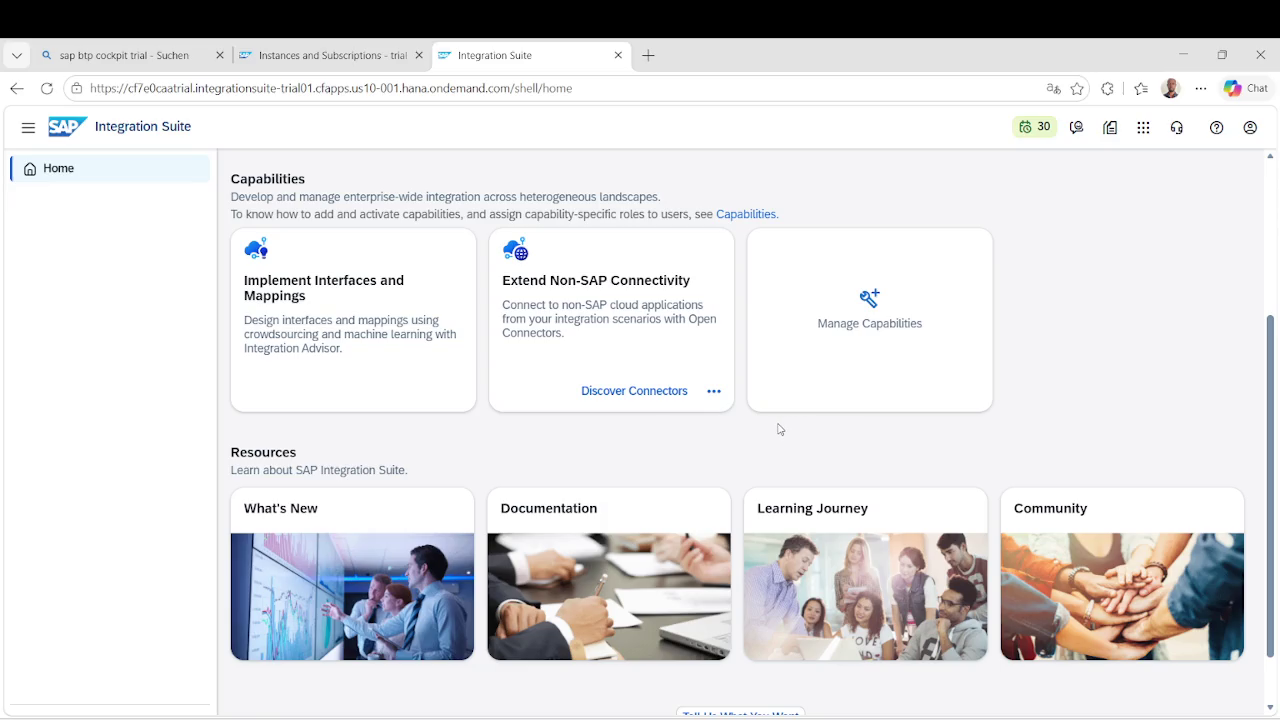
pyautogui.scroll(-1, 780, 429)
pyautogui.scroll(2, 779, 429)
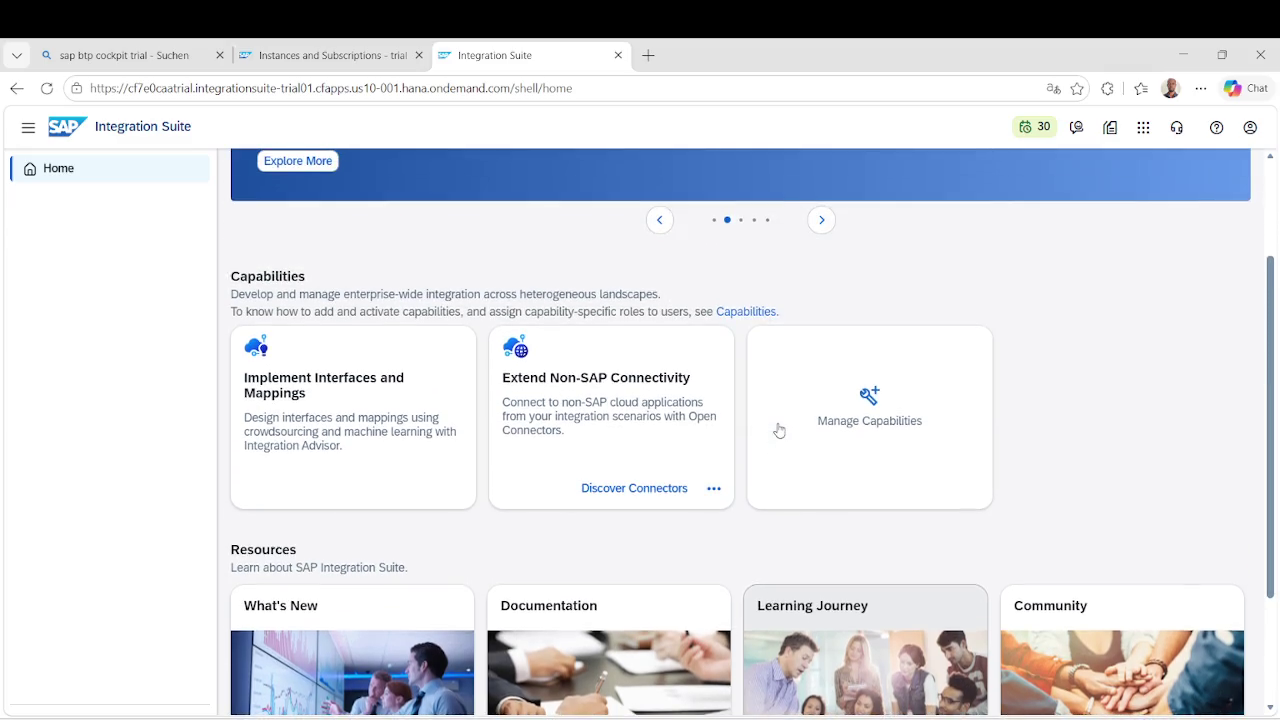
pyautogui.click(834, 421)
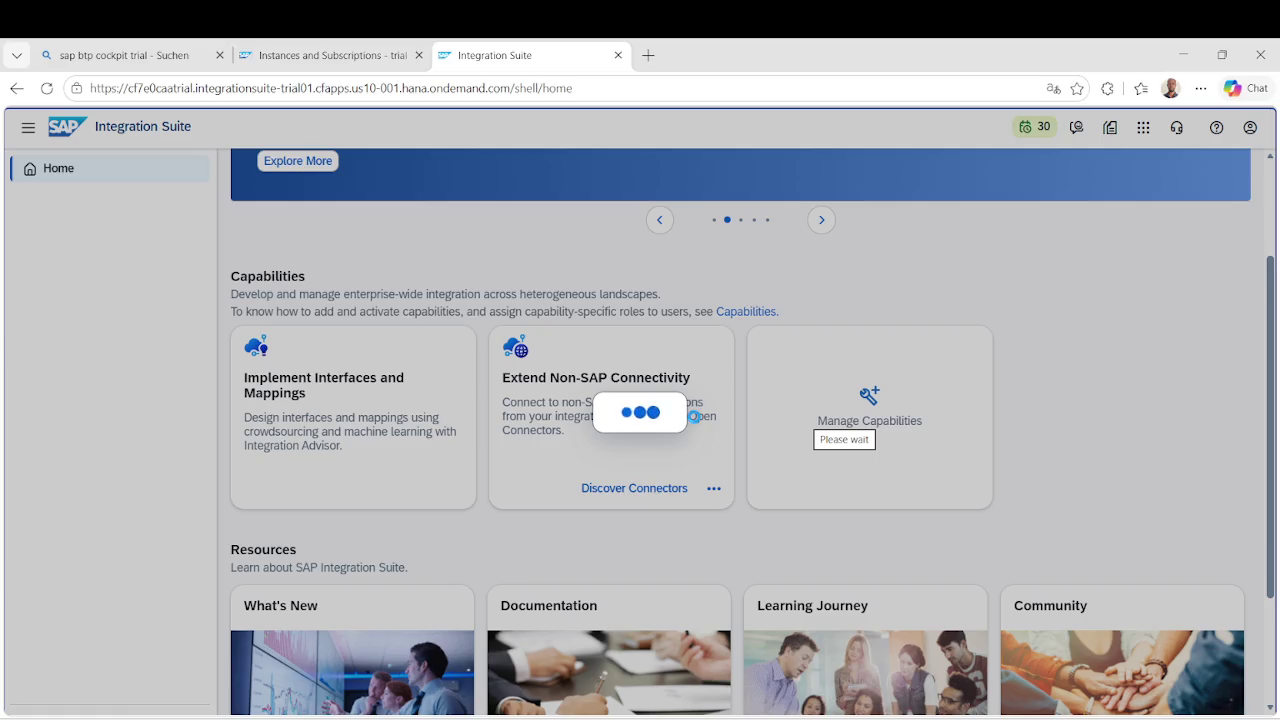
# Review capability statuses (Cloud Integration in progress, Integration Assessment active) and close the Provisioning dialog.
pyautogui.scroll(-5, 677, 432)
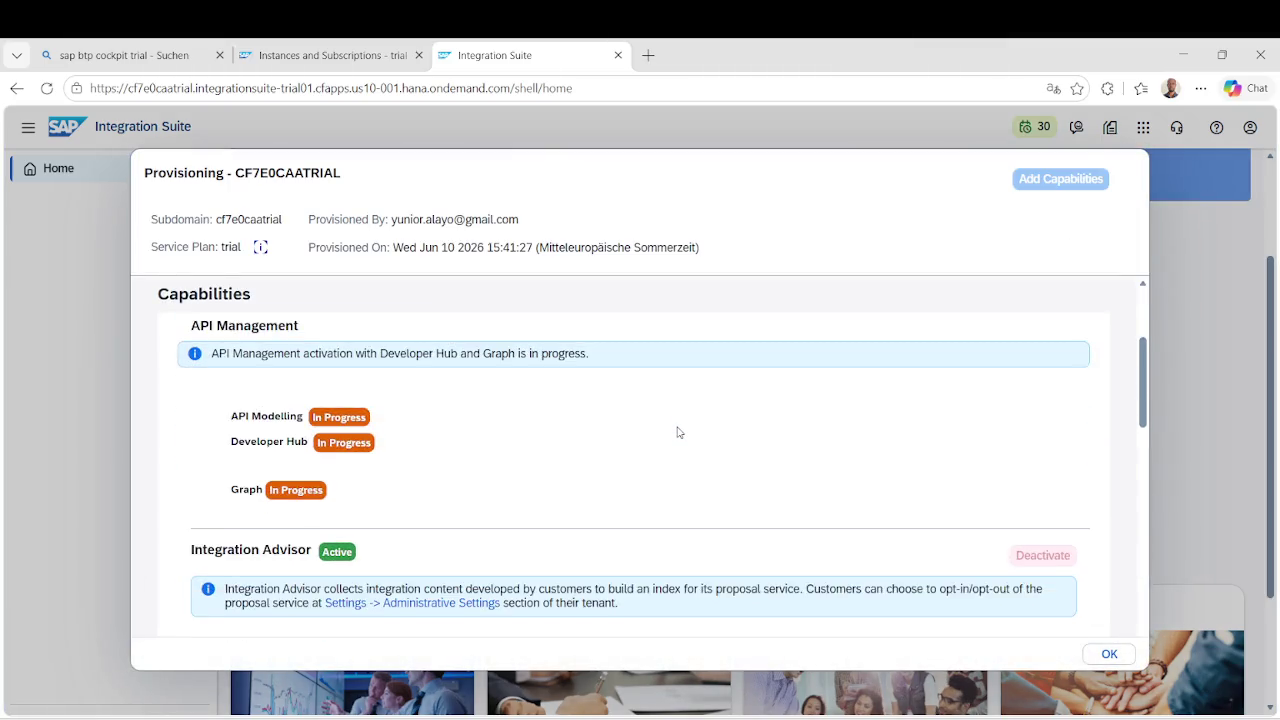
pyautogui.scroll(1, 677, 427)
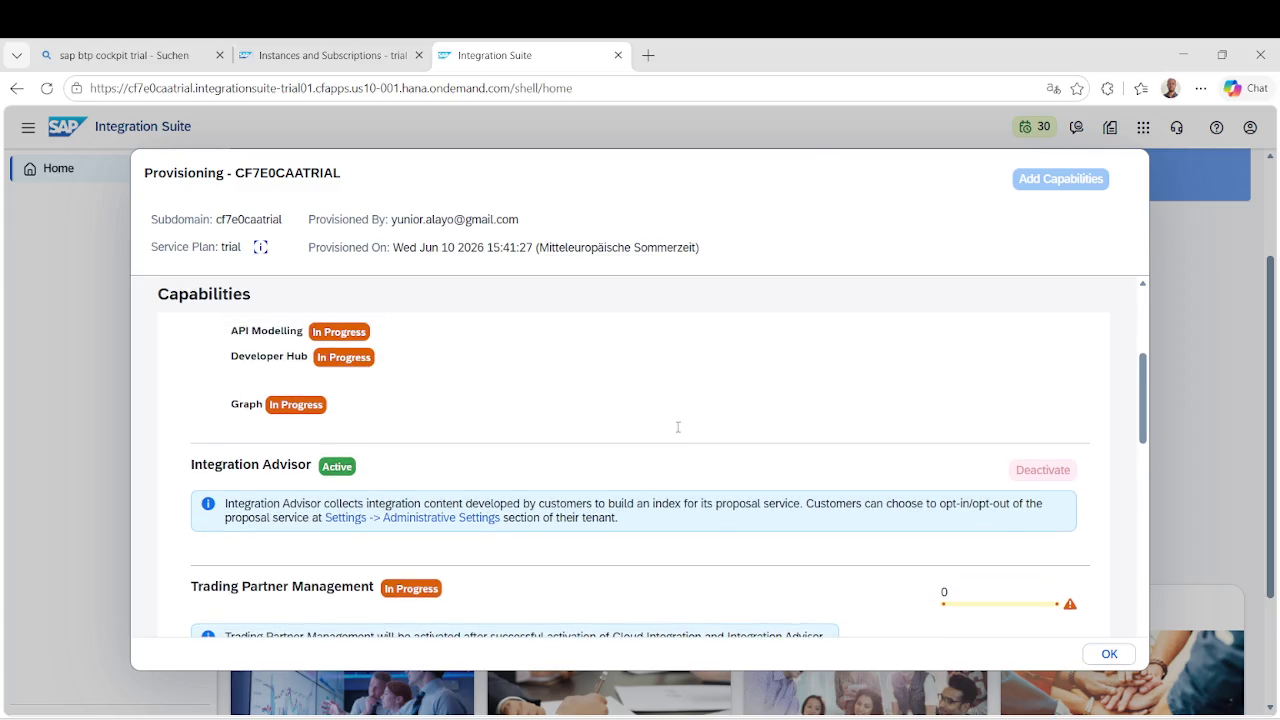
pyautogui.scroll(-1, 677, 432)
pyautogui.scroll(1, 678, 427)
pyautogui.scroll(-1, 678, 427)
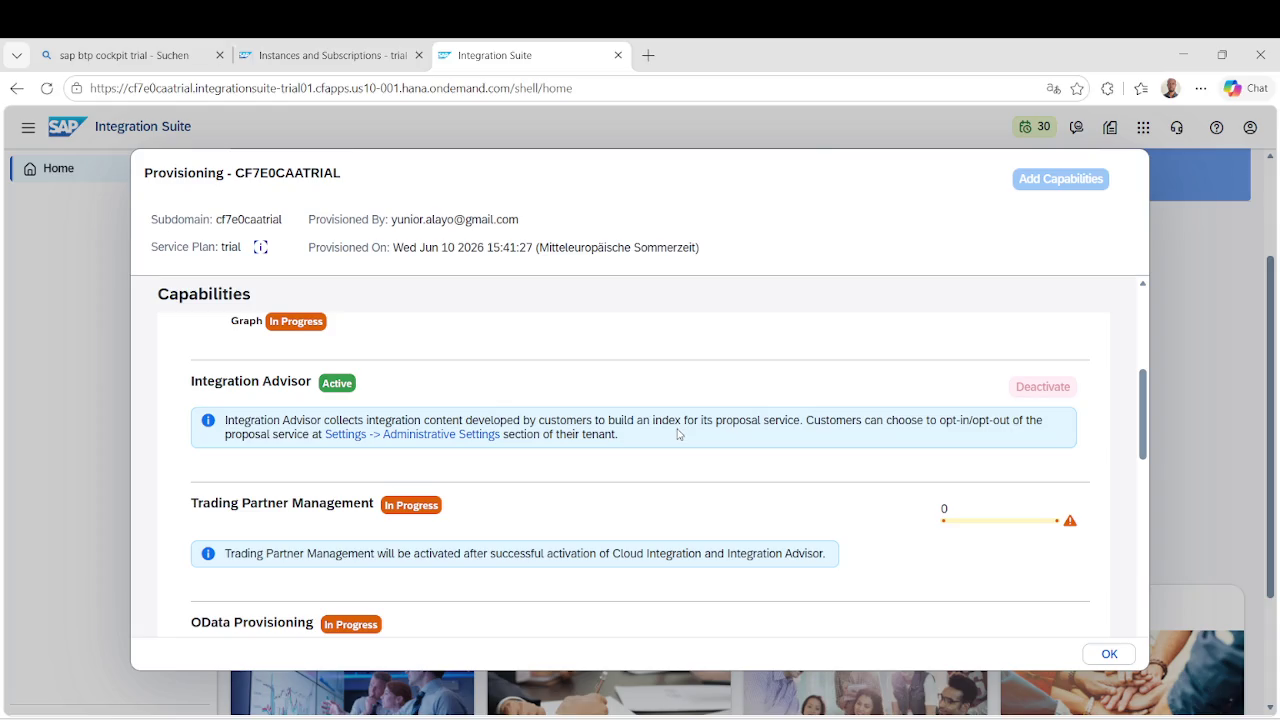
pyautogui.scroll(-3, 677, 433)
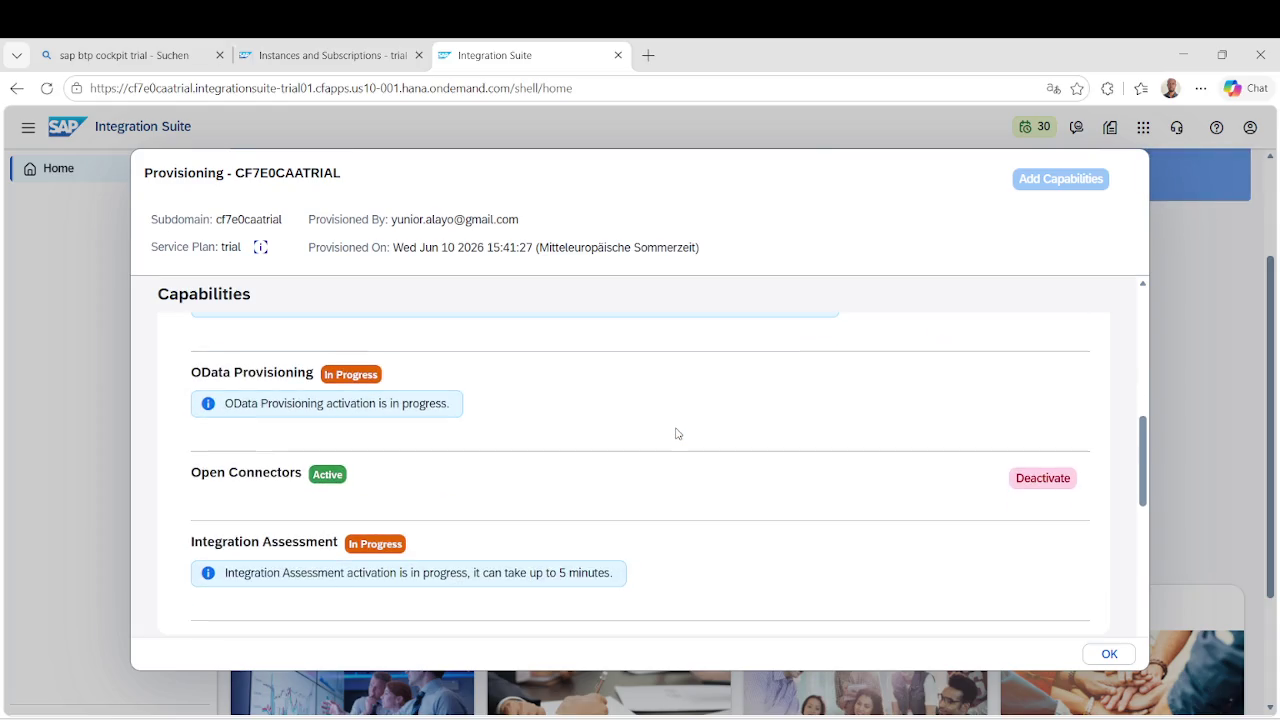
pyautogui.scroll(-2, 675, 435)
pyautogui.scroll(2, 675, 435)
pyautogui.scroll(3, 675, 435)
pyautogui.scroll(4, 675, 435)
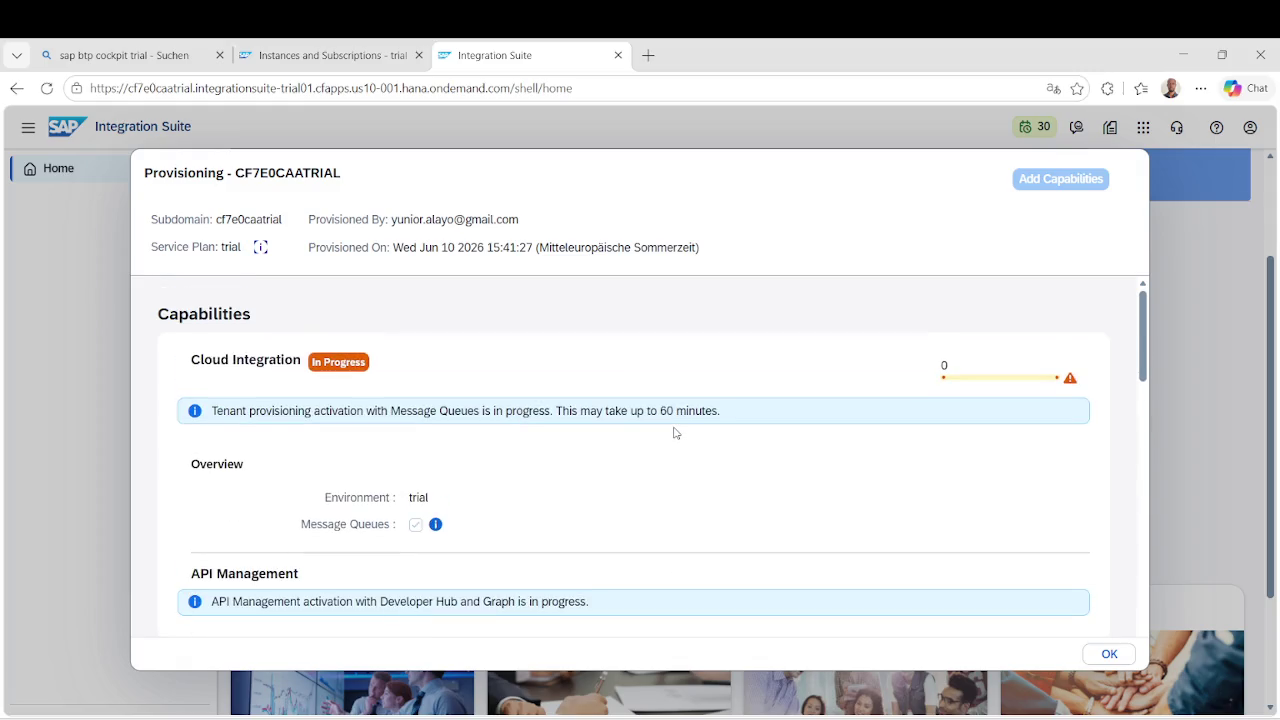
pyautogui.scroll(-10, 675, 433)
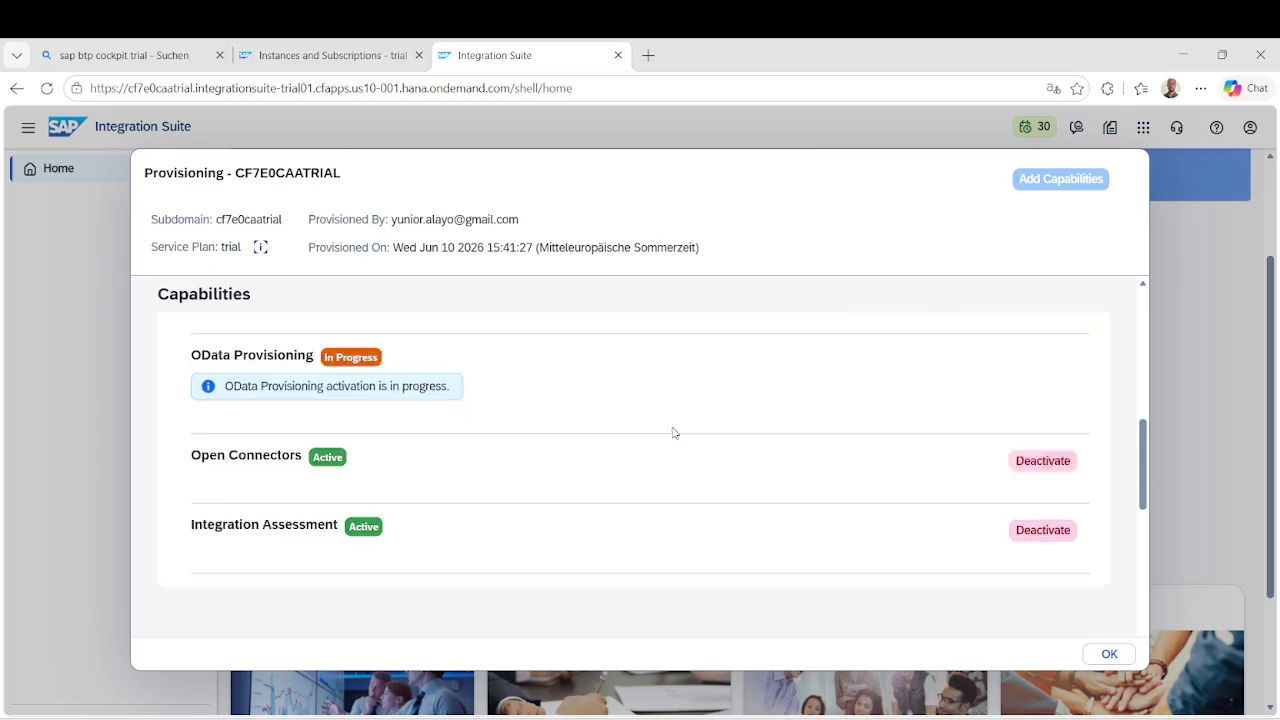
pyautogui.scroll(5, 673, 432)
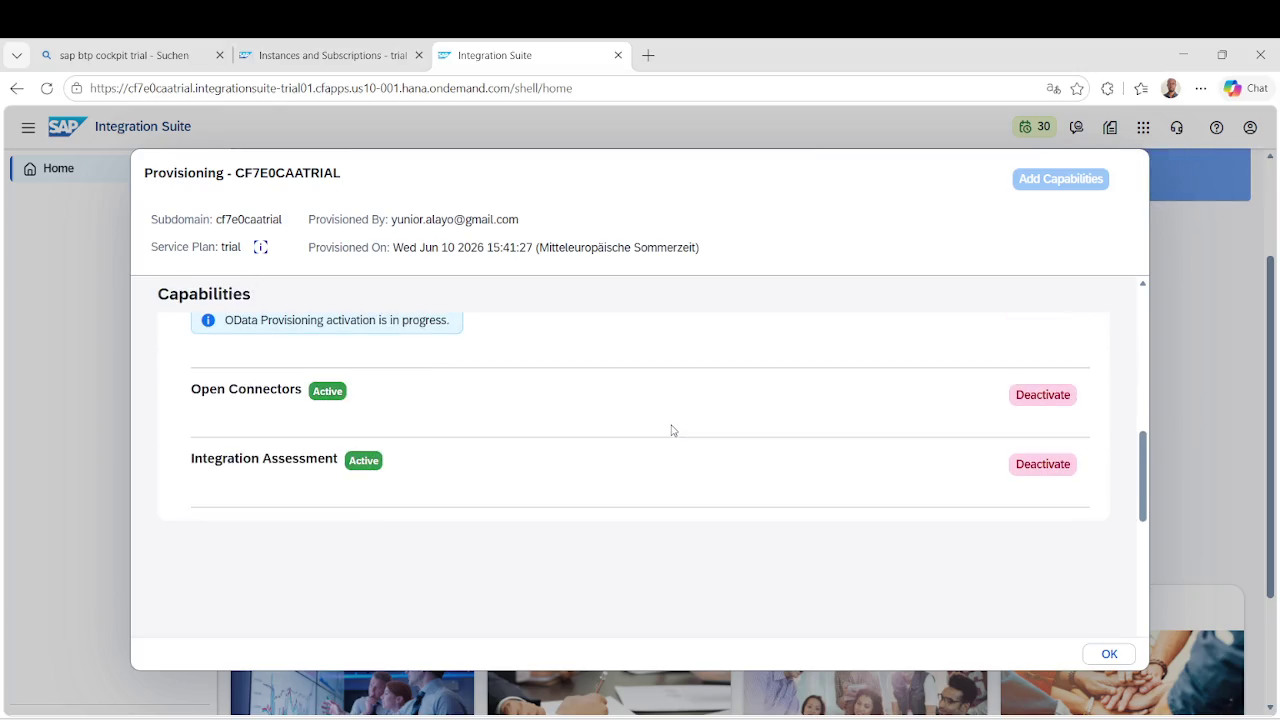
pyautogui.scroll(-2, 673, 430)
pyautogui.scroll(4, 673, 430)
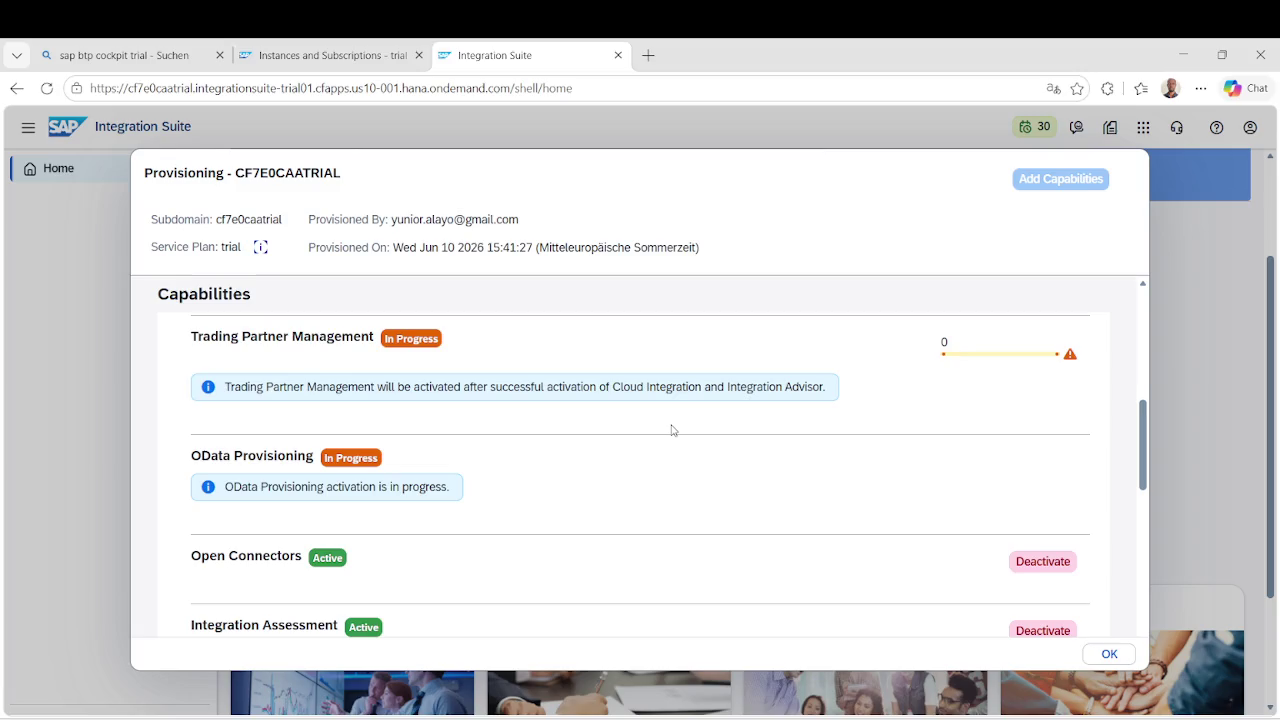
pyautogui.scroll(5, 673, 428)
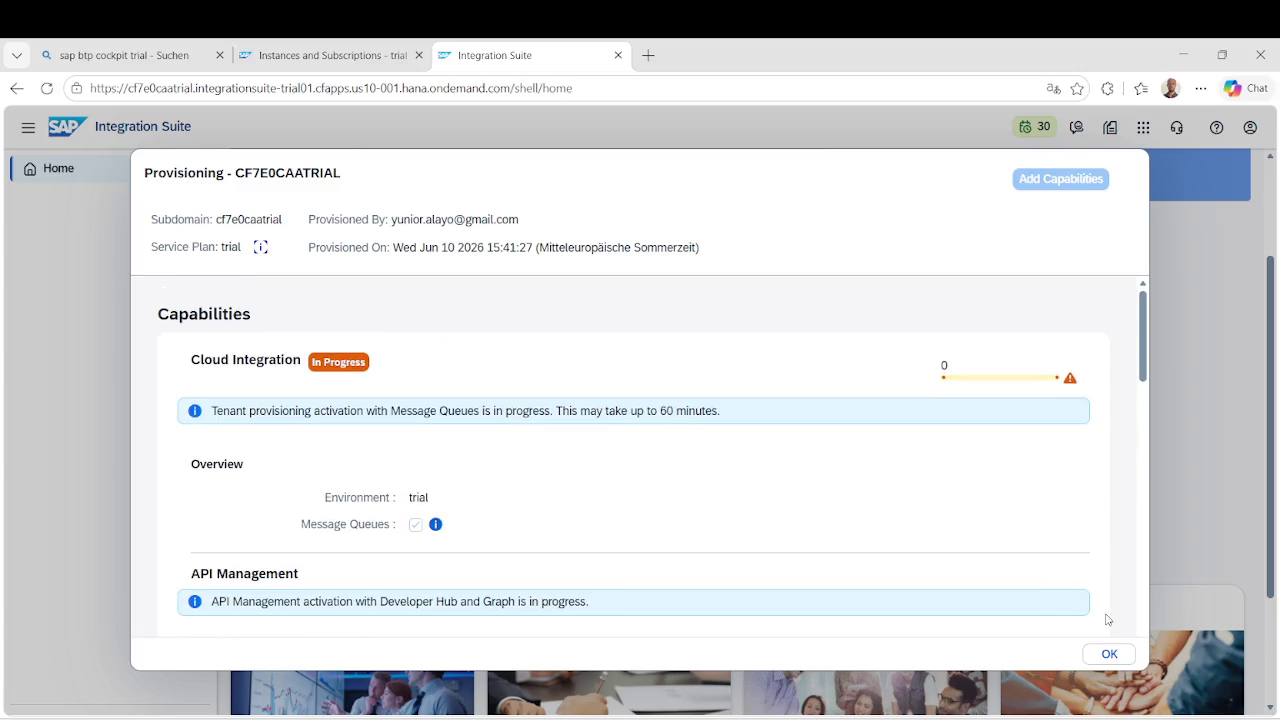
pyautogui.click(1109, 652)
pyautogui.click(950, 489)
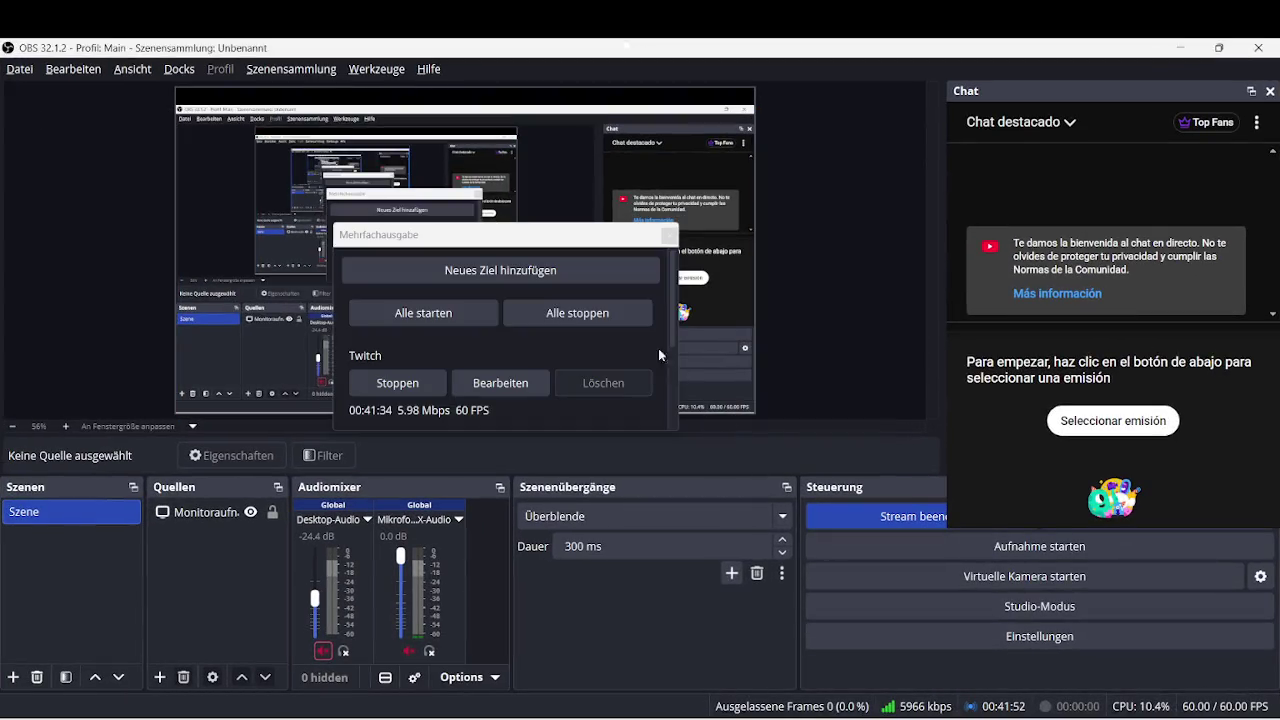
# Move the Mehrfachausgabe window down-right, undock the Chat panel to float, and minimize OBS.
pyautogui.moveTo(577, 240)
pyautogui.mouseDown()
pyautogui.moveTo(793, 340)
pyautogui.moveTo(617, 222)
pyautogui.moveTo(637, 296)
pyautogui.moveTo(585, 229)
pyautogui.mouseUp()
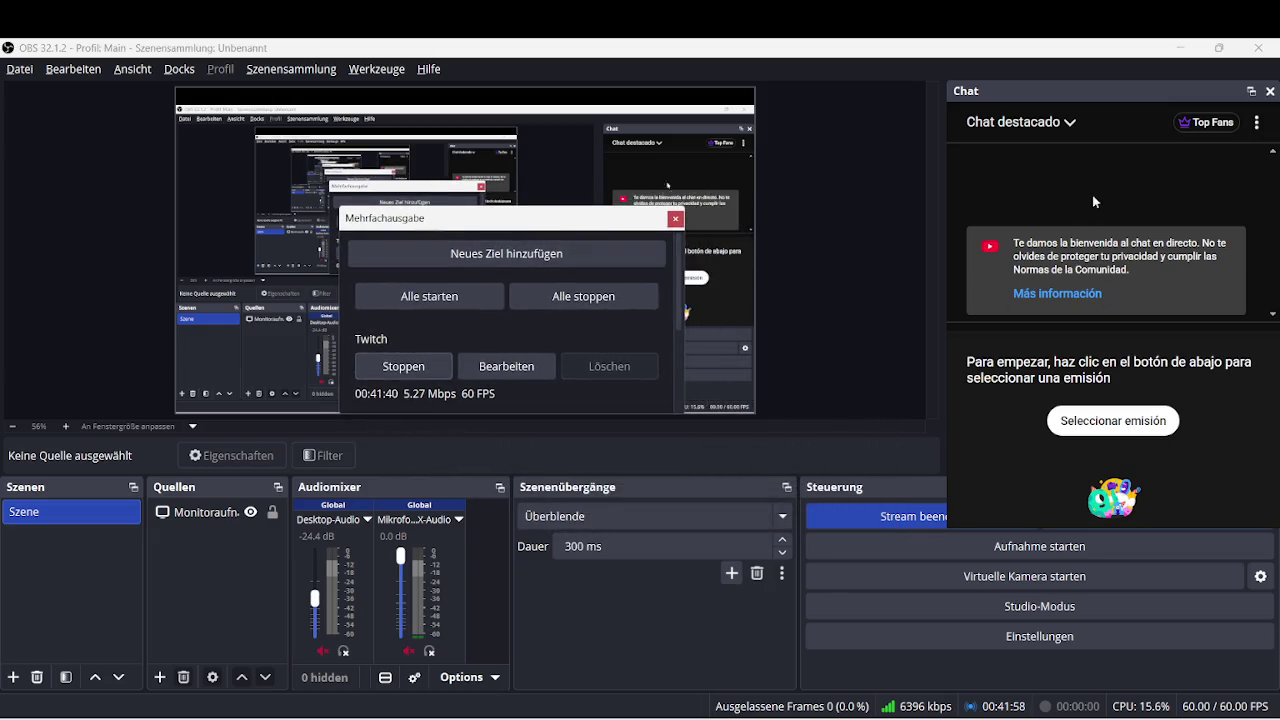
pyautogui.moveTo(1104, 107)
pyautogui.mouseDown()
pyautogui.moveTo(820, 106)
pyautogui.moveTo(1070, 108)
pyautogui.moveTo(1095, 93)
pyautogui.mouseUp()
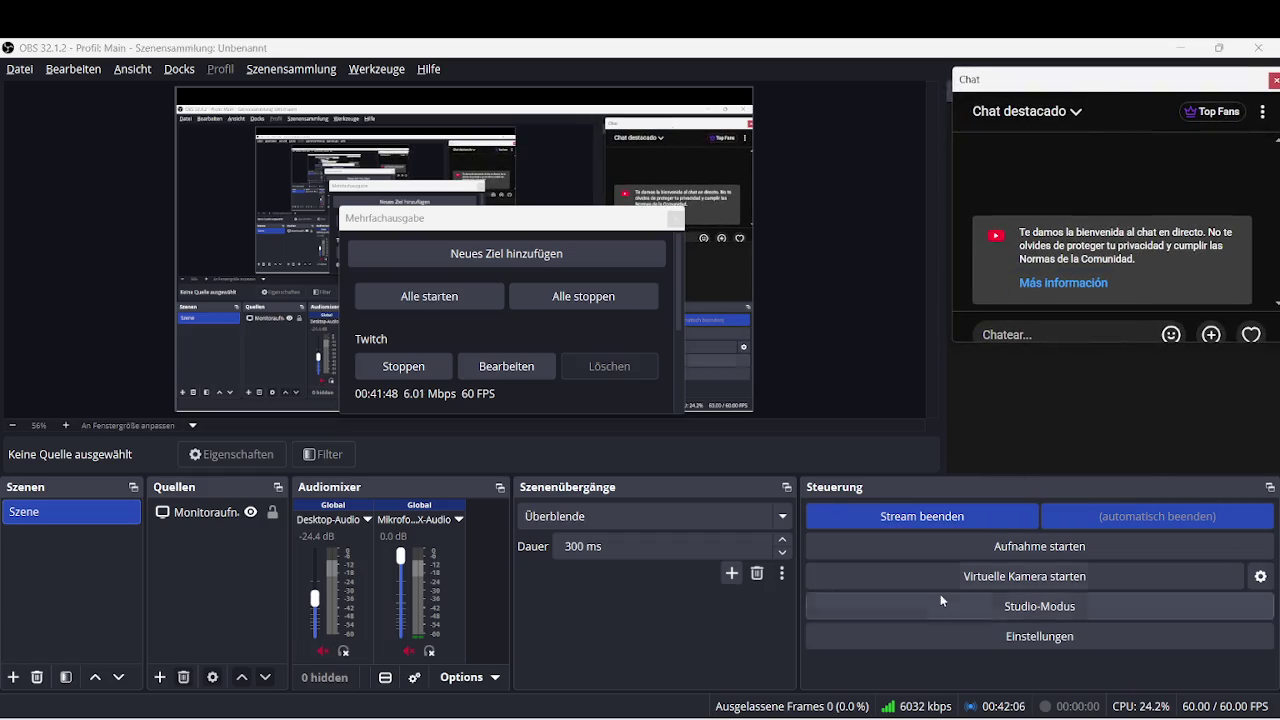
pyautogui.click(1184, 52)
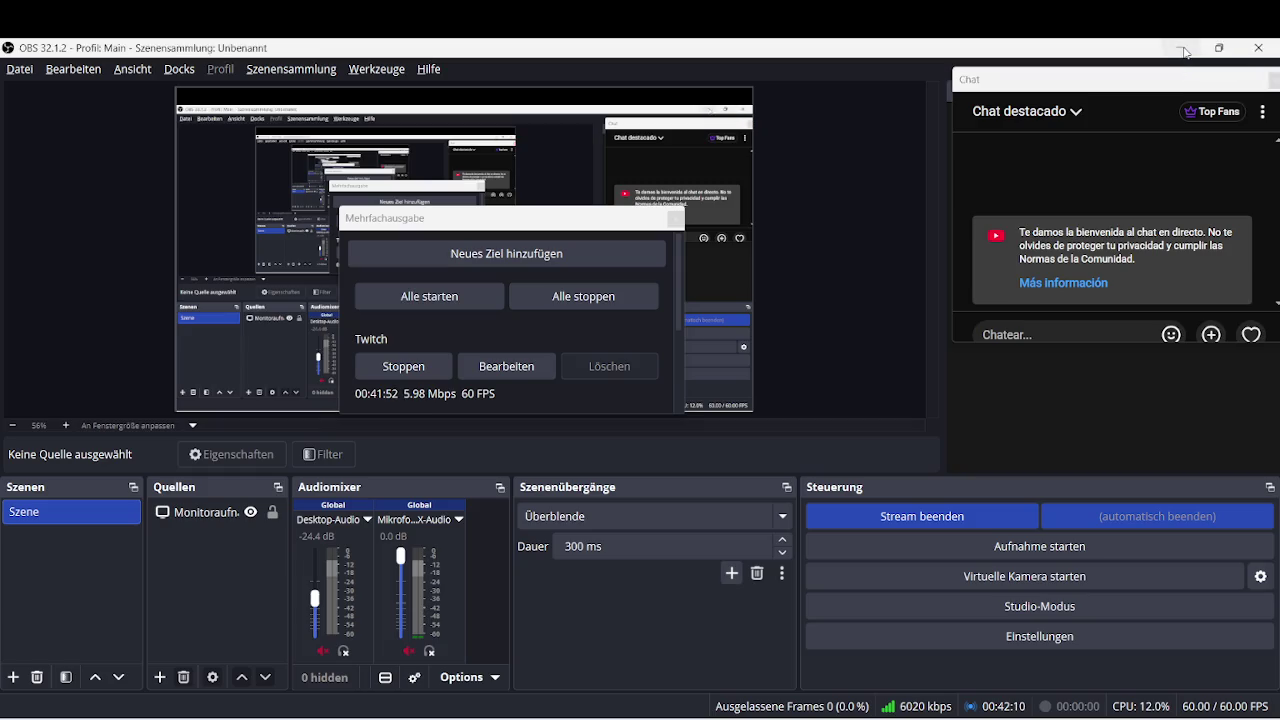
pyautogui.click(1184, 52)
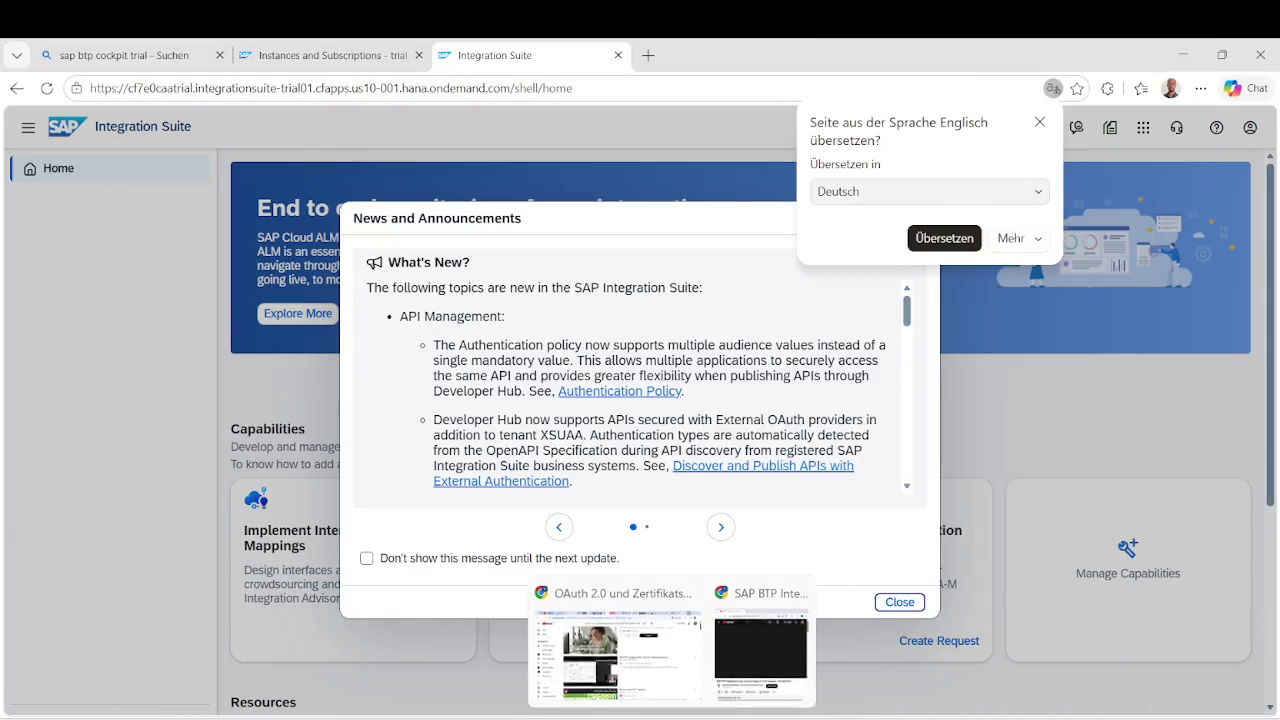
# Post 'thanks for staying guys' in the Twitch pop-out chat, then minimize the stream dashboard.
pyautogui.click(612, 650)
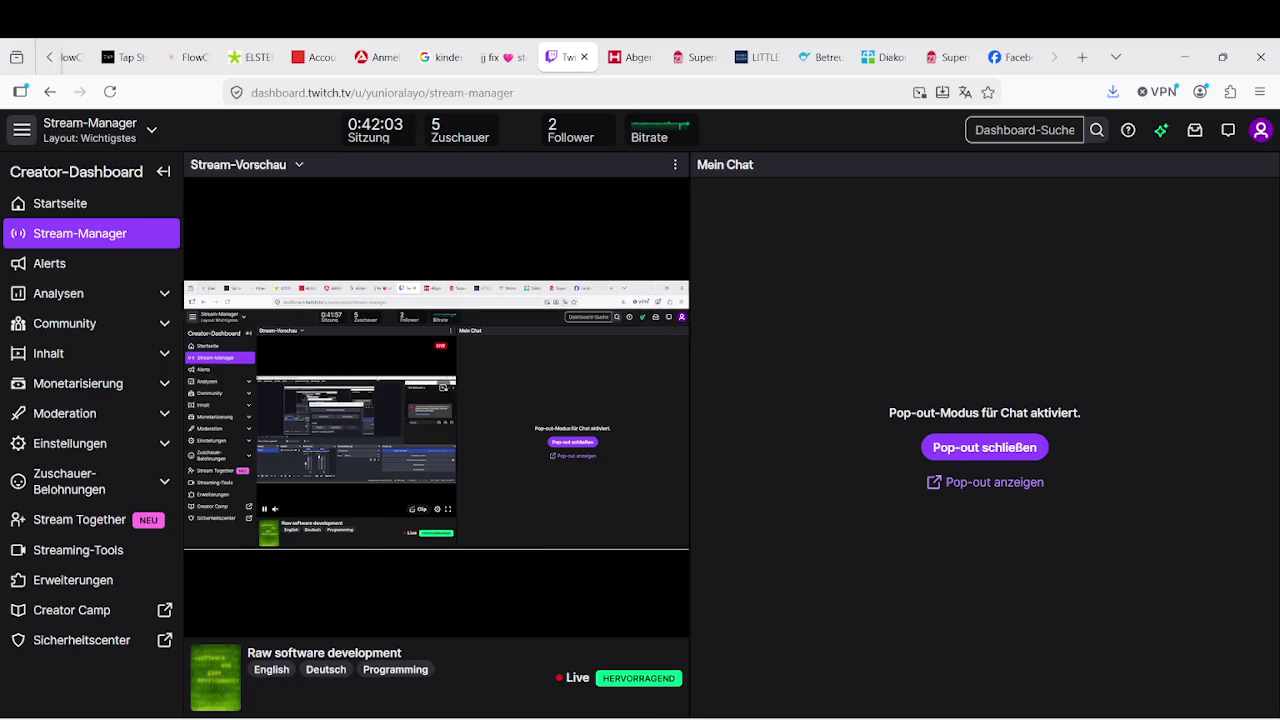
pyautogui.click(860, 640)
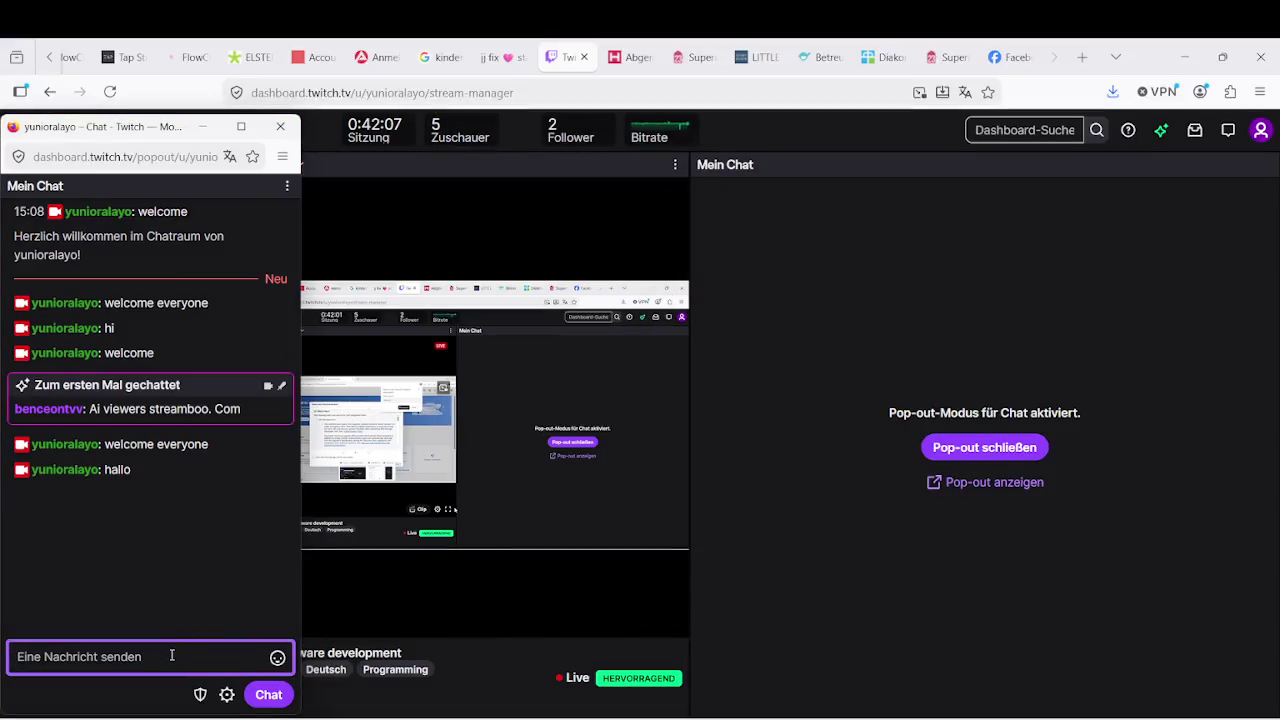
pyautogui.write('thanks for stay')
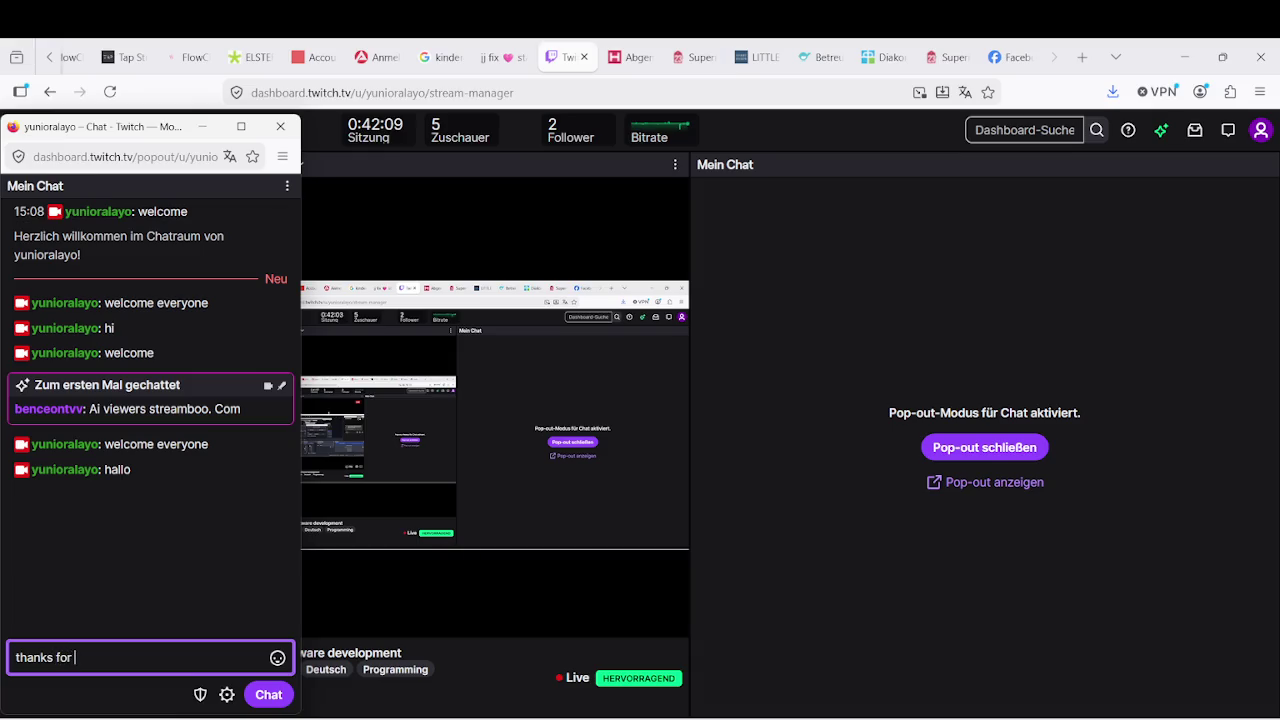
pyautogui.write('ing ')
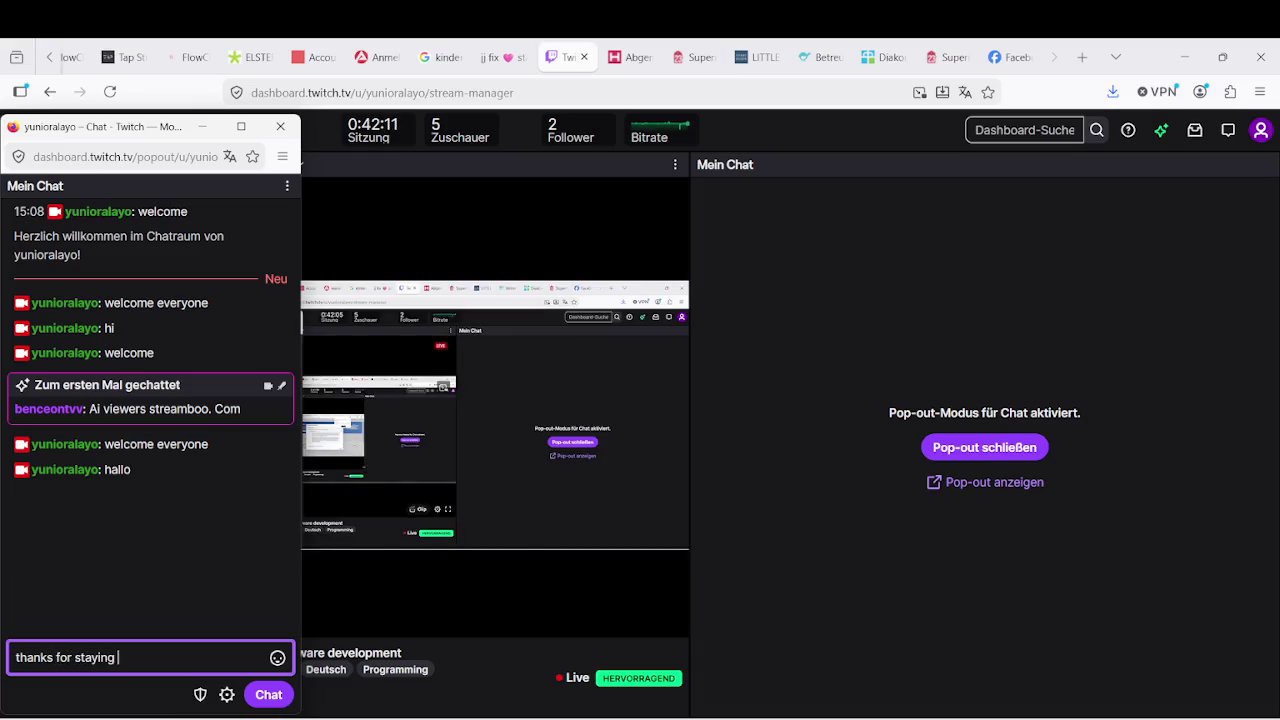
pyautogui.write('guys')
pyautogui.press('Return')
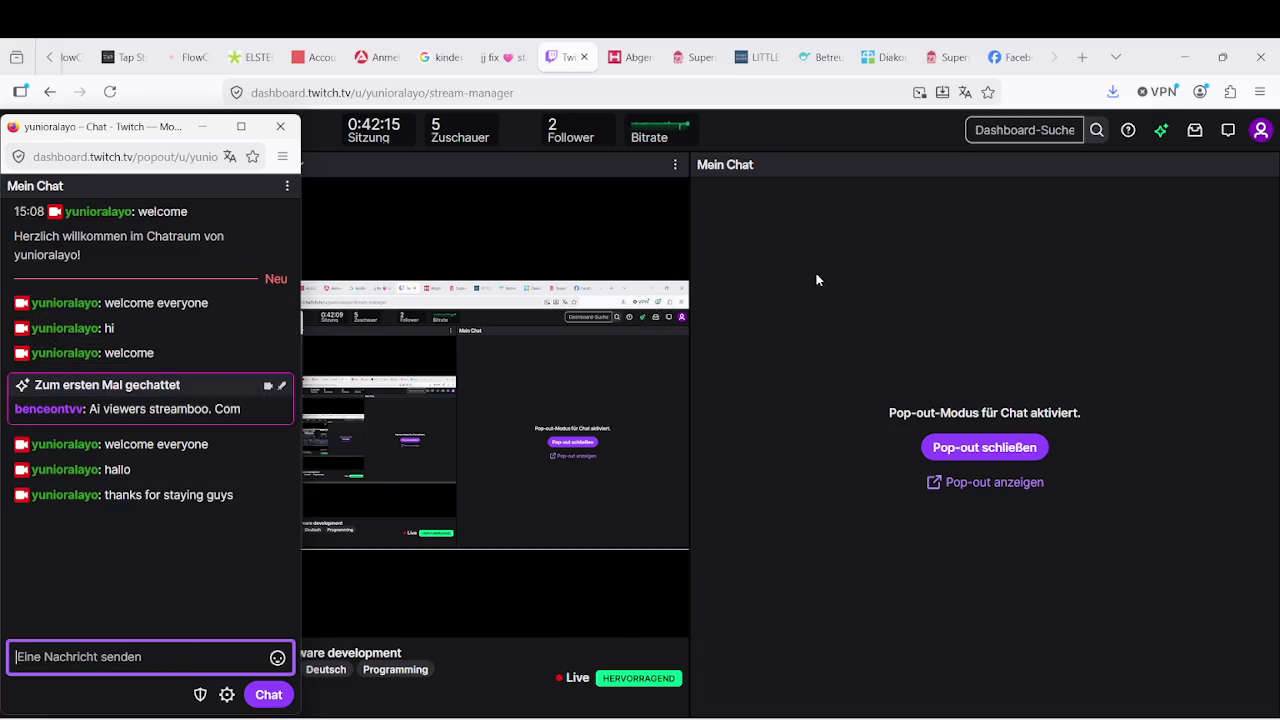
pyautogui.click(1190, 69)
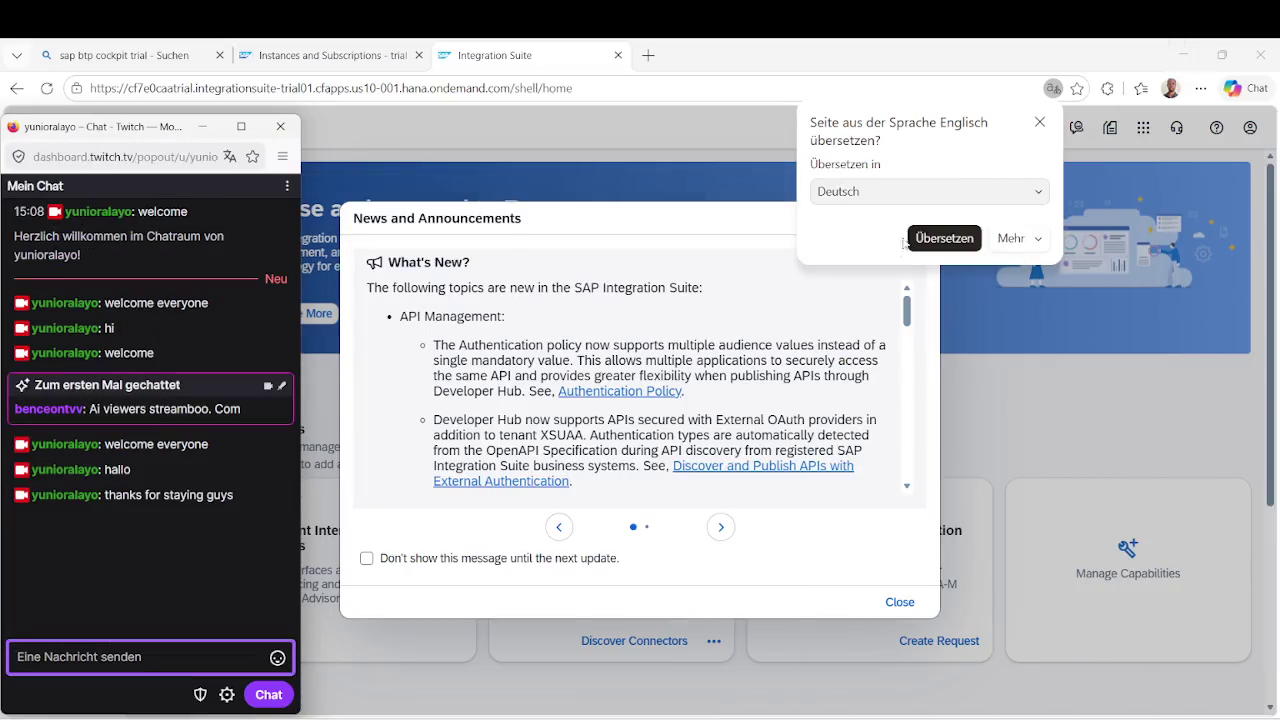
# Dismiss the news notice and open Manage Capabilities to view the Provisioning dialog.
pyautogui.click(900, 602)
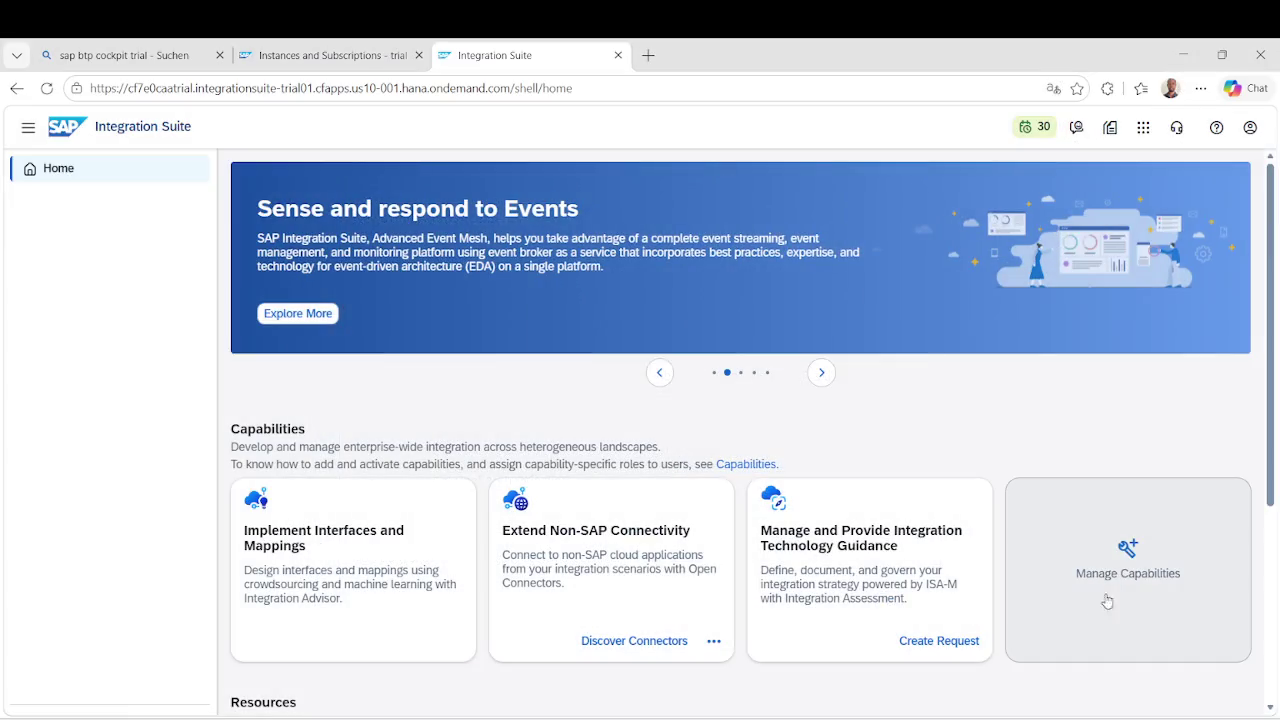
pyautogui.click(1125, 573)
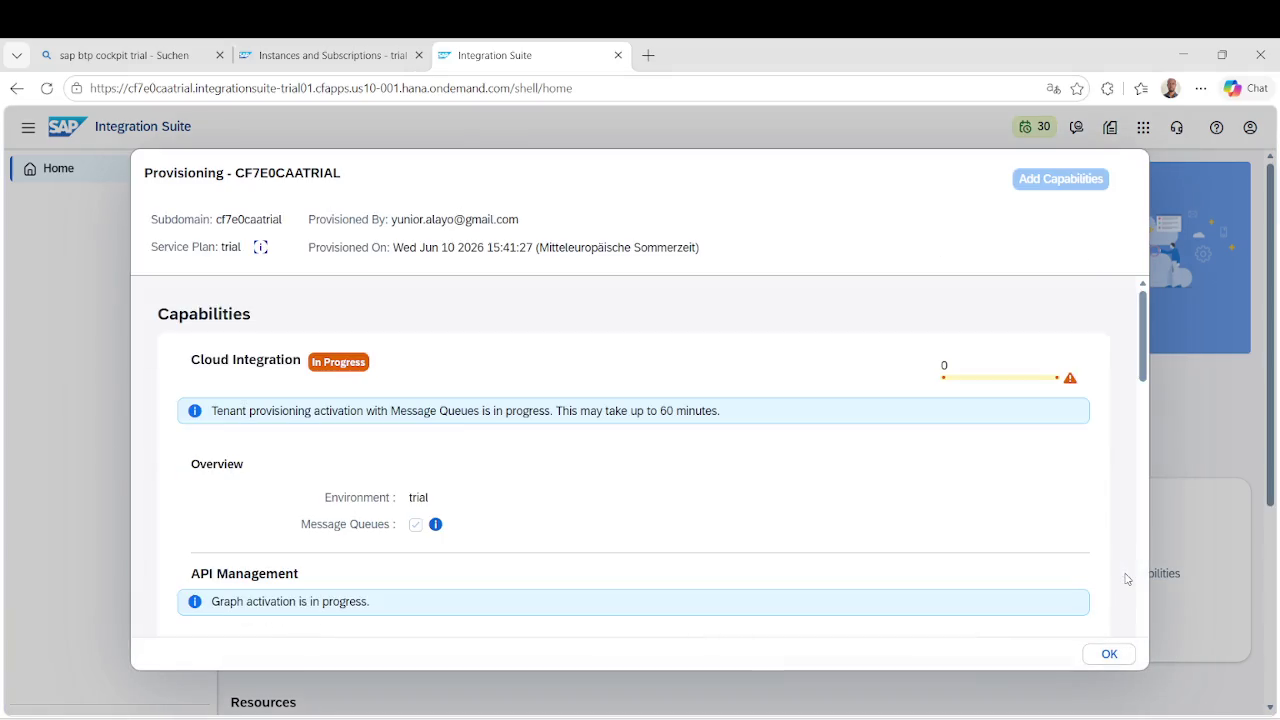
pyautogui.scroll(-3, 1013, 516)
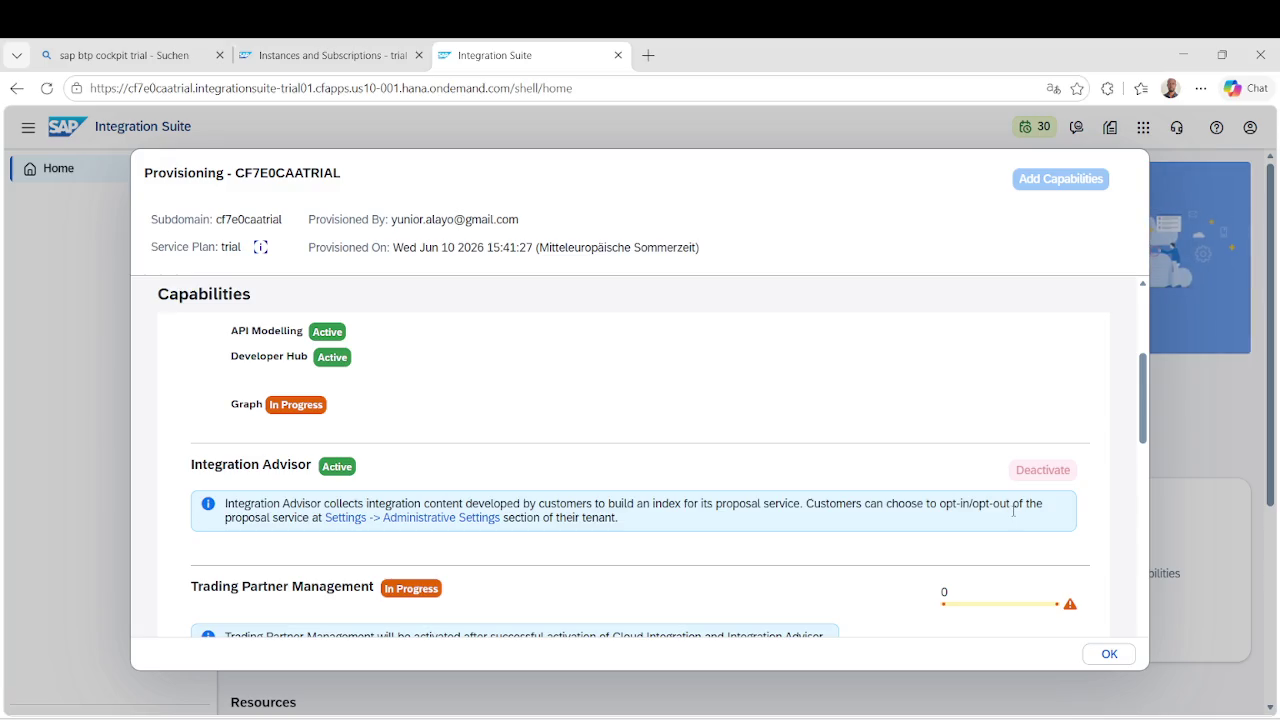
pyautogui.scroll(1, 1013, 514)
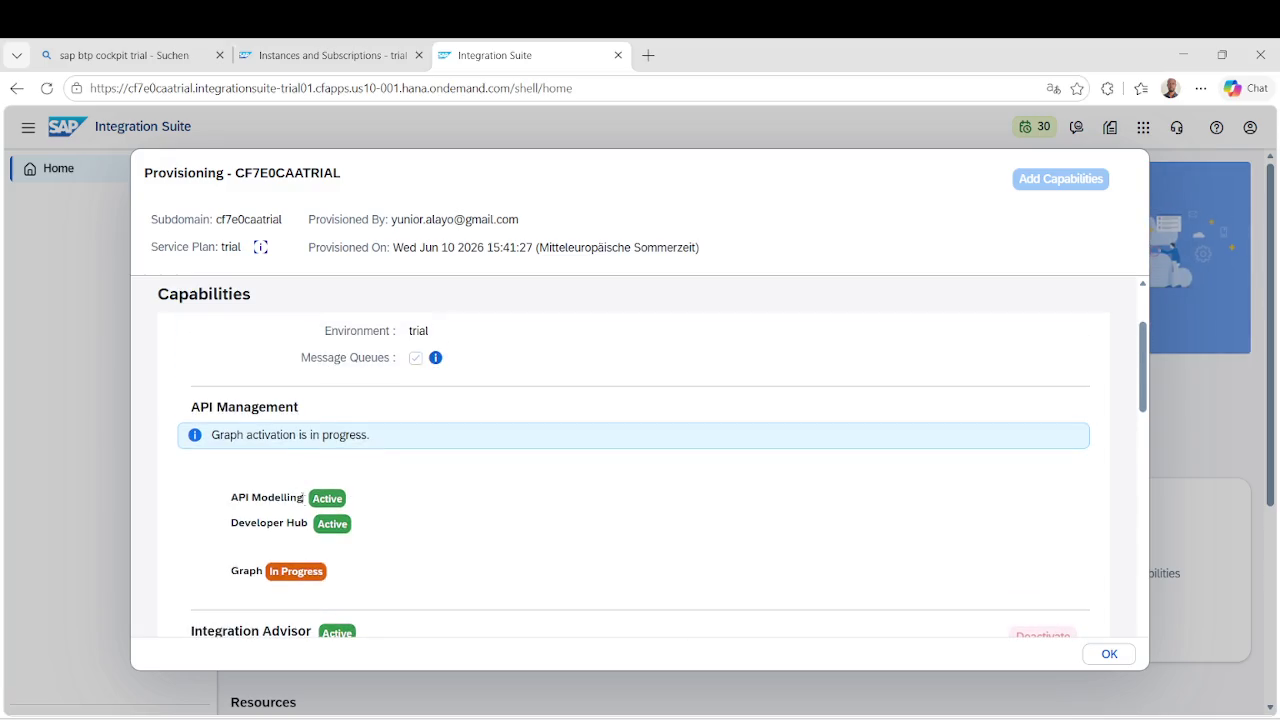
pyautogui.scroll(-2, 310, 515)
pyautogui.scroll(2, 310, 515)
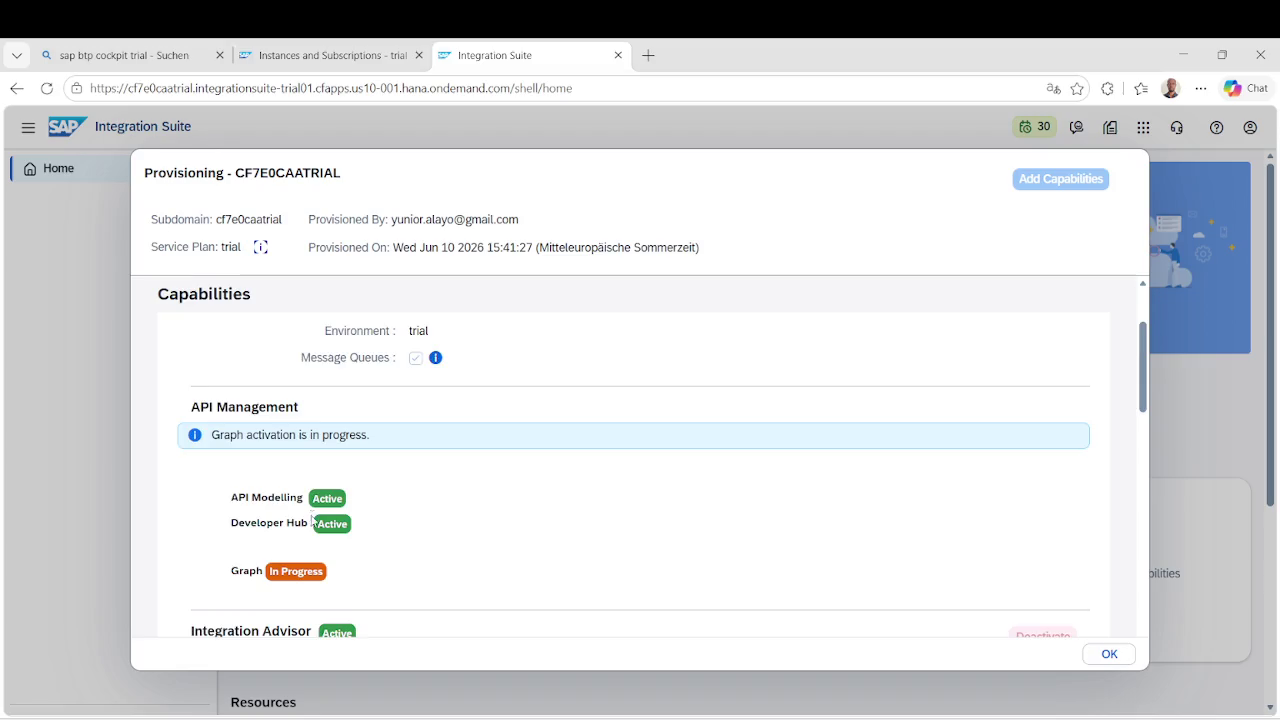
# Confirm Cloud Integration is still in progress, then dismiss the News announcement.
pyautogui.scroll(-2, 312, 518)
pyautogui.scroll(-2, 312, 515)
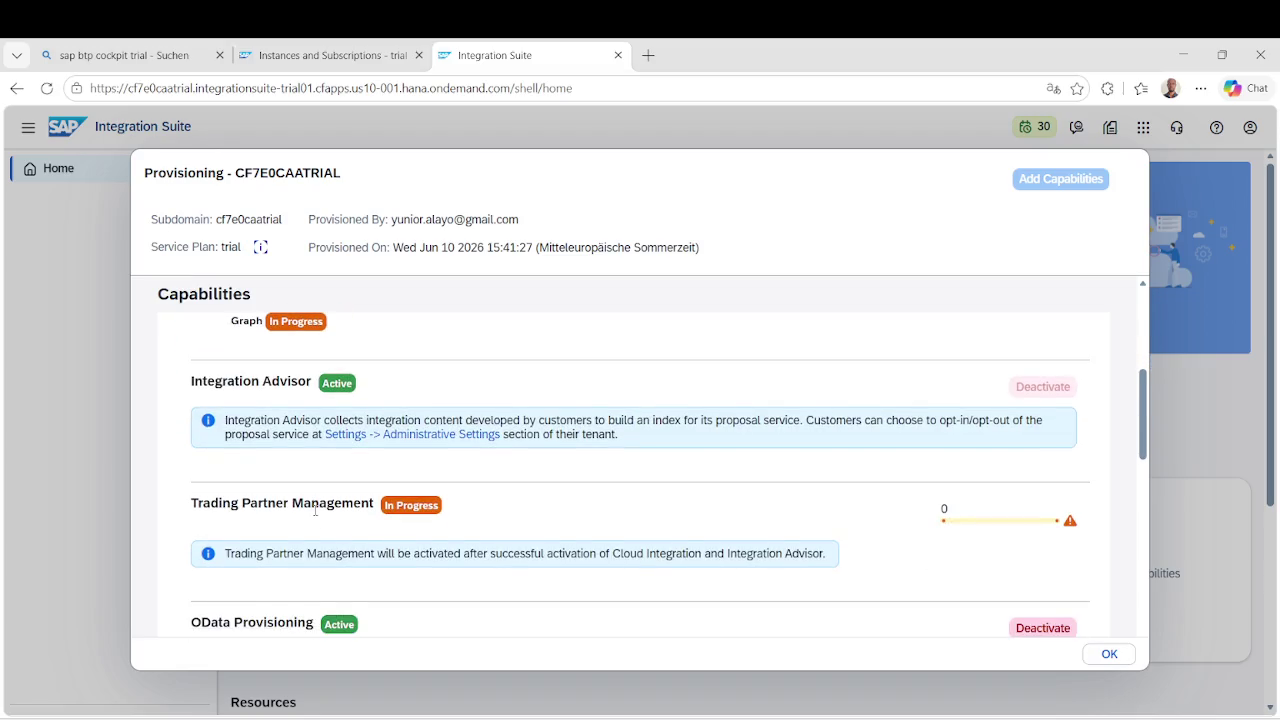
pyautogui.scroll(-2, 315, 515)
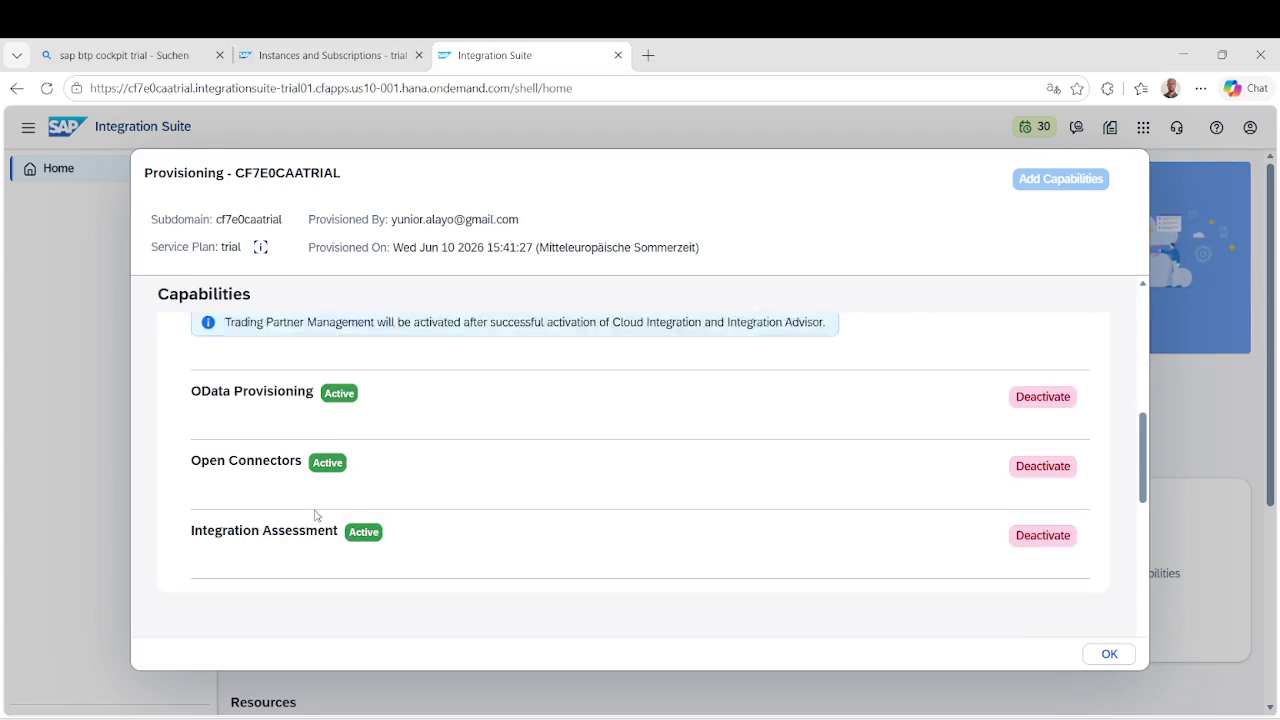
pyautogui.scroll(2, 315, 511)
pyautogui.scroll(6, 315, 511)
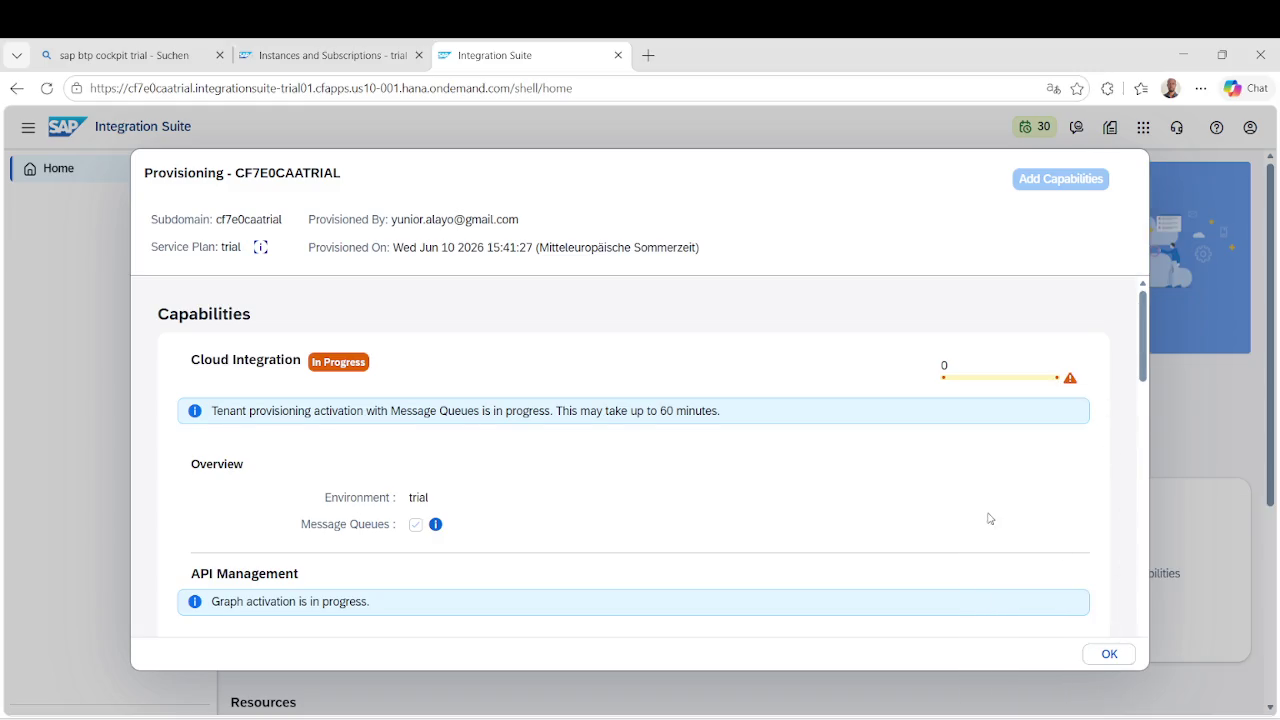
pyautogui.scroll(-10, 986, 516)
pyautogui.scroll(-3, 986, 518)
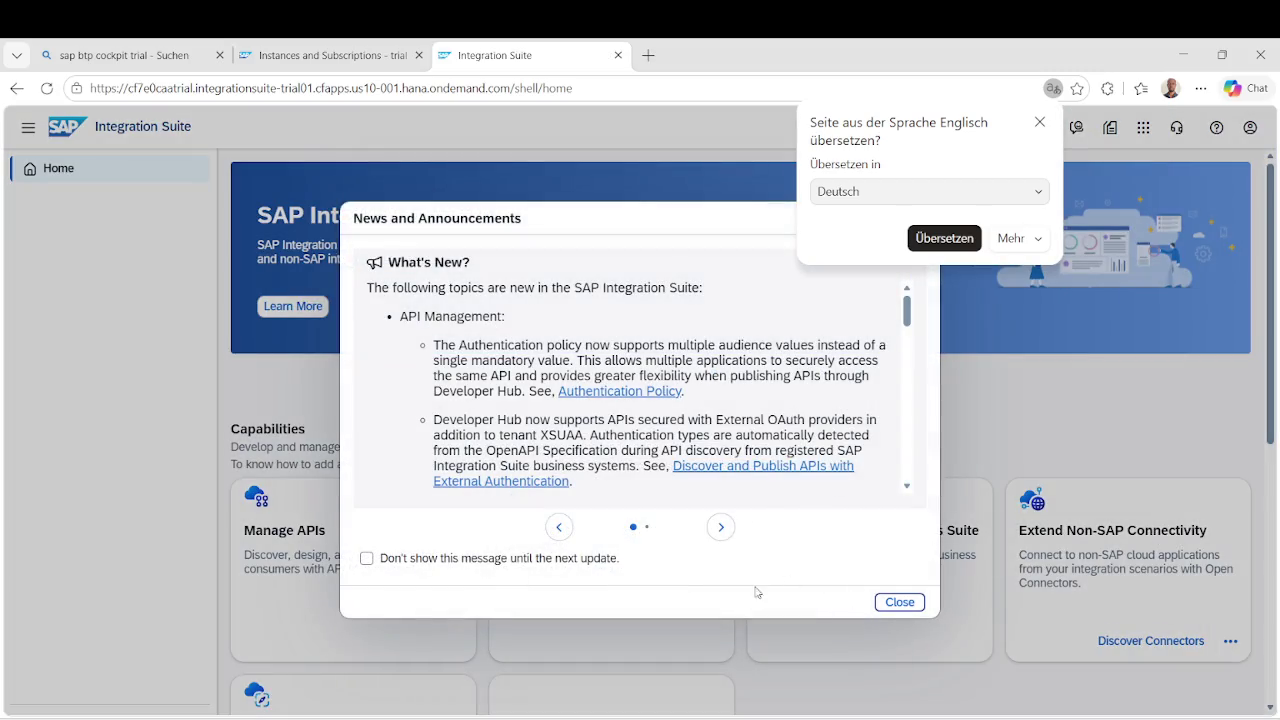
pyautogui.click(898, 604)
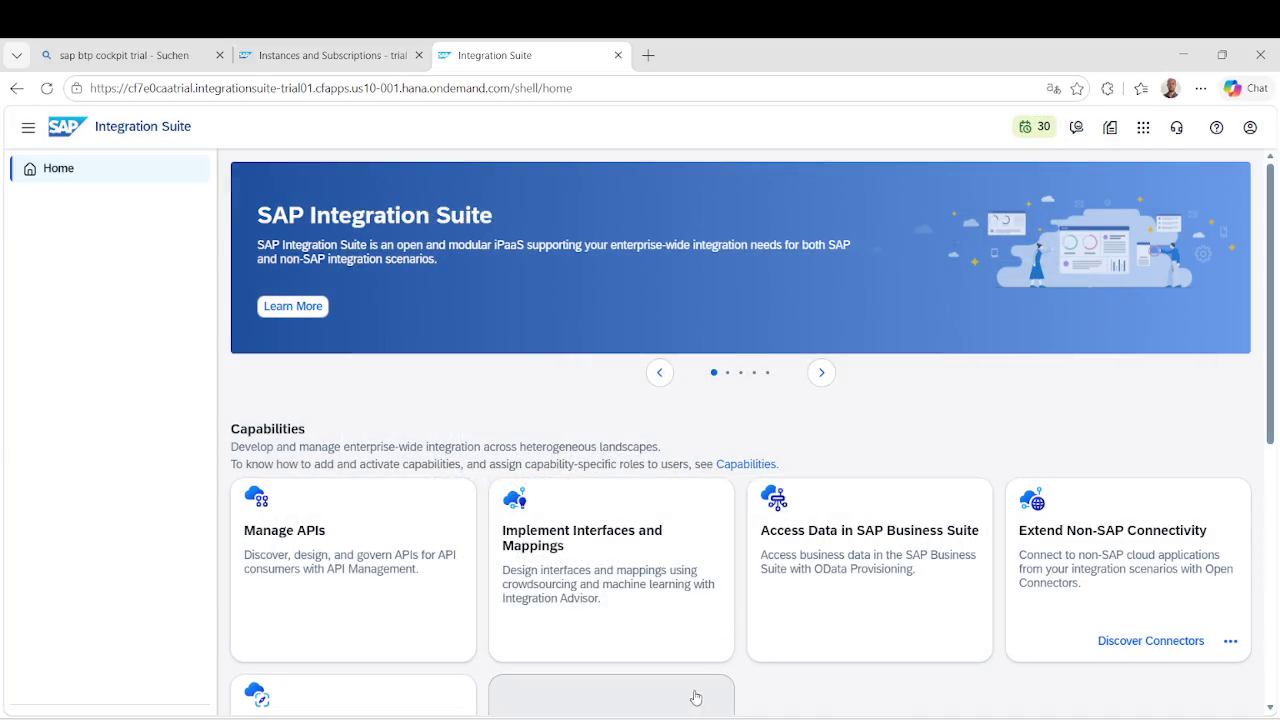
# Read the SAP BTP/CPI job posting on the freelancermap tab, then minimize Chrome.
pyautogui.moveTo(670, 716)
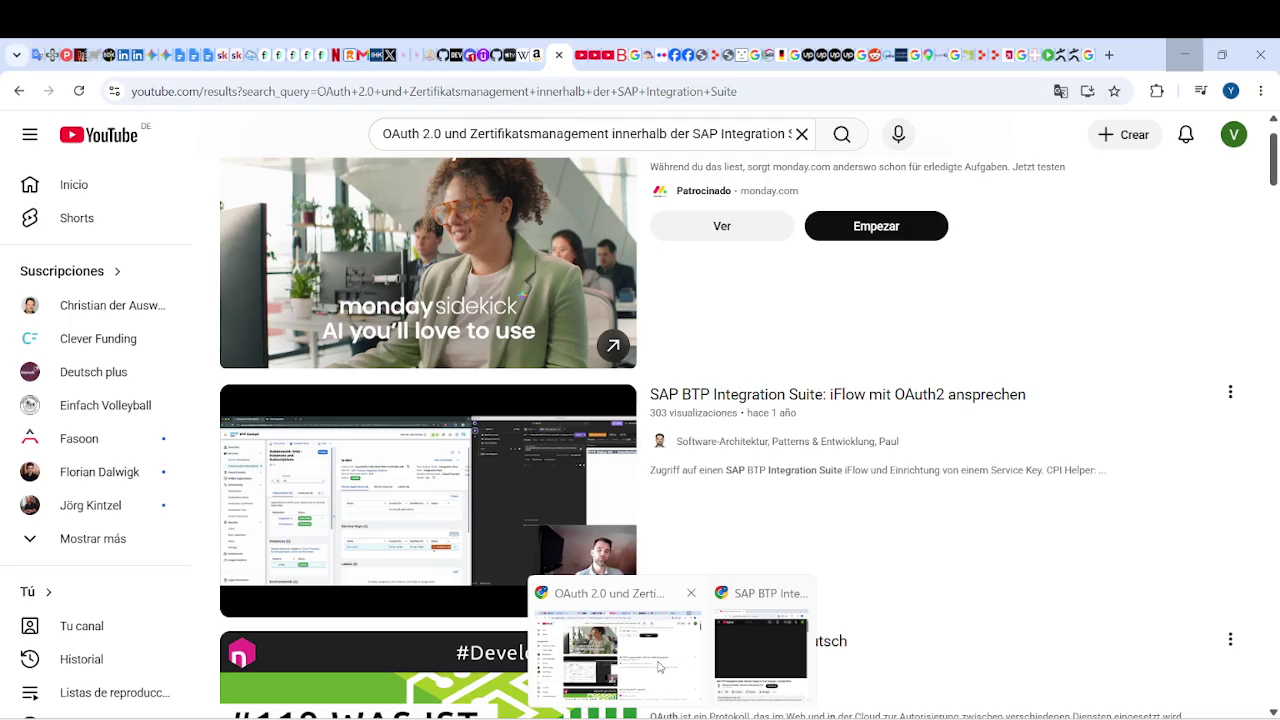
pyautogui.click(663, 683)
pyautogui.click(283, 56)
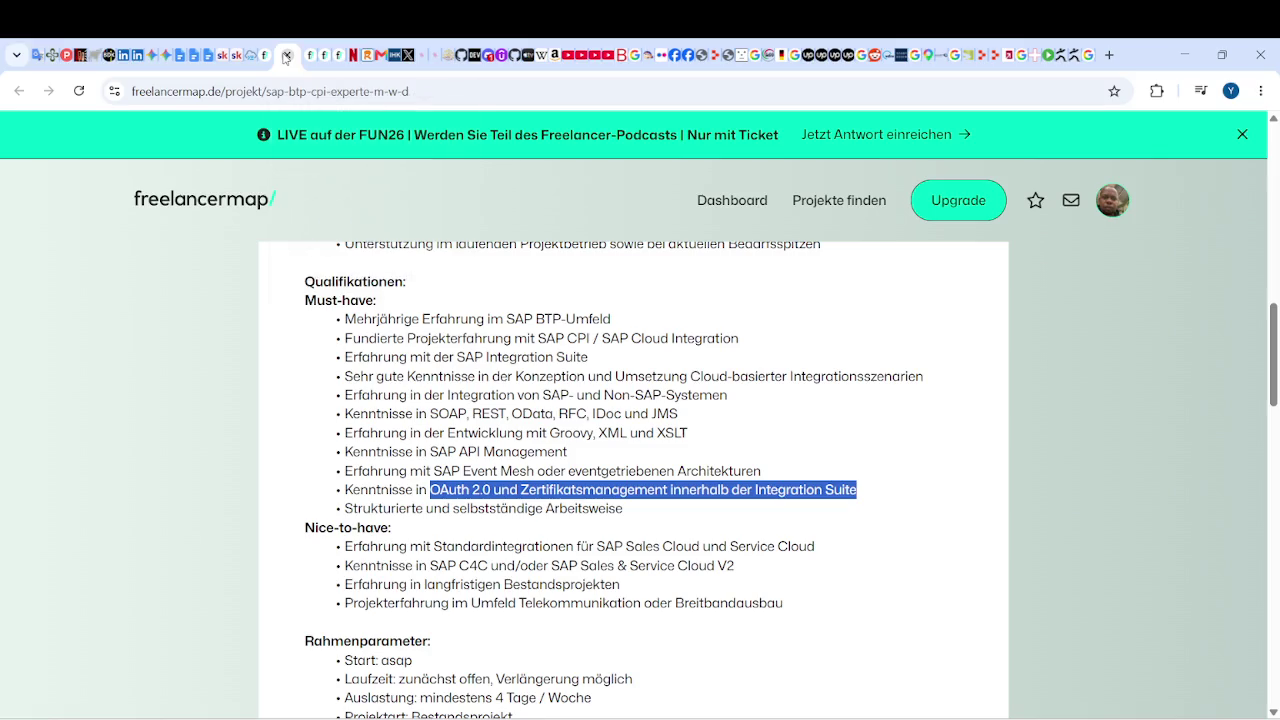
pyautogui.scroll(3, 620, 490)
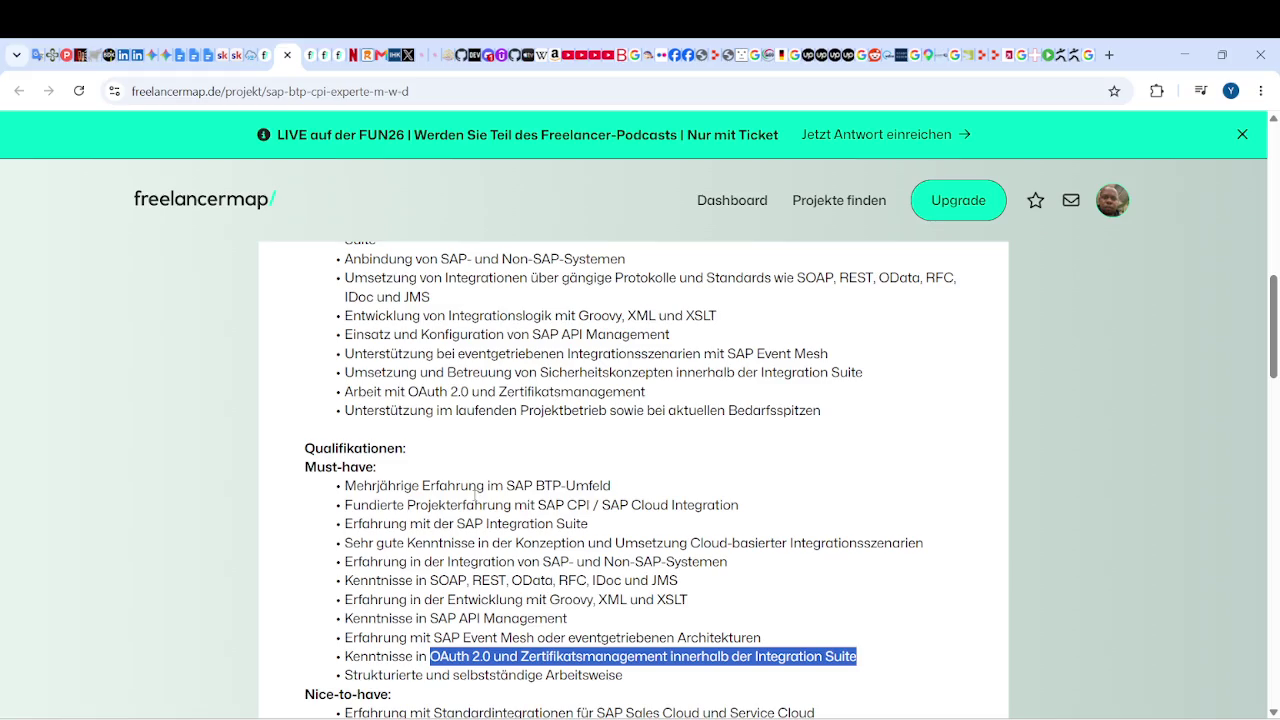
pyautogui.scroll(1, 451, 439)
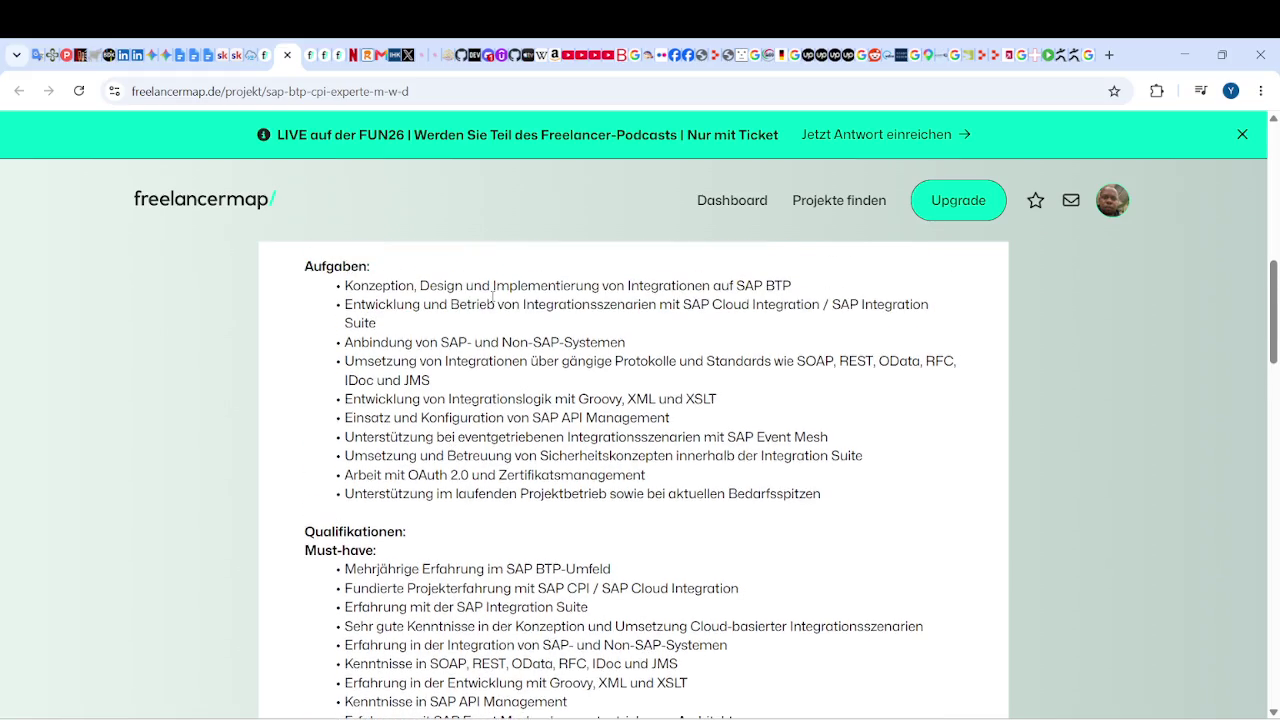
pyautogui.scroll(-2, 430, 578)
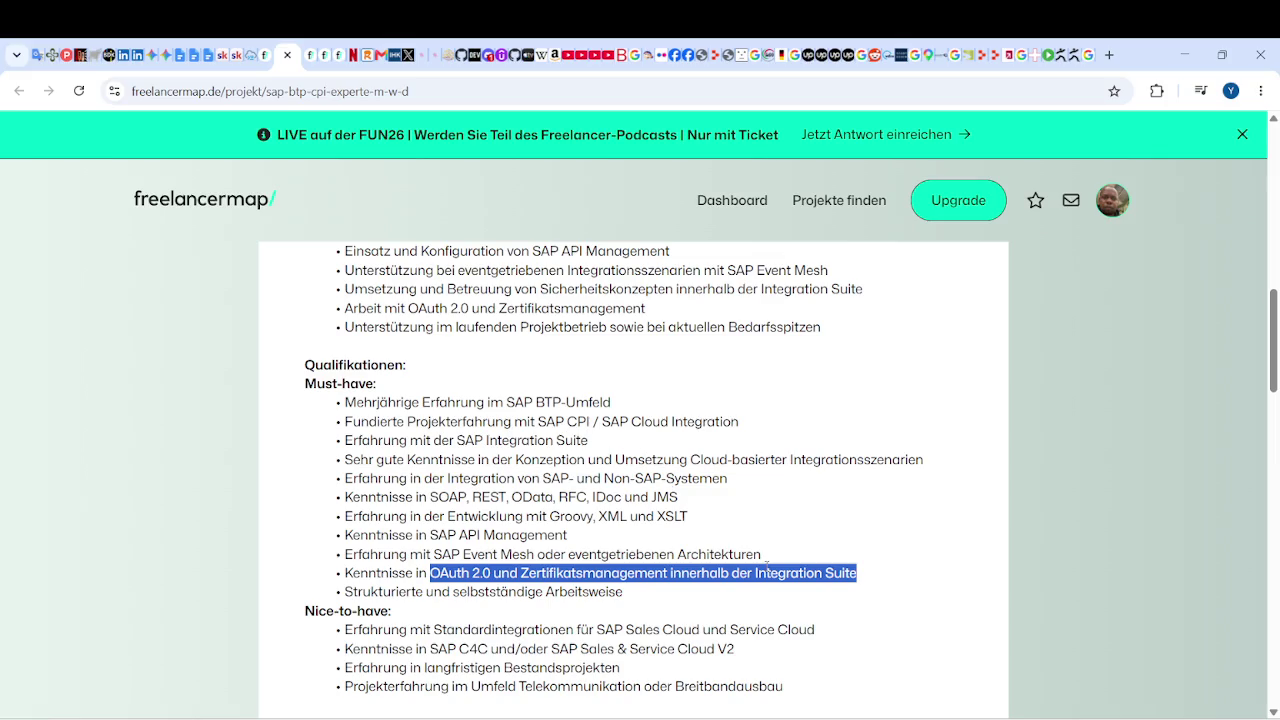
pyautogui.click(1184, 54)
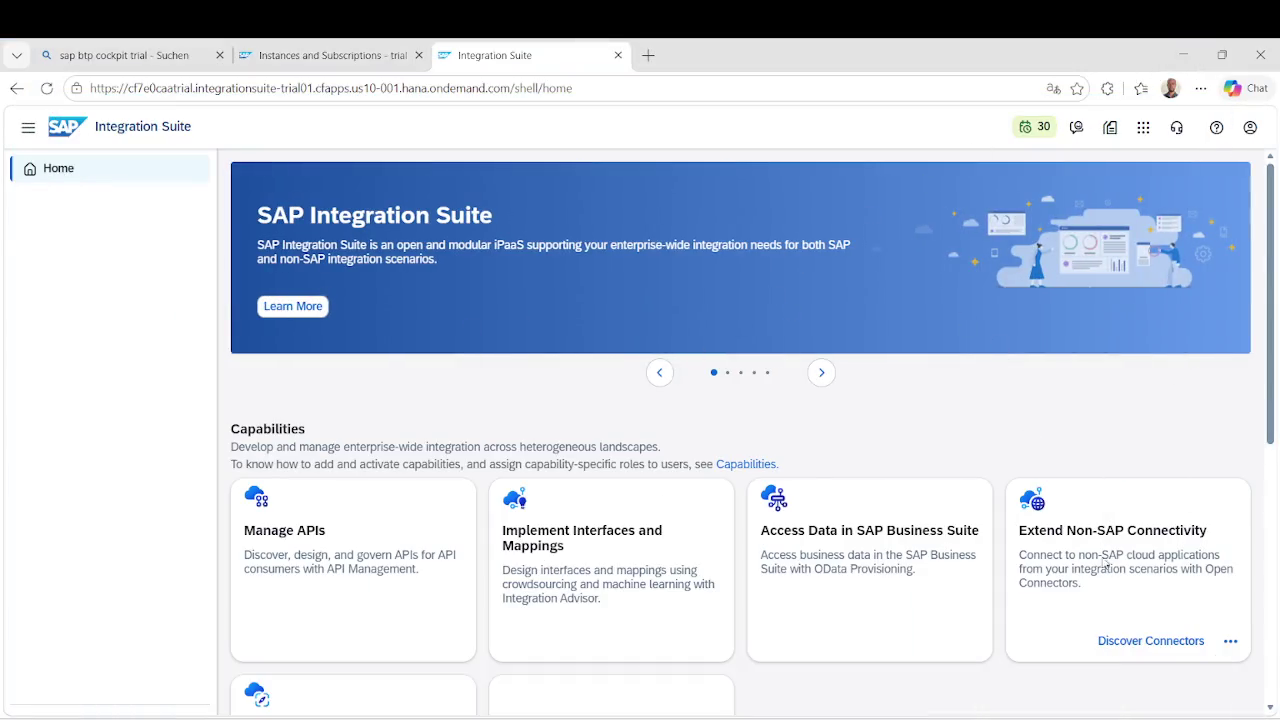
# Reload the Integration Suite home page, dismissing the translate offer and the news notice.
pyautogui.scroll(-3, 1120, 625)
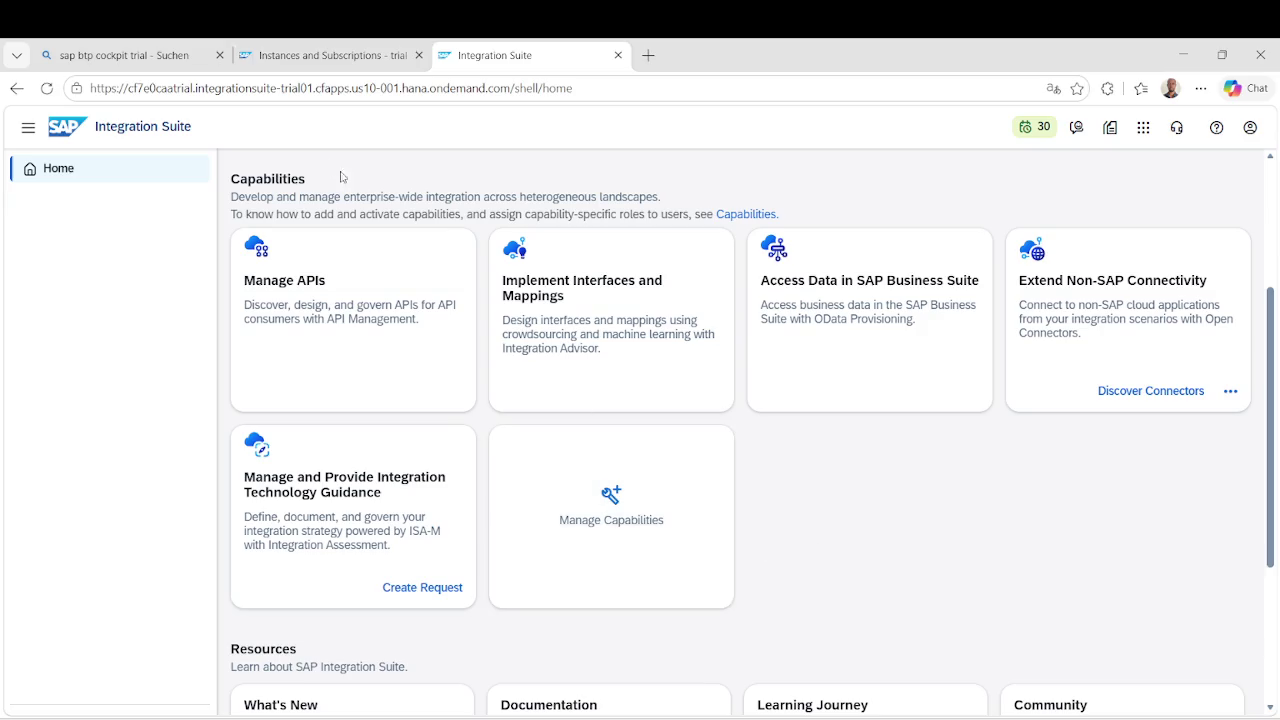
pyautogui.click(46, 88)
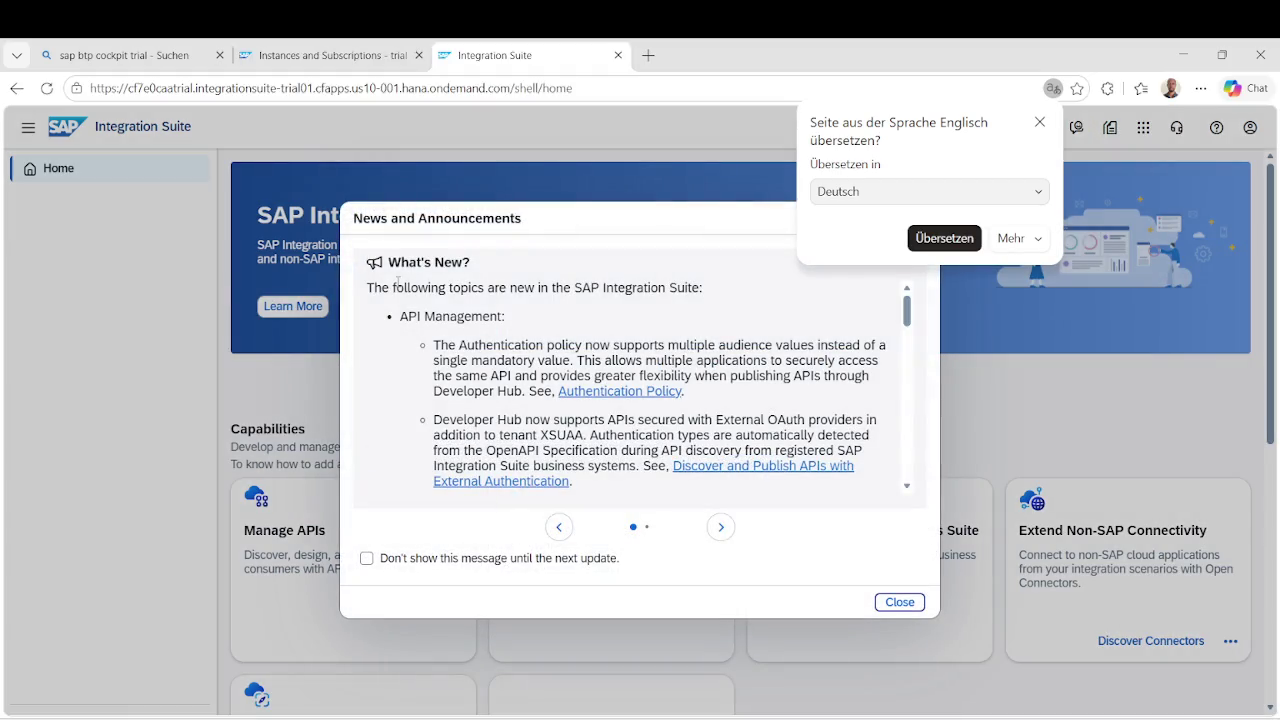
pyautogui.click(1040, 122)
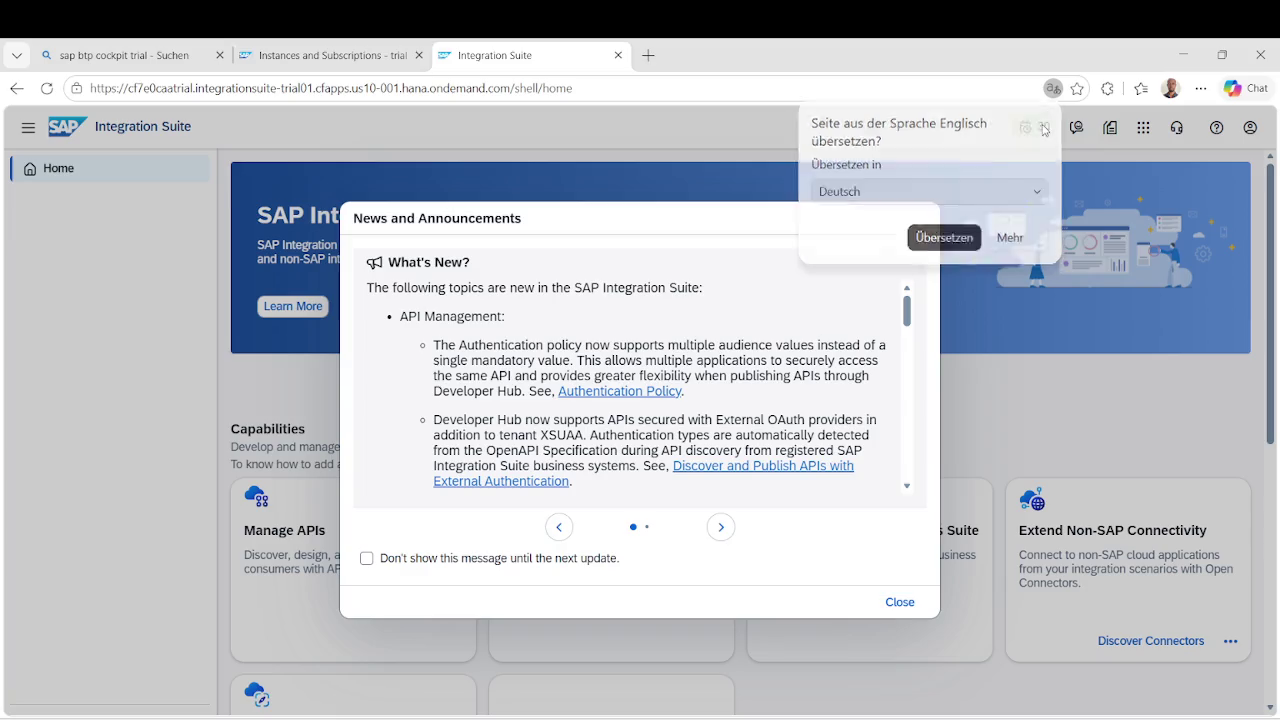
pyautogui.click(912, 600)
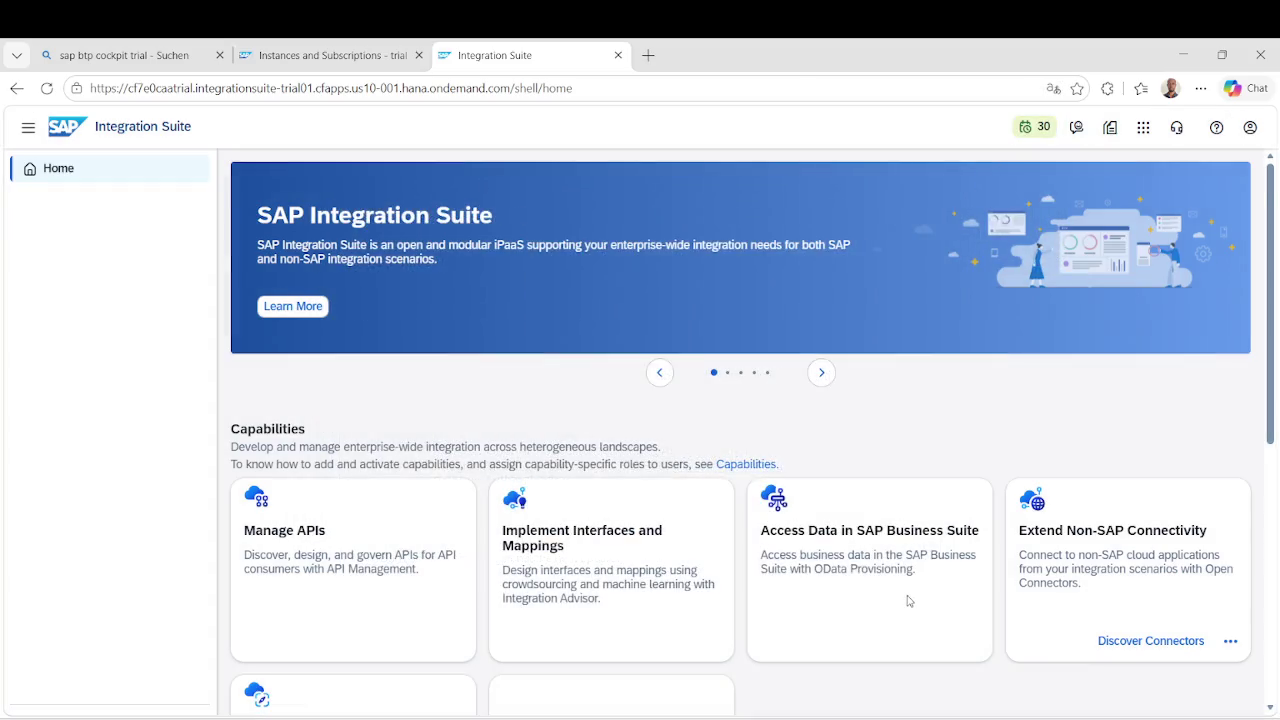
# Recheck Manage Capabilities, with Cloud Integration still in progress, then clear the translate popup and news.
pyautogui.scroll(-1, 903, 588)
pyautogui.scroll(-1, 900, 585)
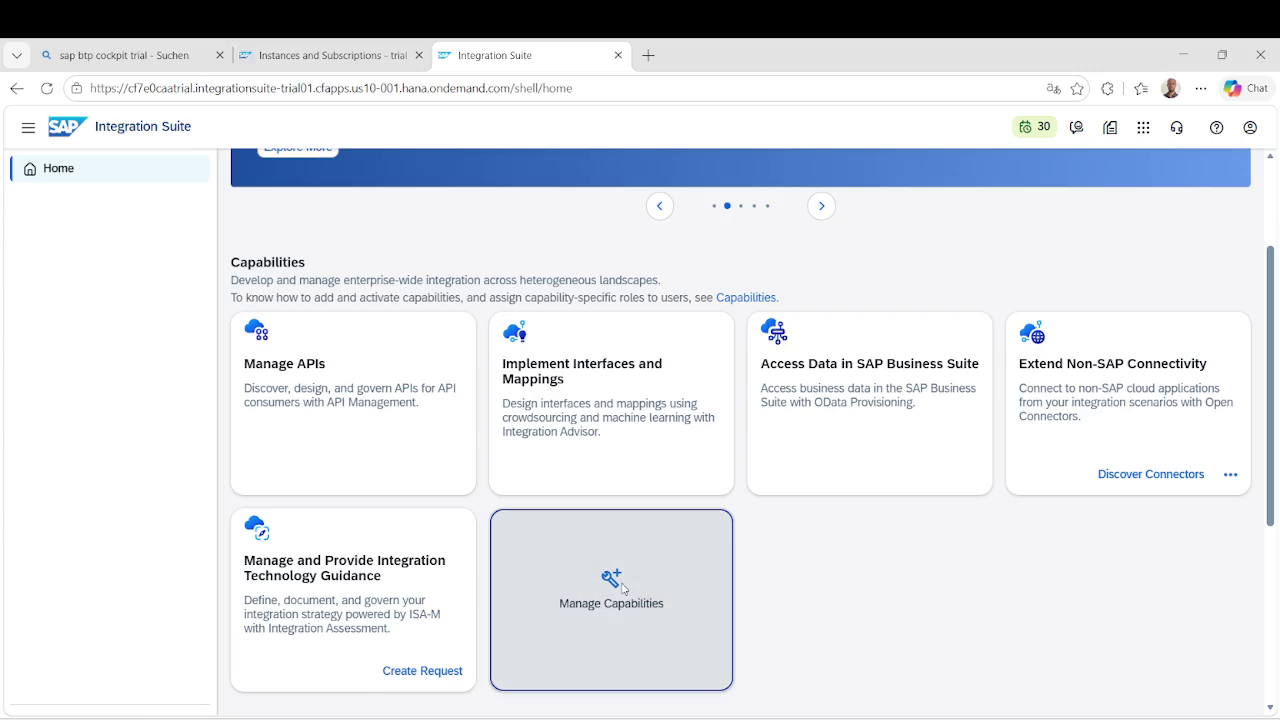
pyautogui.click(624, 584)
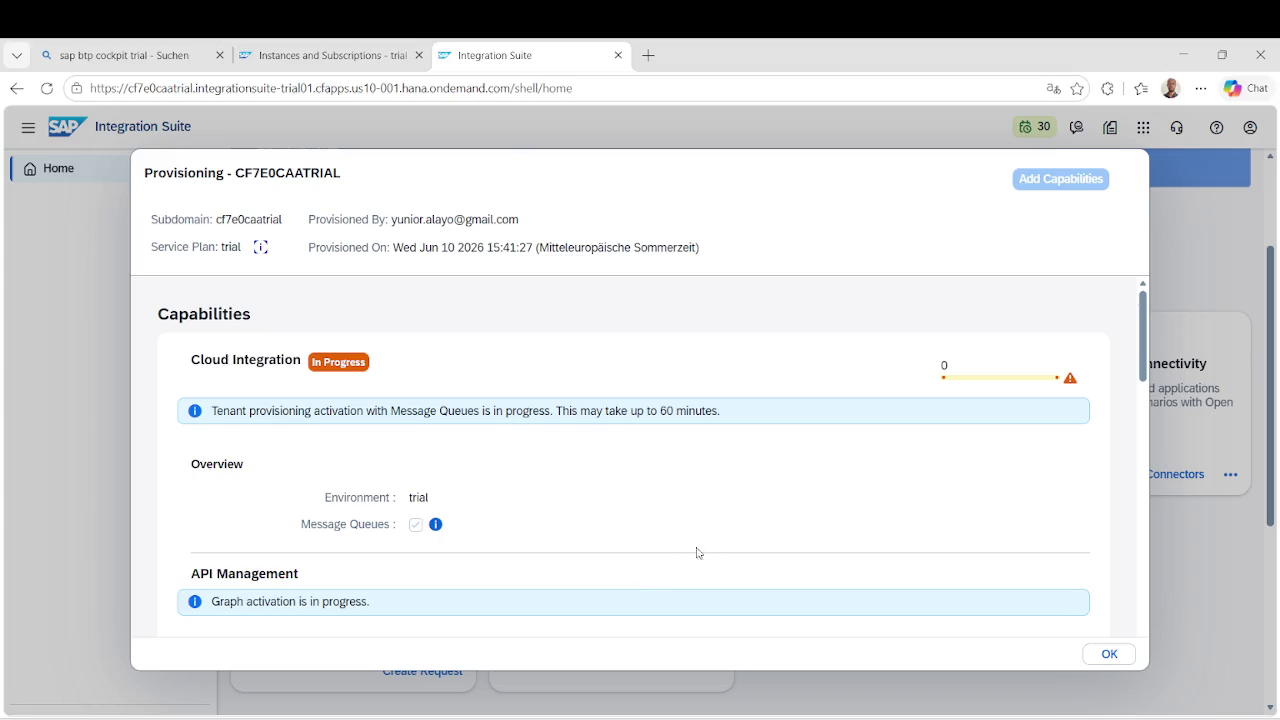
pyautogui.scroll(-8, 811, 524)
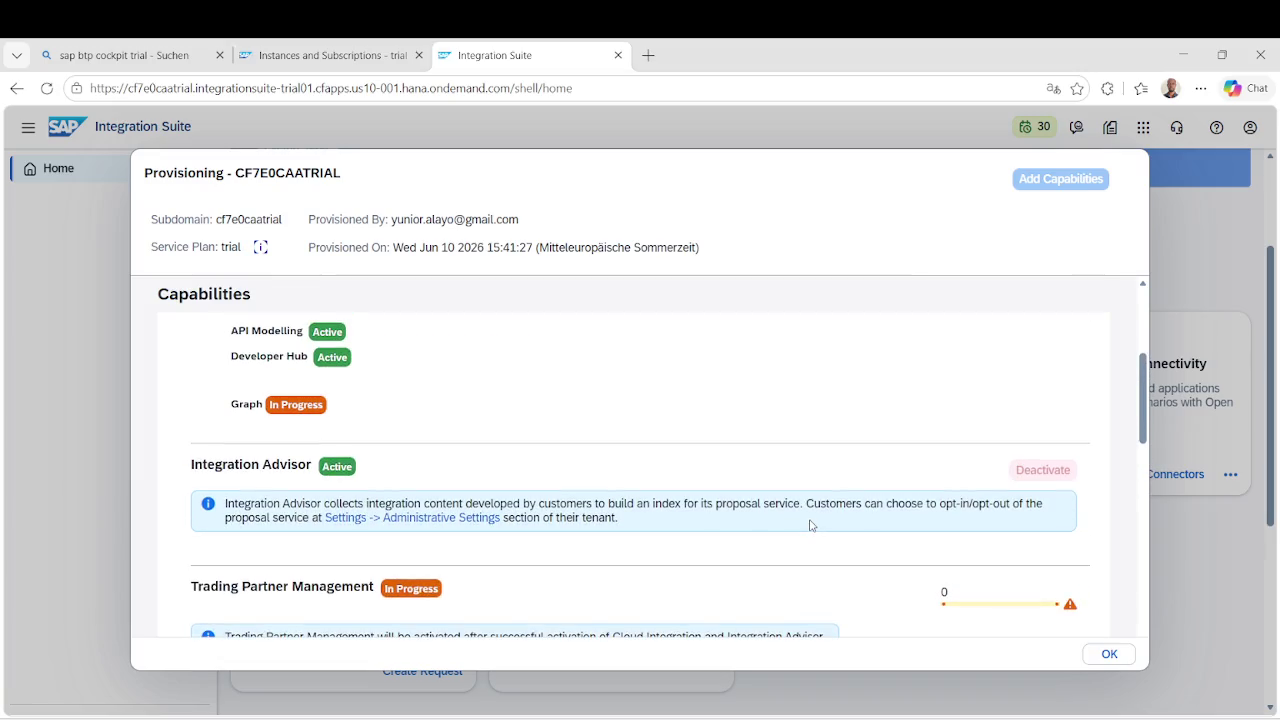
pyautogui.scroll(3, 1019, 469)
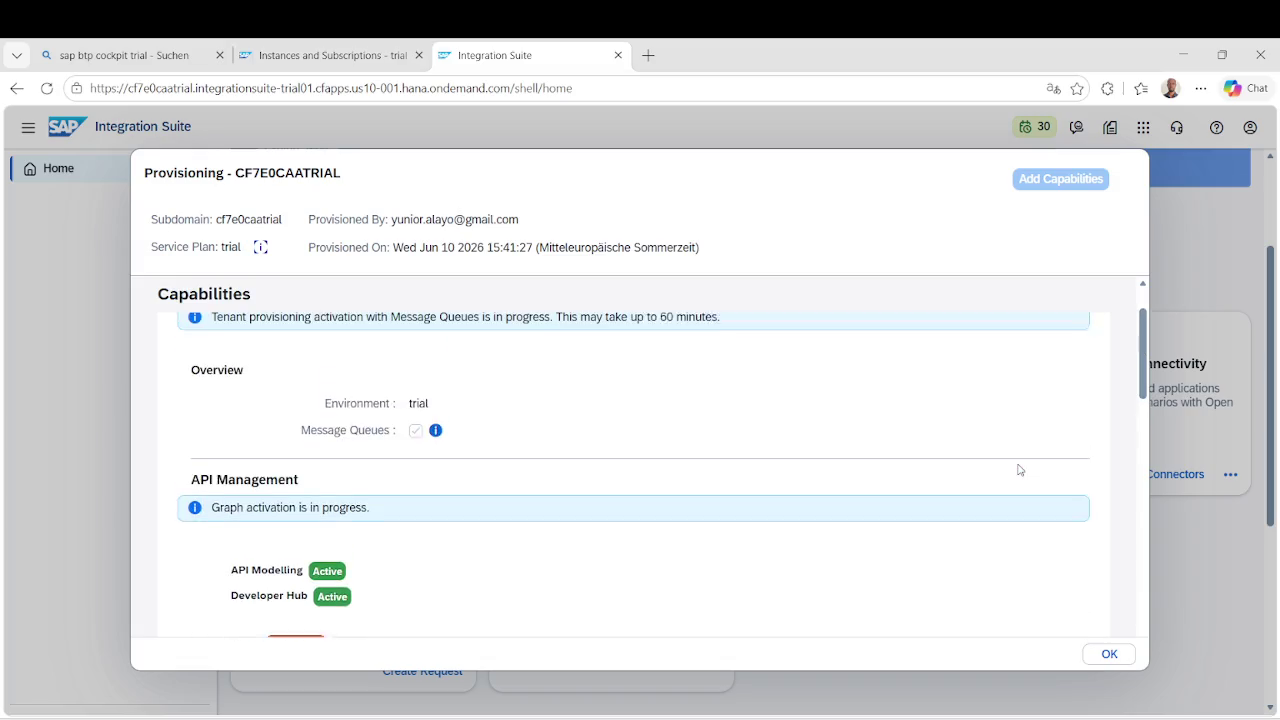
pyautogui.scroll(1, 1019, 469)
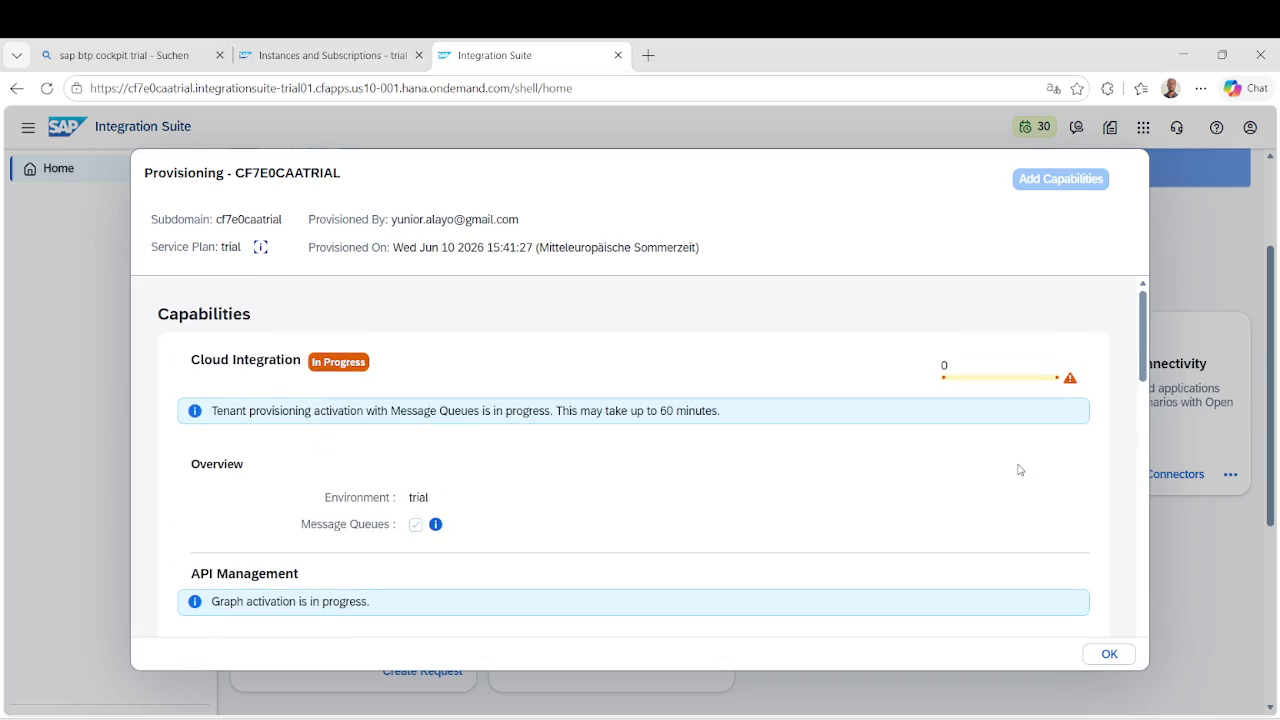
pyautogui.click(1110, 655)
pyautogui.scroll(-3, 885, 485)
pyautogui.scroll(3, 878, 504)
pyautogui.scroll(-10, 878, 503)
pyautogui.scroll(10, 878, 502)
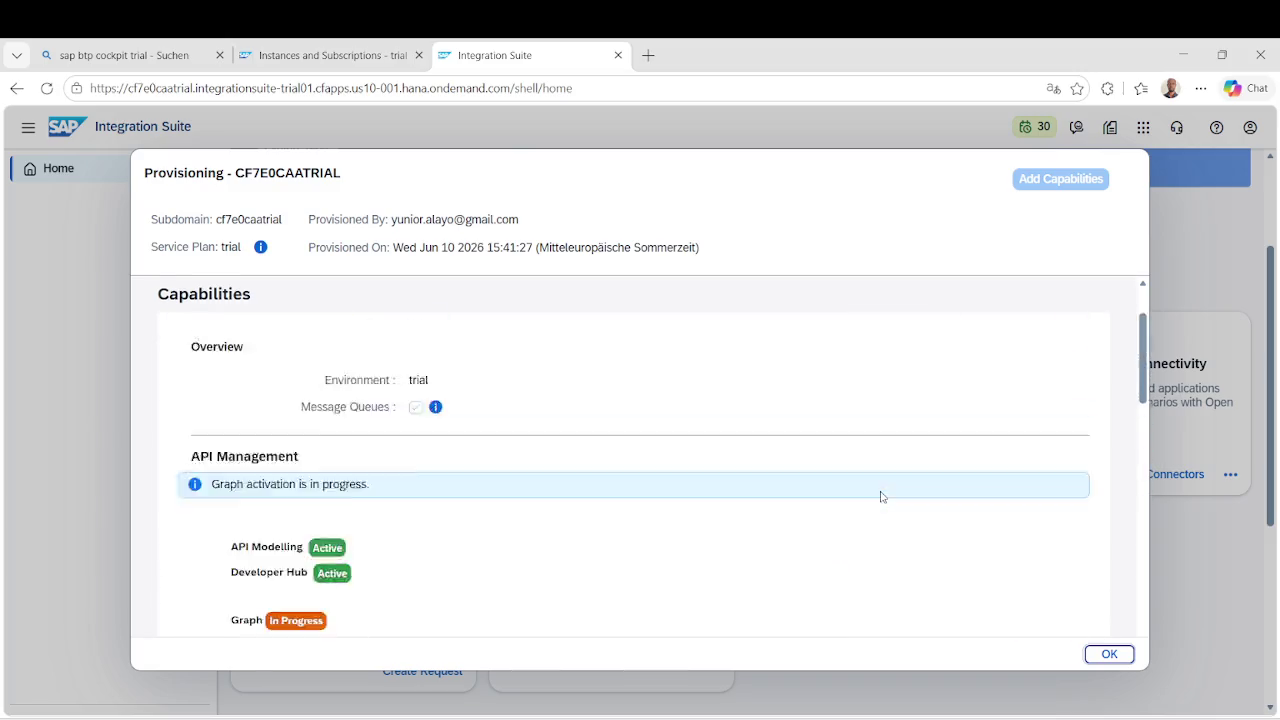
pyautogui.click(1104, 656)
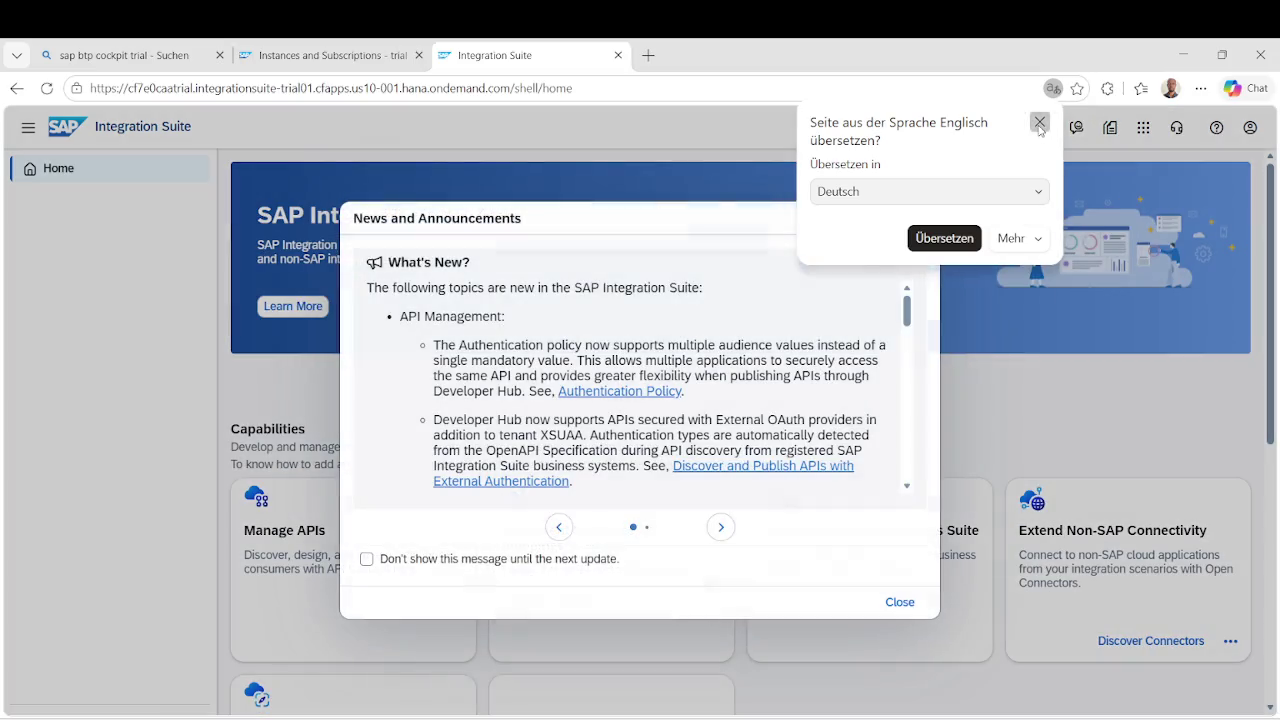
pyautogui.click(1040, 121)
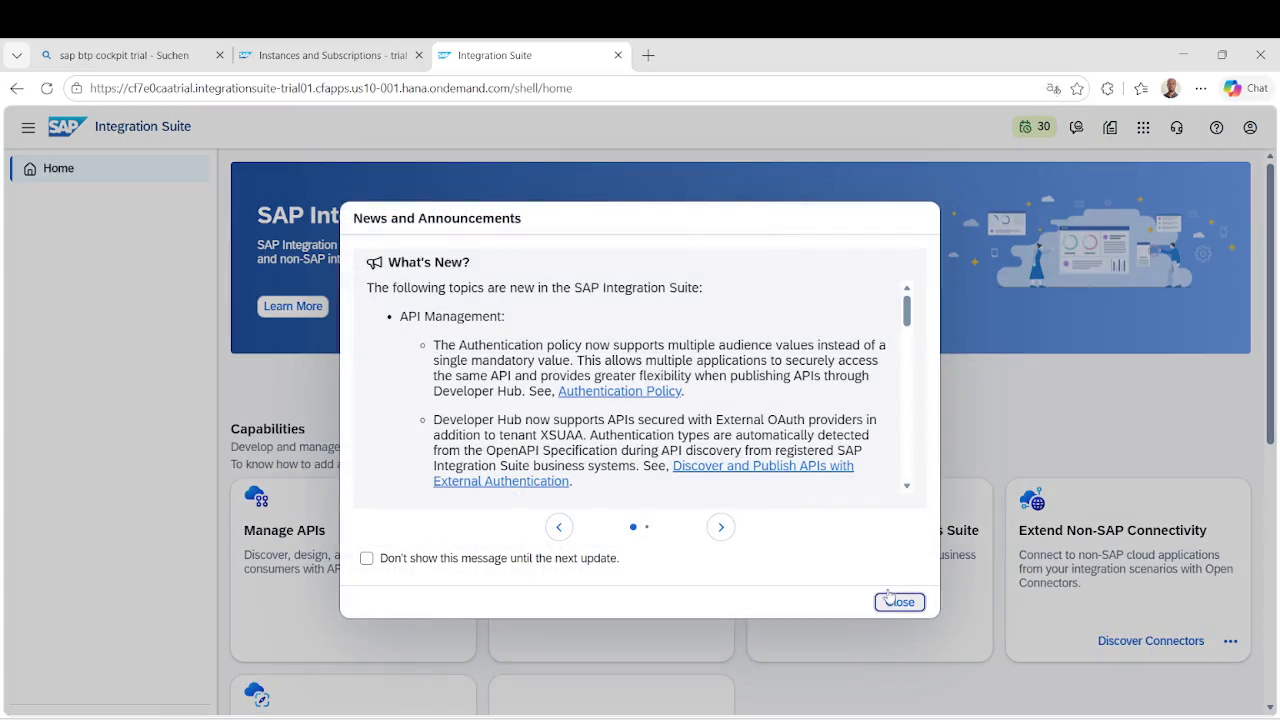
pyautogui.click(895, 601)
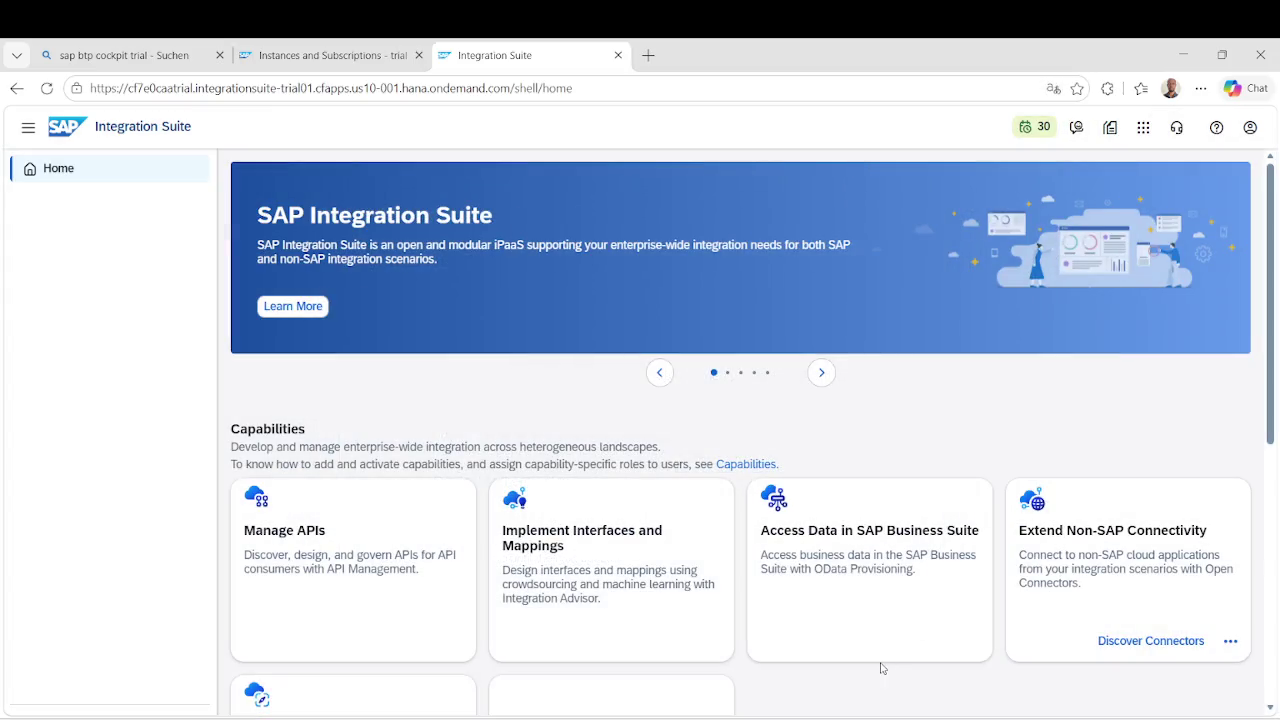
# Minimize the Twitch stream dashboard and post 'hi' in the pop-out chat.
pyautogui.moveTo(709, 716)
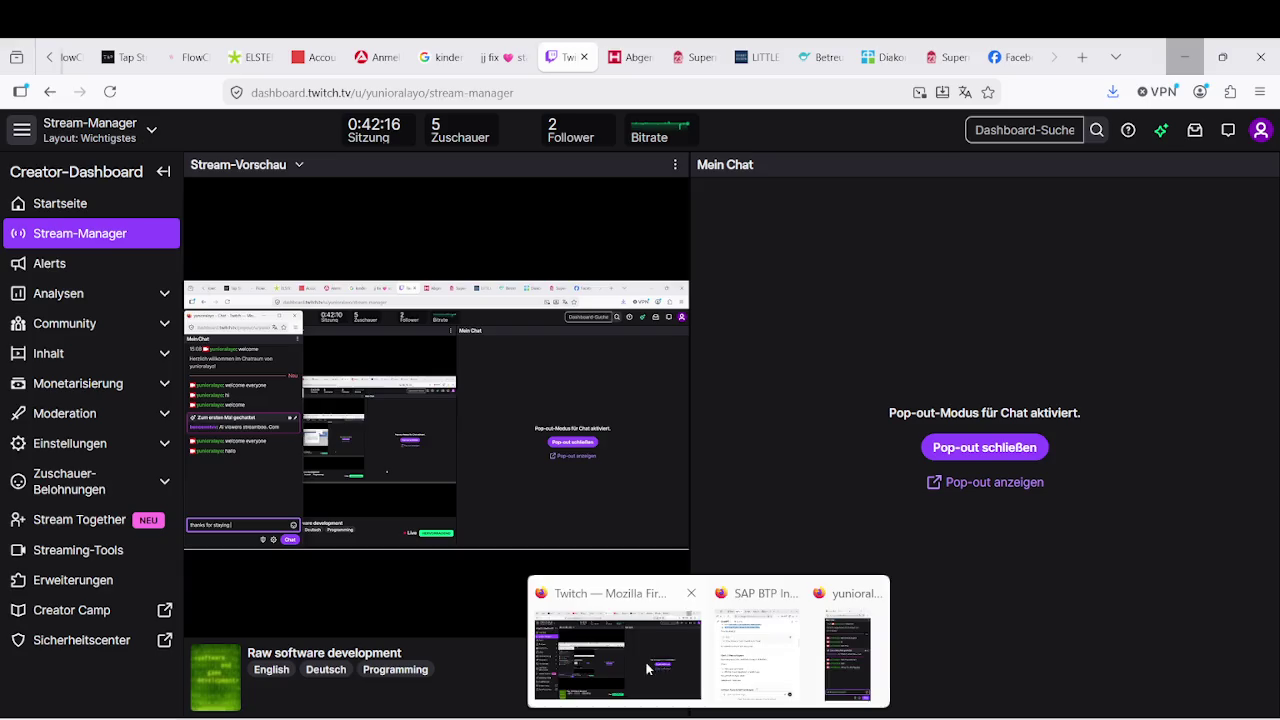
pyautogui.click(649, 668)
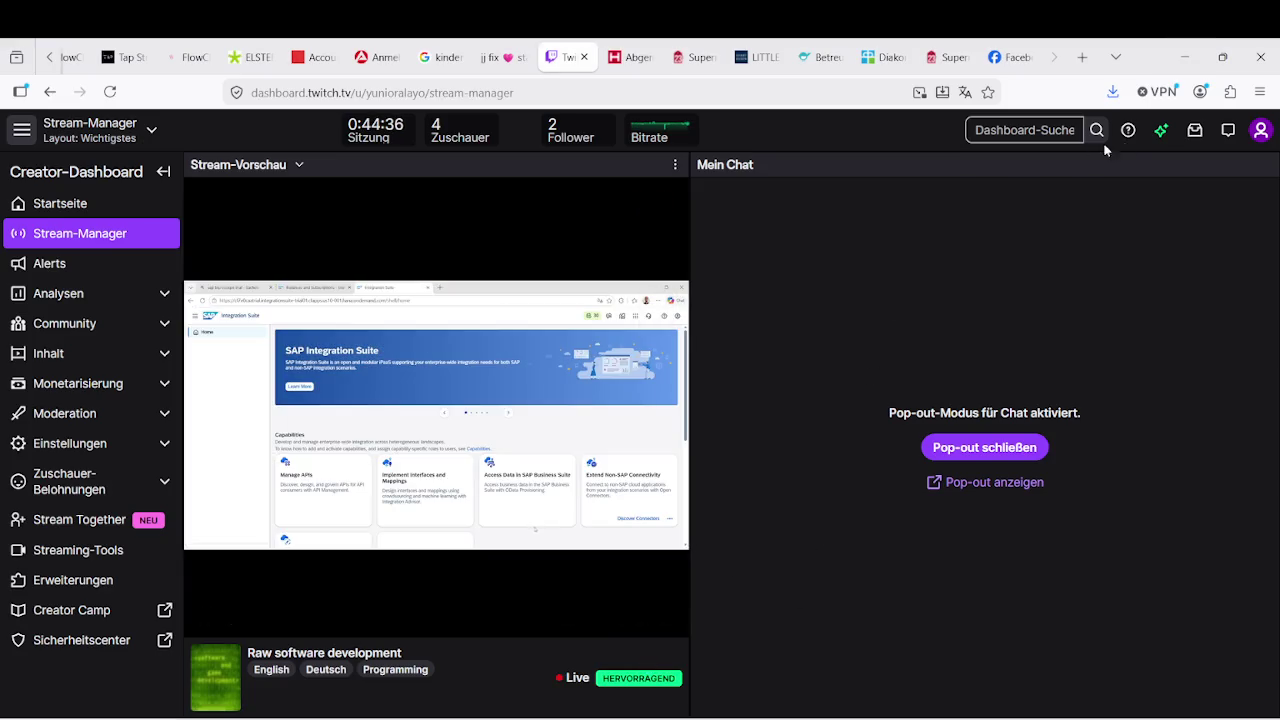
pyautogui.click(1181, 60)
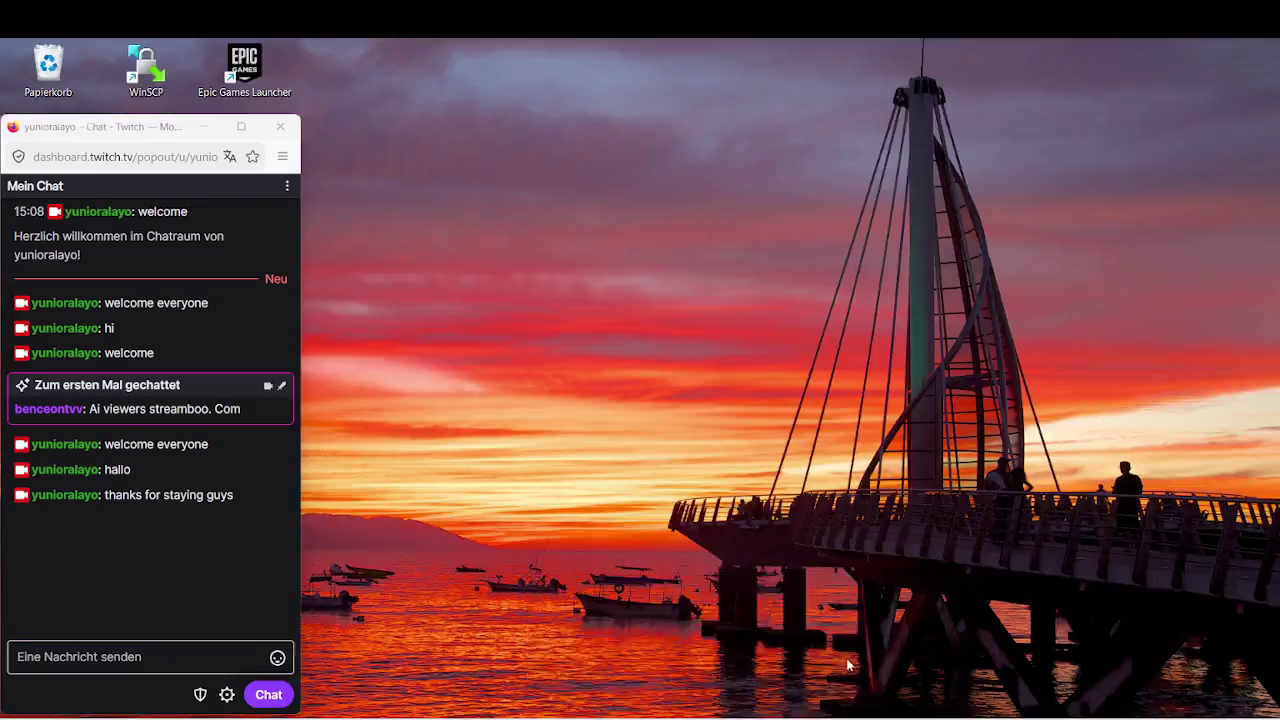
pyautogui.click(880, 640)
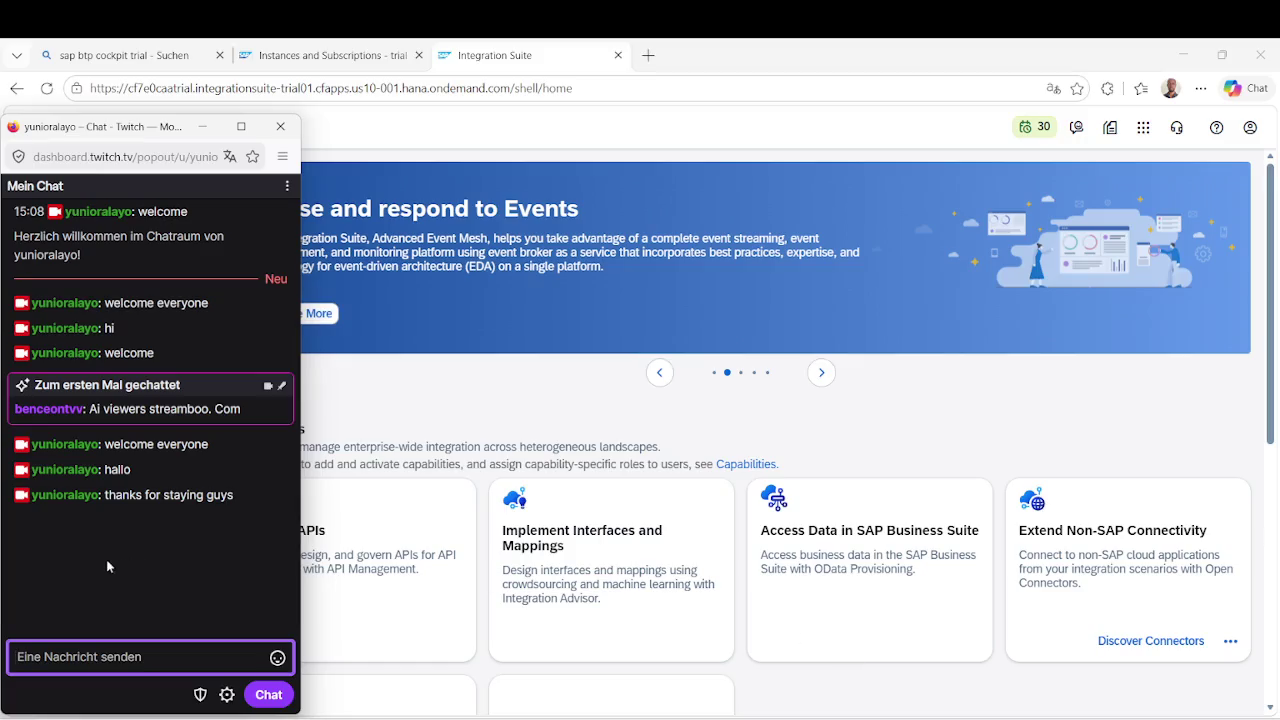
pyautogui.write('hi')
pyautogui.press('Return')
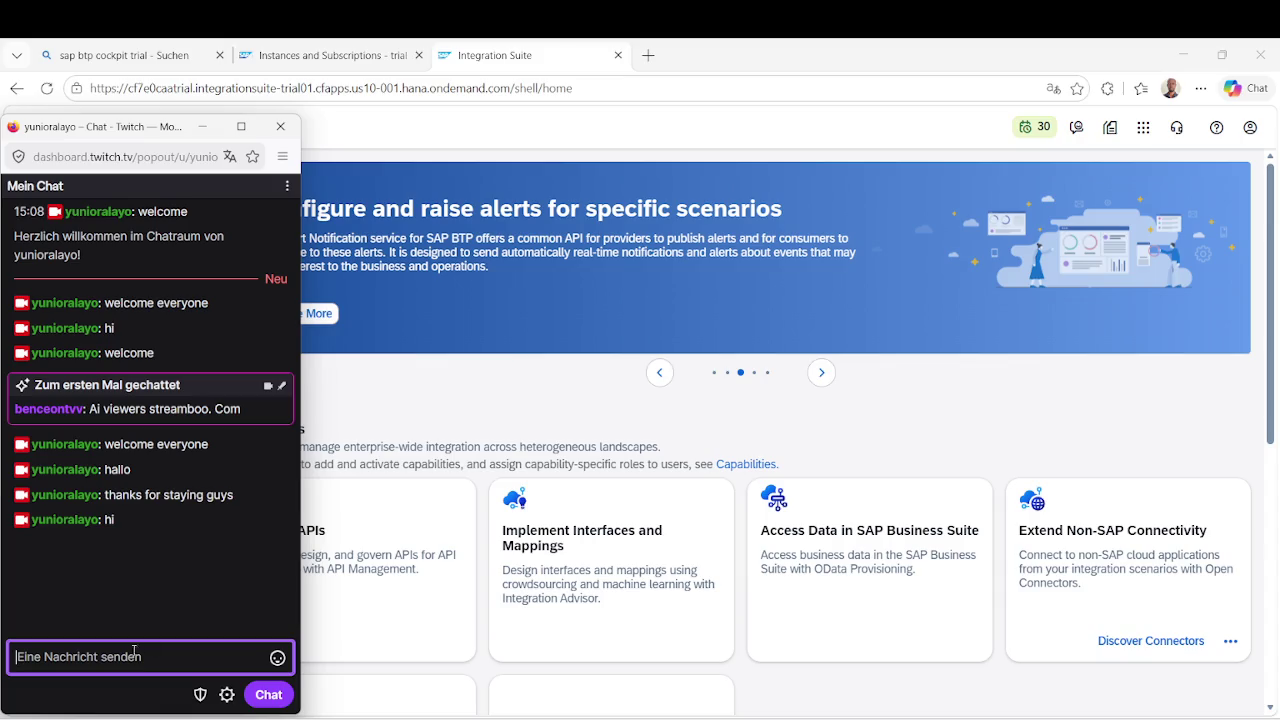
# Return to Integration Suite, then bring the freelancermap job posting to the front.
pyautogui.click(631, 393)
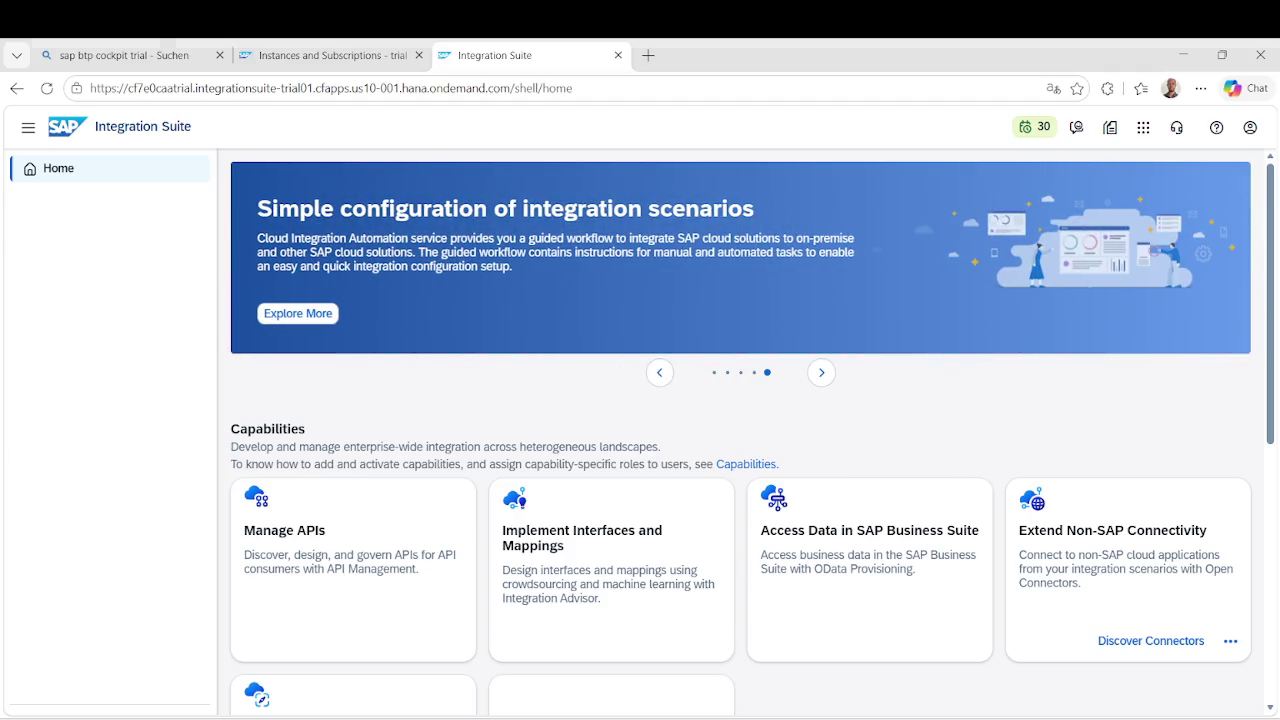
pyautogui.click(705, 719)
pyautogui.click(672, 692)
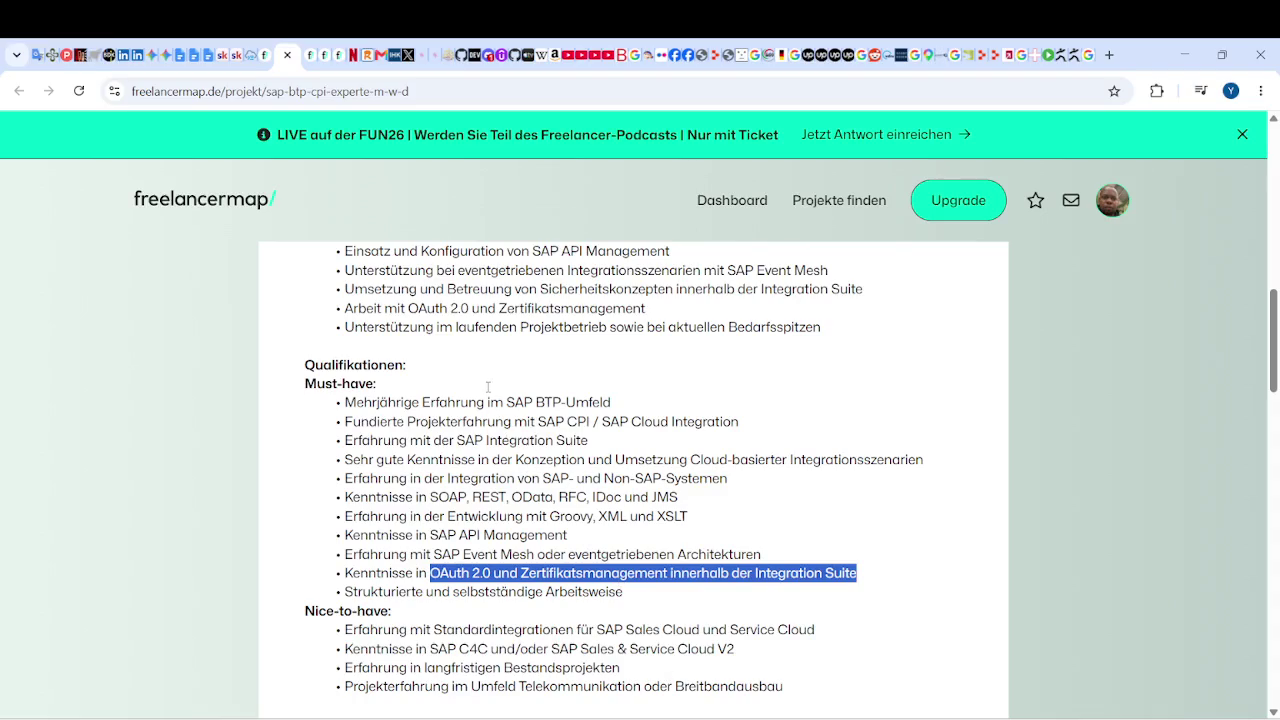
# Highlight the SAP BTP and SAP CPI experience requirements, then switch to the Word CV.
pyautogui.scroll(3, 488, 387)
pyautogui.scroll(-3, 469, 427)
pyautogui.moveTo(410, 402); pyautogui.dragTo(618, 400)
pyautogui.moveTo(377, 421); pyautogui.dragTo(578, 421)
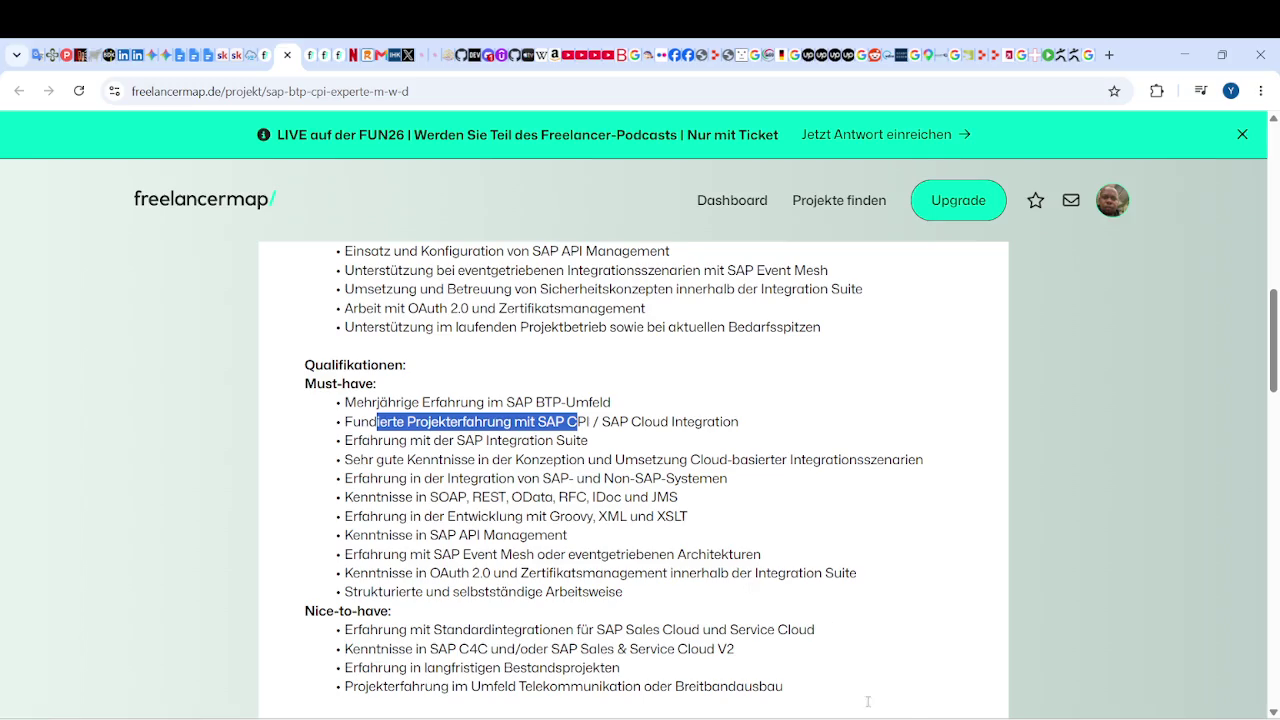
pyautogui.hotkey('alt', 'Tab')
pyautogui.scroll(-10, 483, 450)
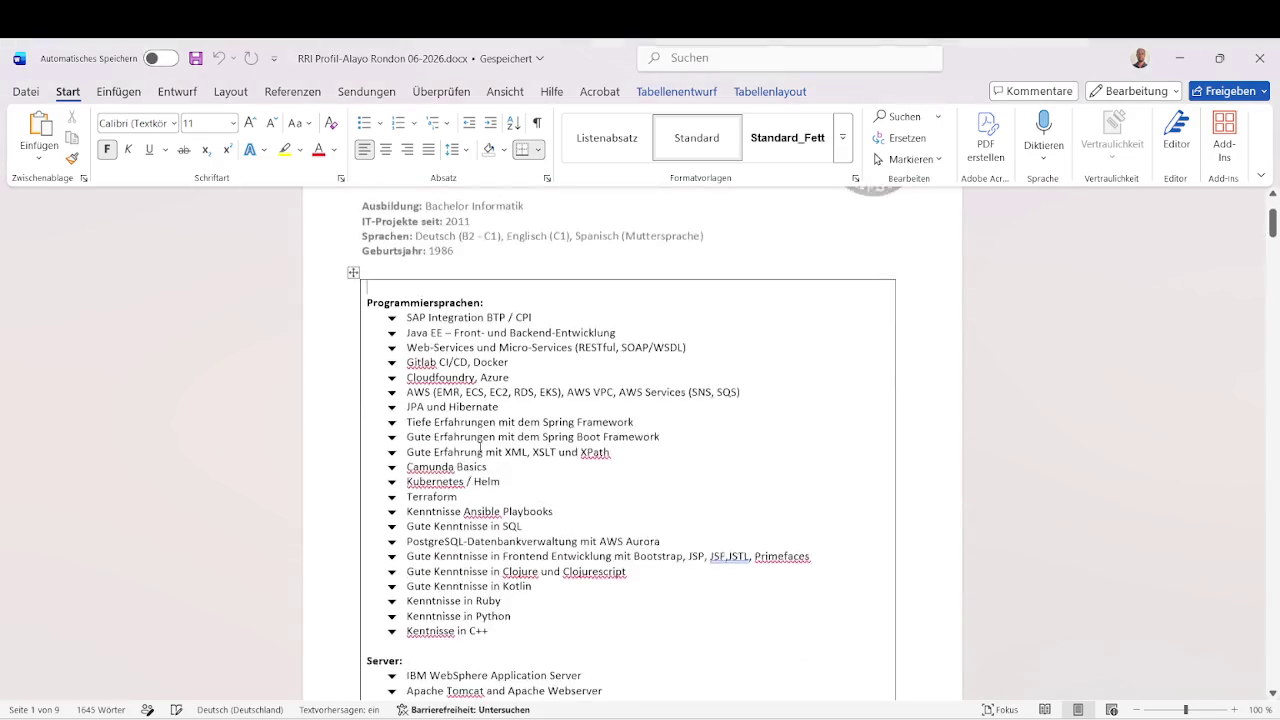
# Scroll the CV down to the current SAP BTP/CPI project overview, then minimize Word.
pyautogui.scroll(-15, 481, 453)
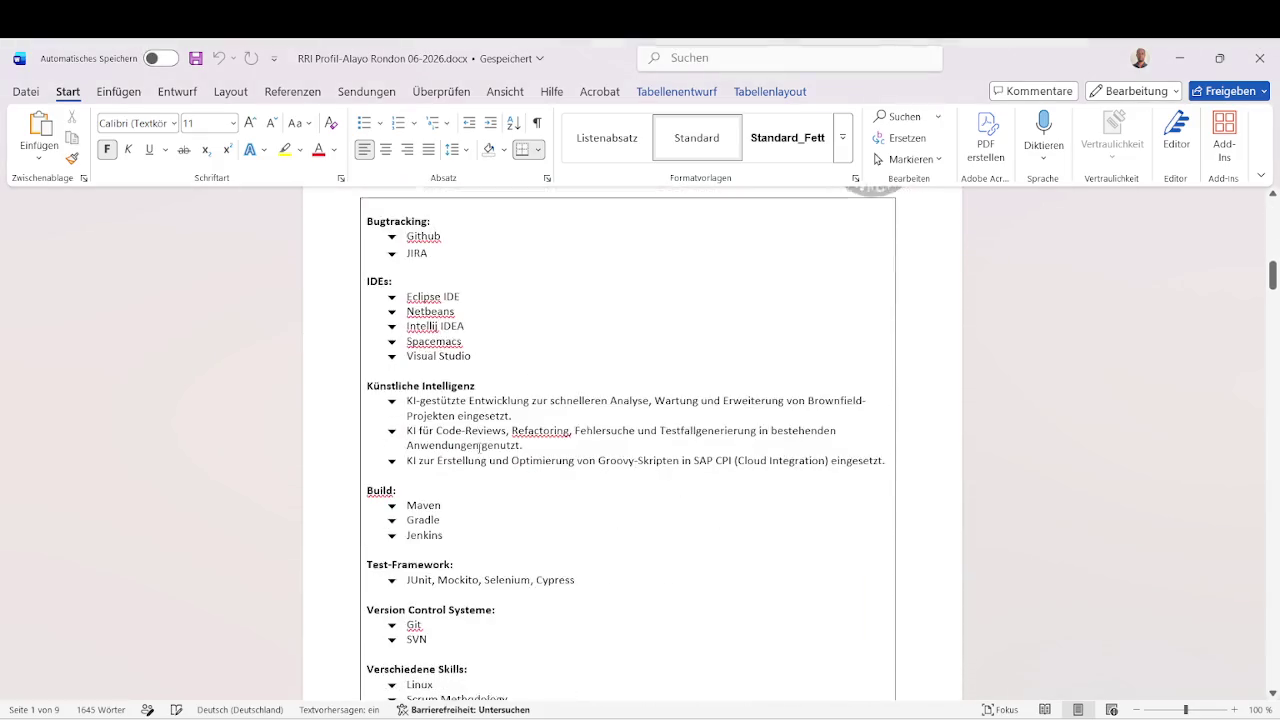
pyautogui.scroll(-15, 482, 447)
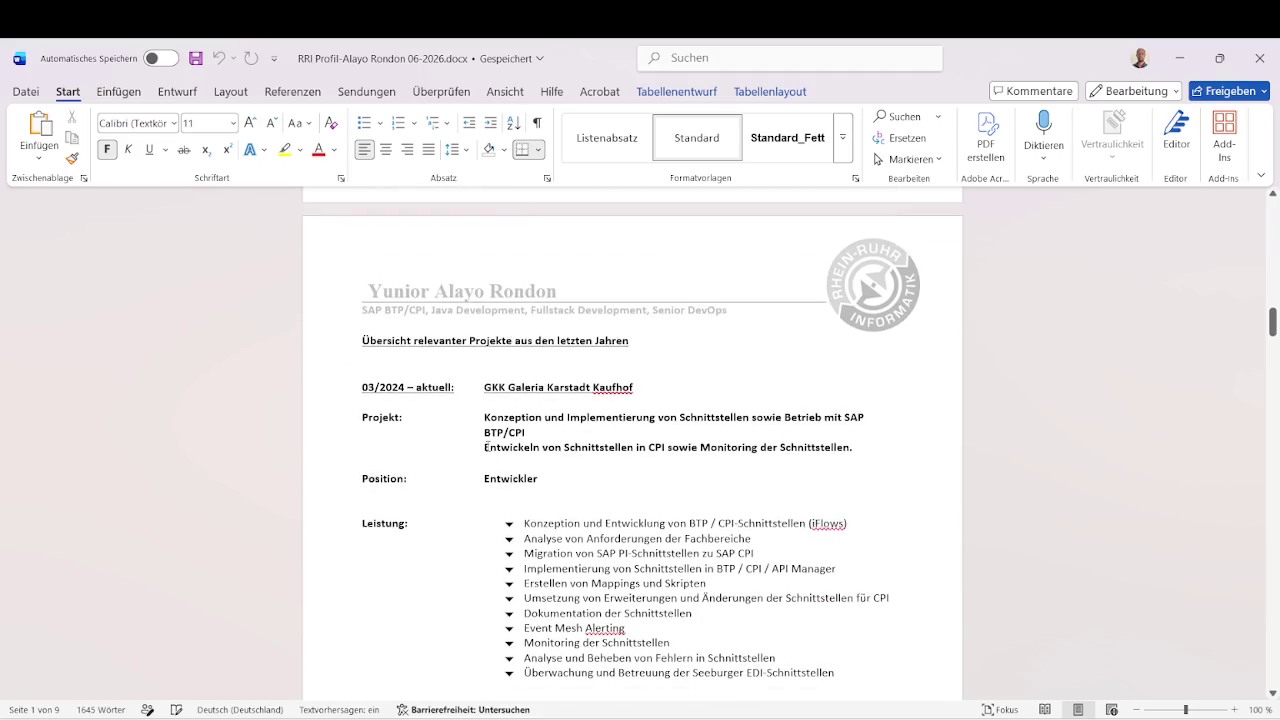
pyautogui.scroll(-2, 489, 446)
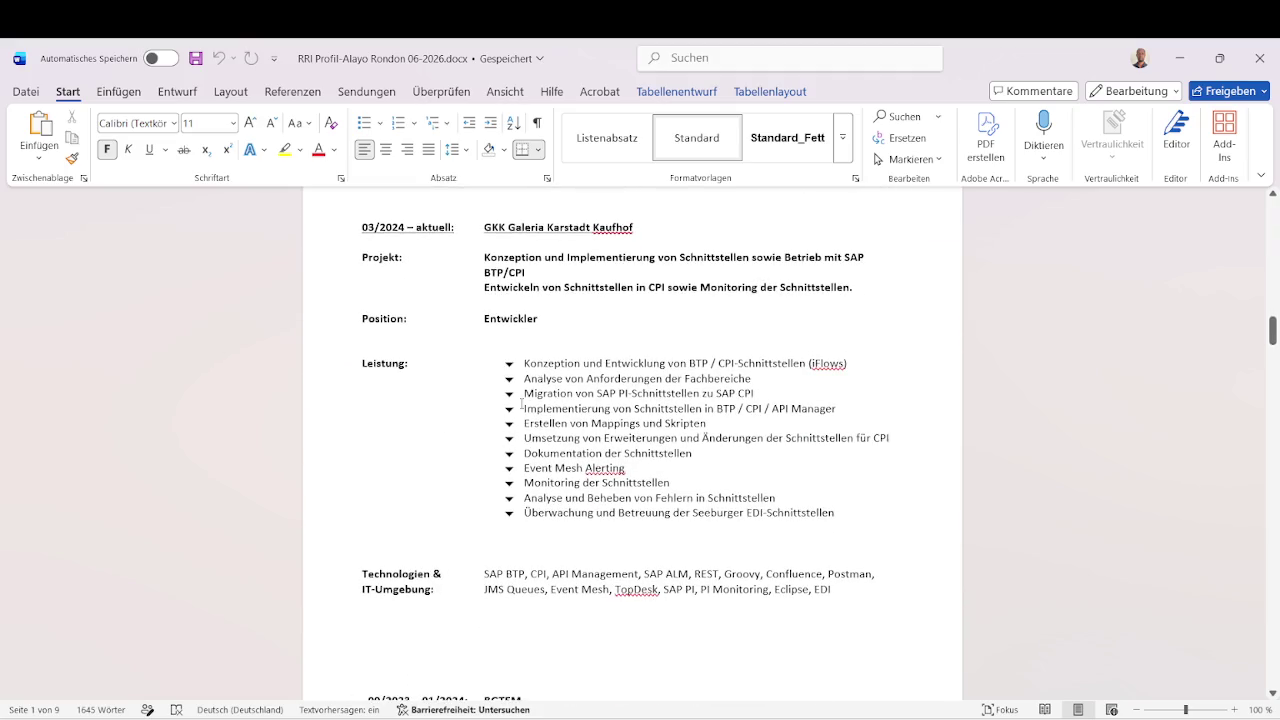
pyautogui.click(1181, 63)
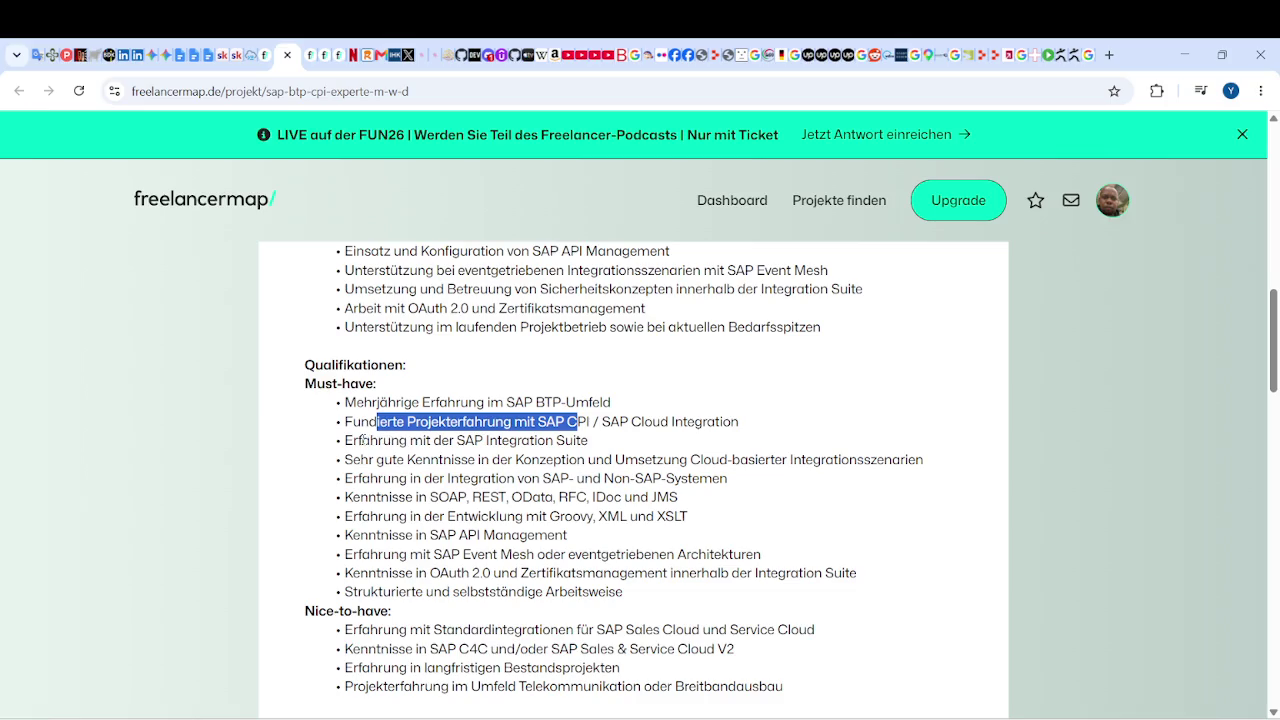
# Highlight the Integration Suite, cloud scenarios, SAP/non-SAP, SOAP/REST/OData/RFC and Groovy/XML/XSLT requirements.
pyautogui.moveTo(376, 440); pyautogui.dragTo(603, 438)
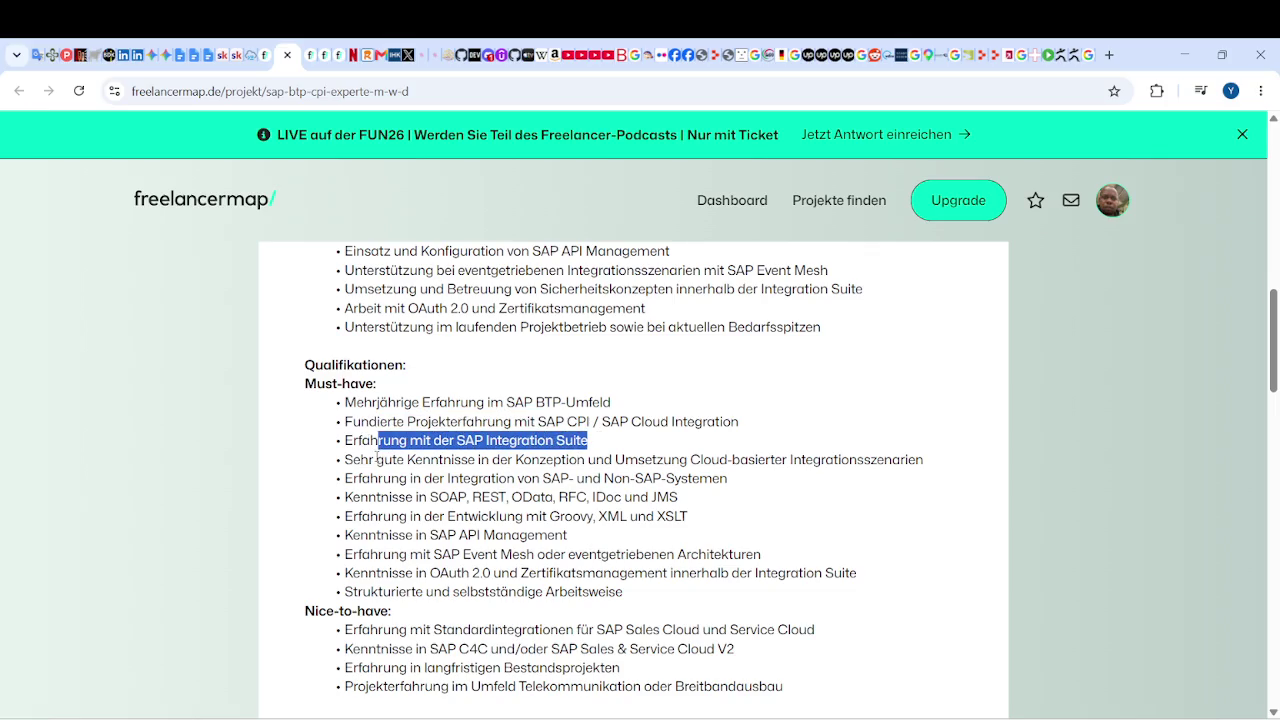
pyautogui.moveTo(352, 459)
pyautogui.mouseDown()
pyautogui.moveTo(592, 460)
pyautogui.moveTo(640, 478)
pyautogui.moveTo(843, 460)
pyautogui.mouseUp()
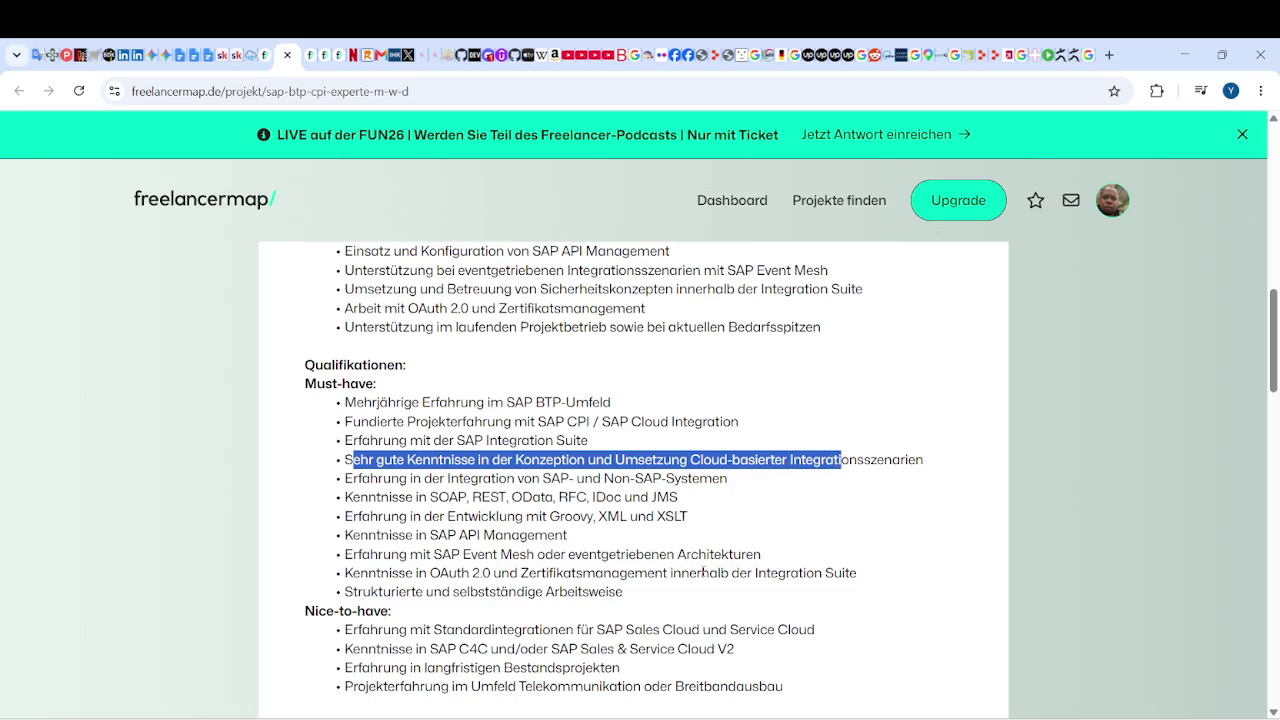
pyautogui.moveTo(413, 479); pyautogui.dragTo(732, 479)
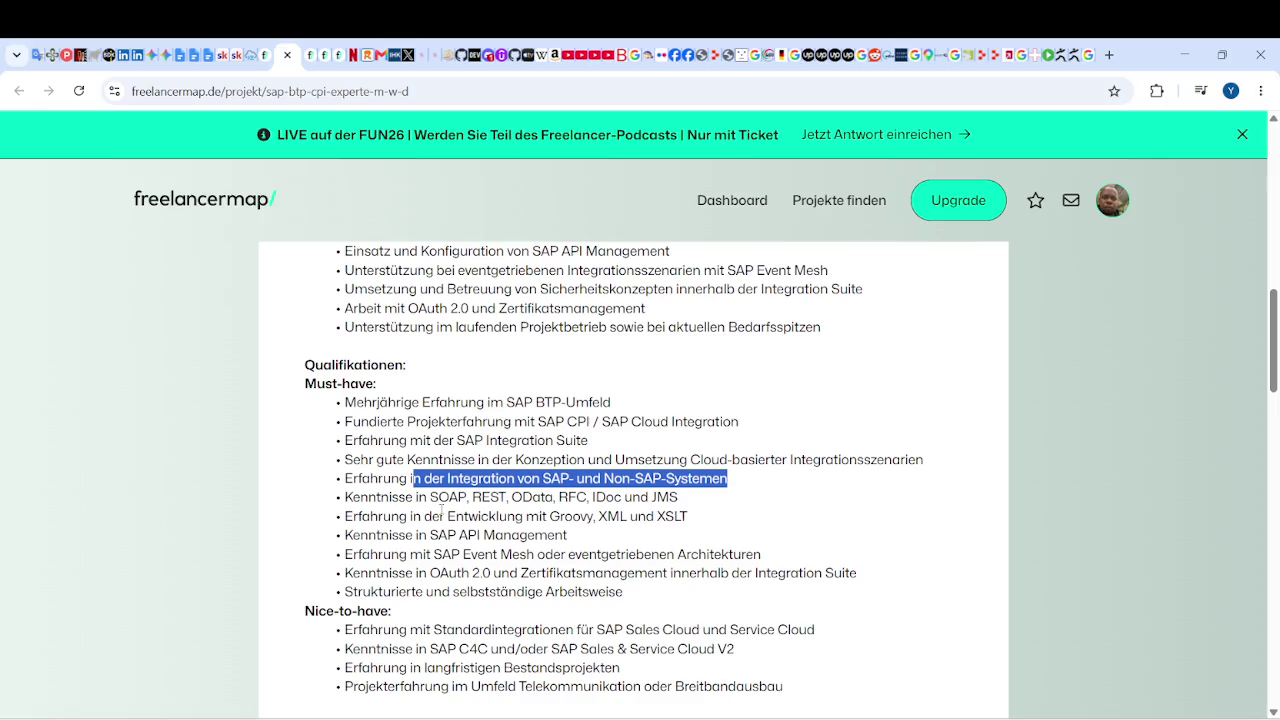
pyautogui.moveTo(368, 498); pyautogui.dragTo(680, 499)
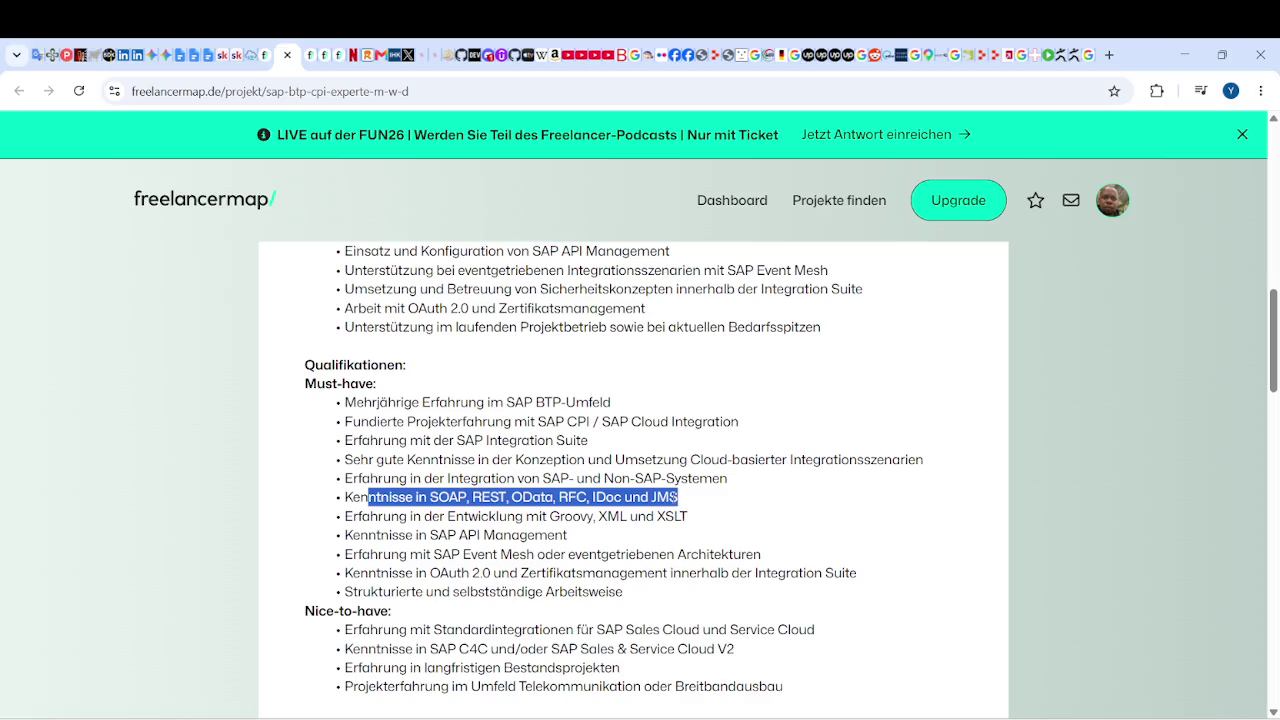
pyautogui.moveTo(449, 516); pyautogui.dragTo(639, 514)
# Highlight the API Management and Event Mesh lines, ending with OAuth 2.0 and certificate management marked.
pyautogui.moveTo(376, 535); pyautogui.dragTo(458, 535)
pyautogui.moveTo(370, 554); pyautogui.dragTo(494, 555)
pyautogui.moveTo(370, 554); pyautogui.dragTo(770, 556)
pyautogui.moveTo(390, 573)
pyautogui.mouseDown()
pyautogui.moveTo(430, 592)
pyautogui.moveTo(644, 596)
pyautogui.mouseUp()
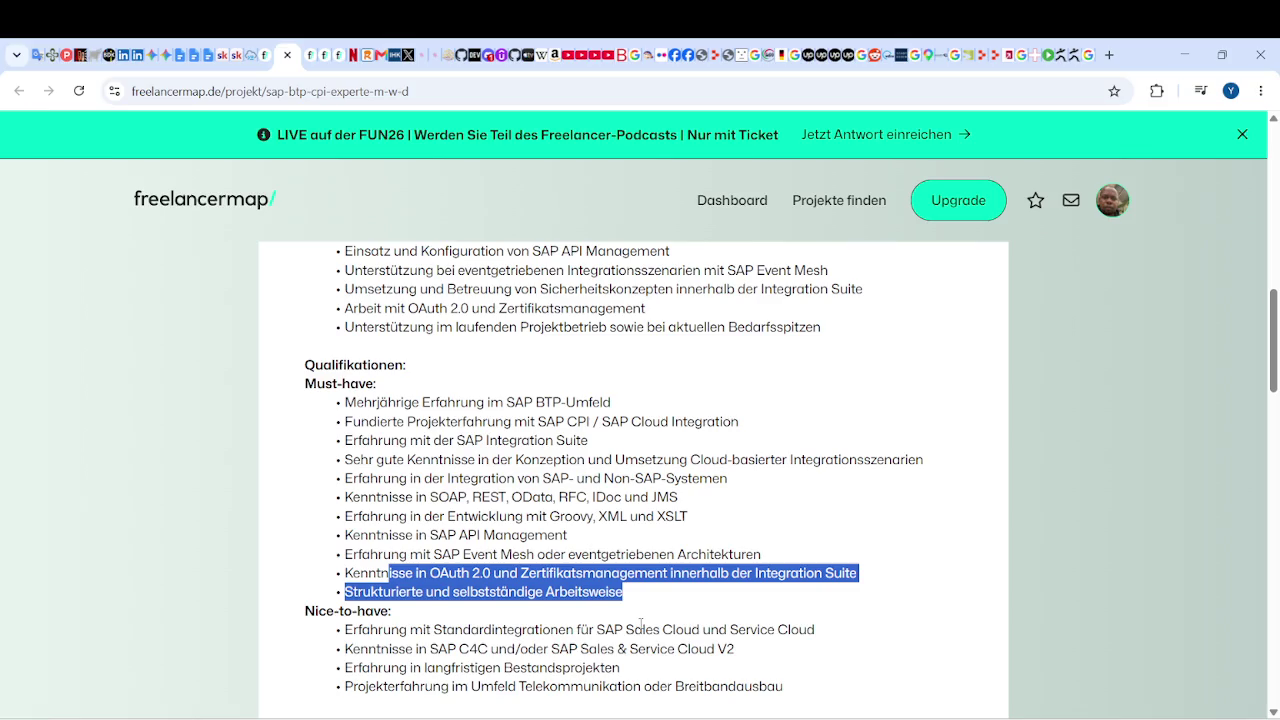
pyautogui.scroll(-2, 618, 611)
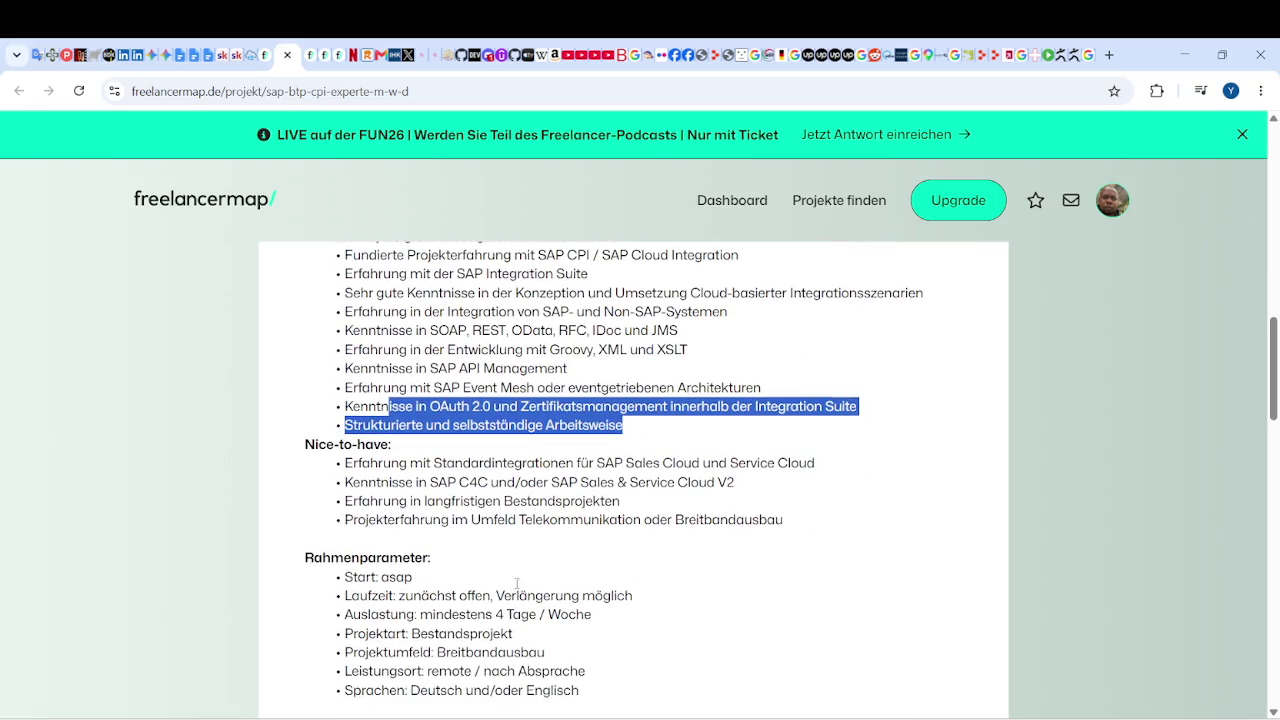
pyautogui.click(444, 463)
pyautogui.moveTo(428, 406); pyautogui.dragTo(881, 406)
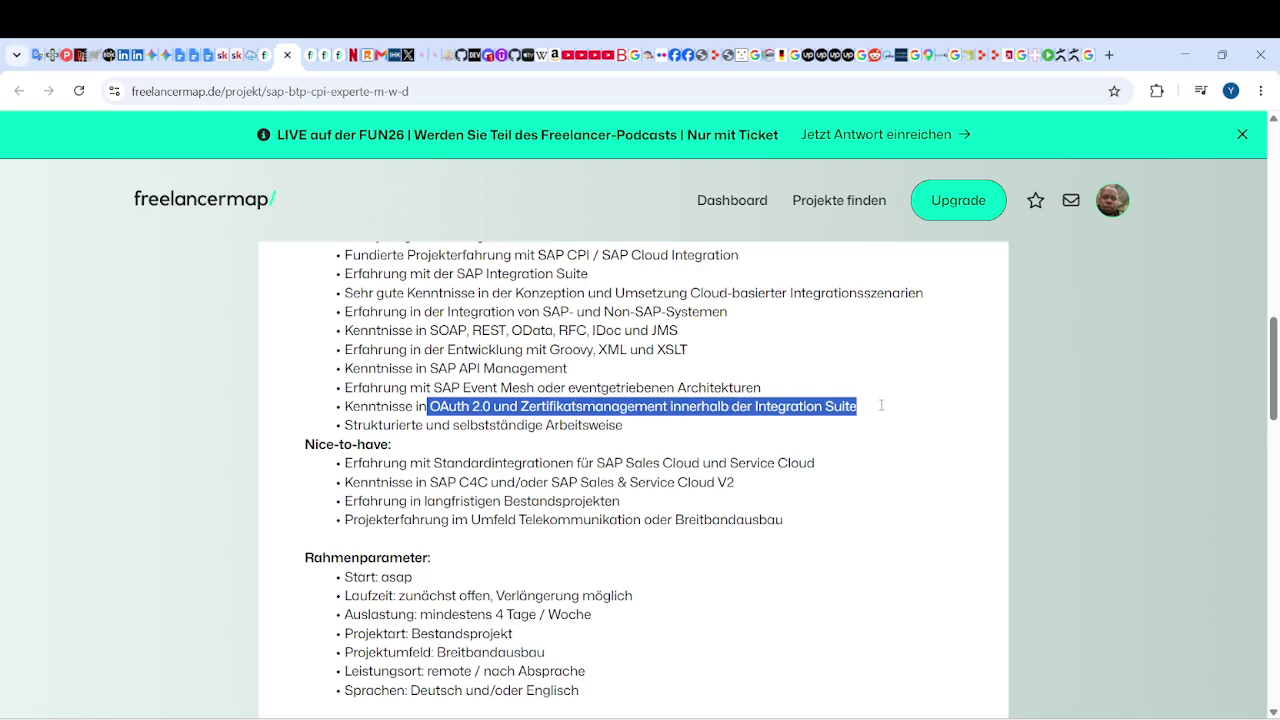
pyautogui.scroll(-1, 665, 462)
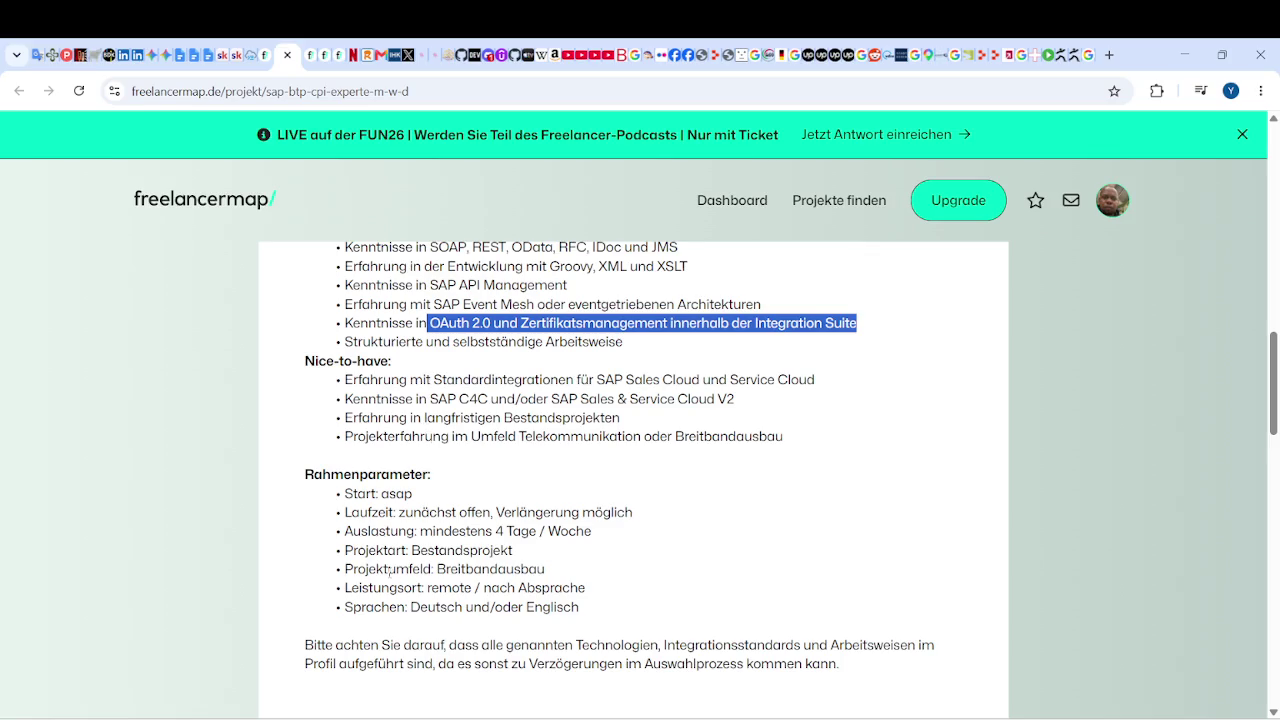
# Put away the Twitch dashboard and bring up the pop-out stream chat.
pyautogui.moveTo(800, 715)
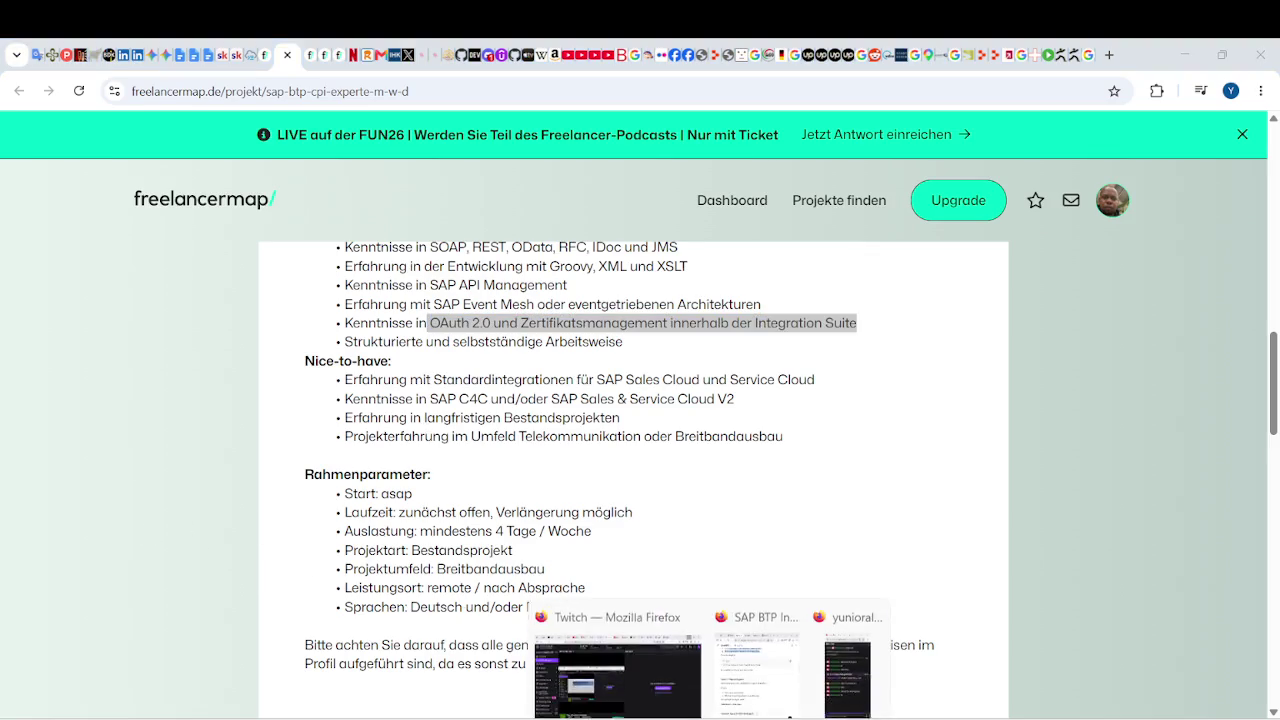
pyautogui.click(795, 640)
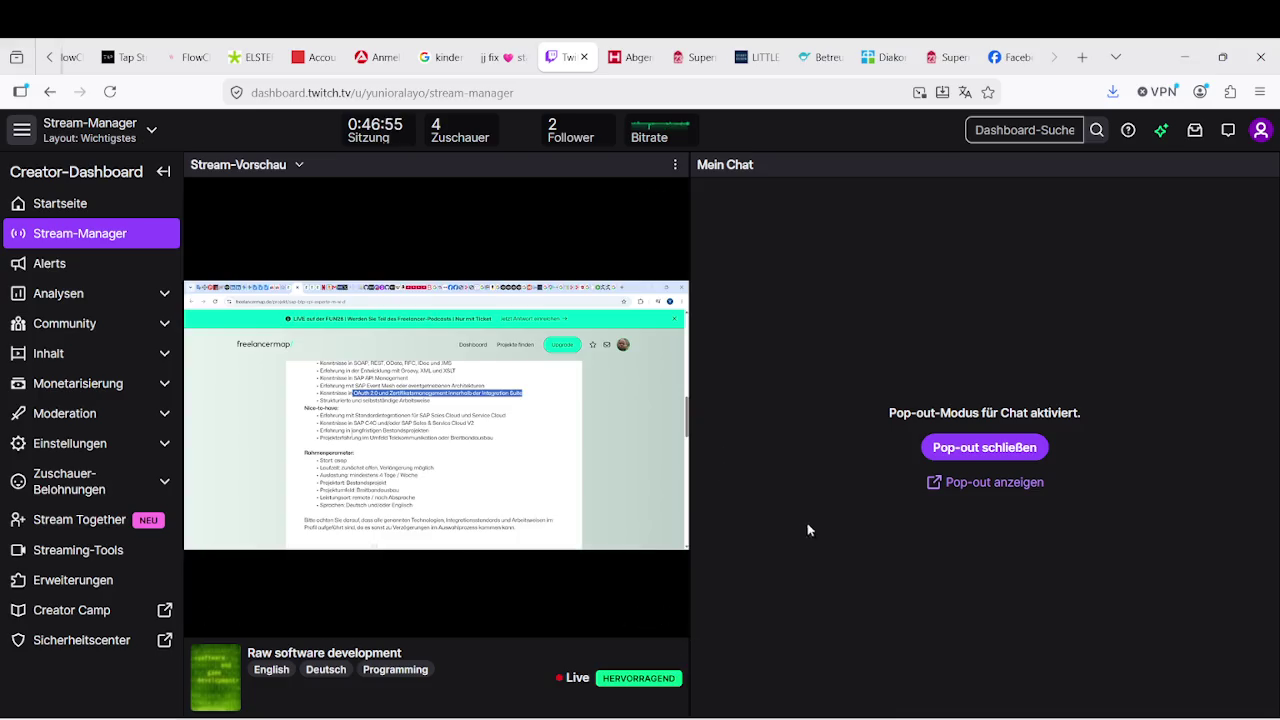
pyautogui.click(1184, 57)
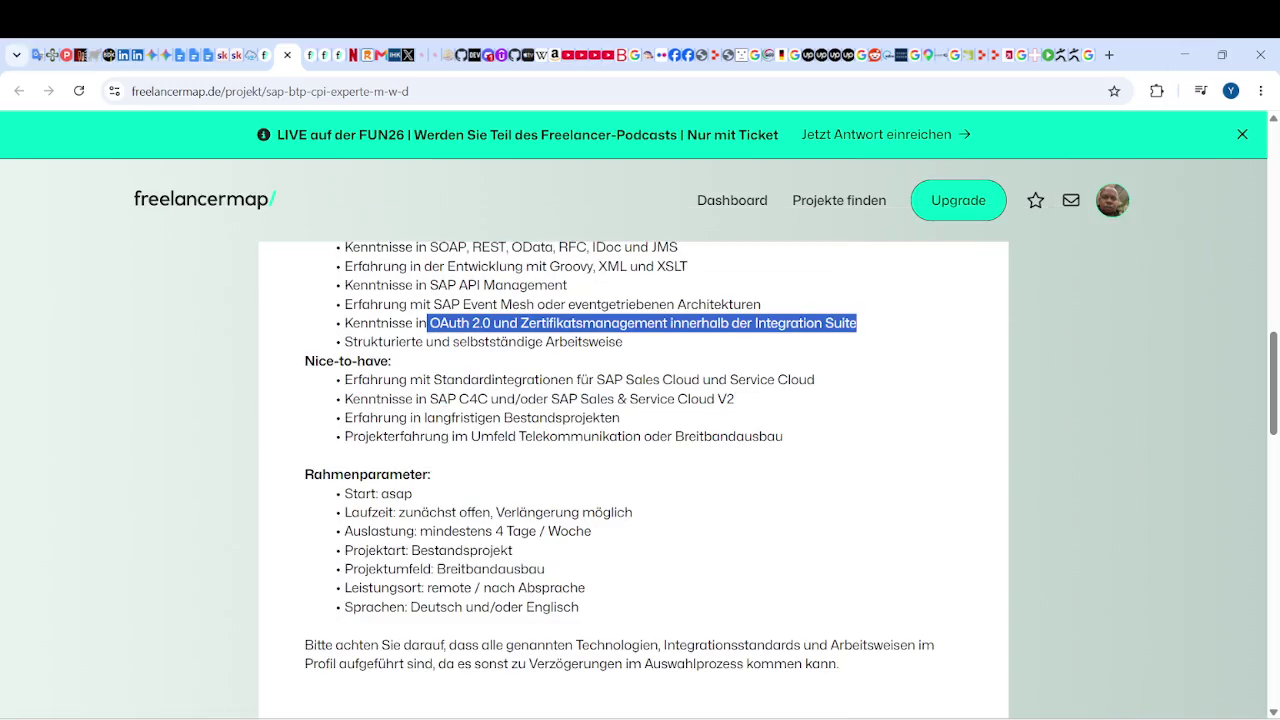
pyautogui.moveTo(670, 715)
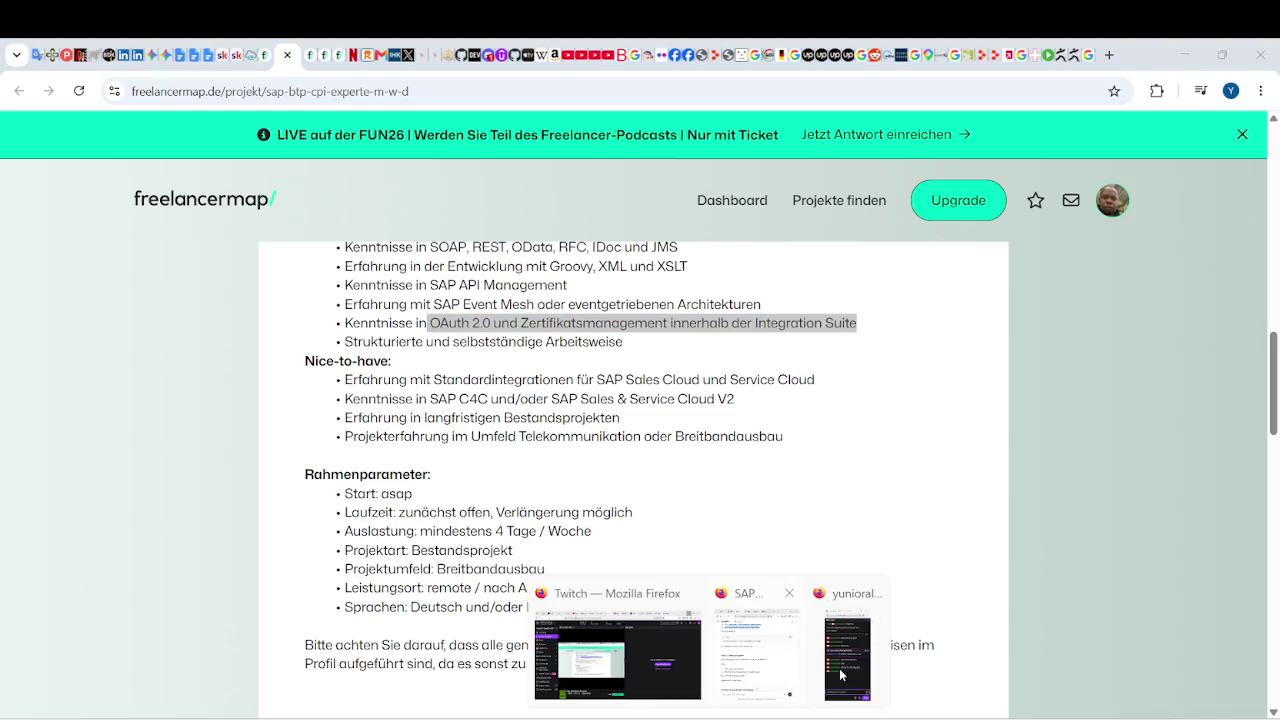
pyautogui.click(845, 652)
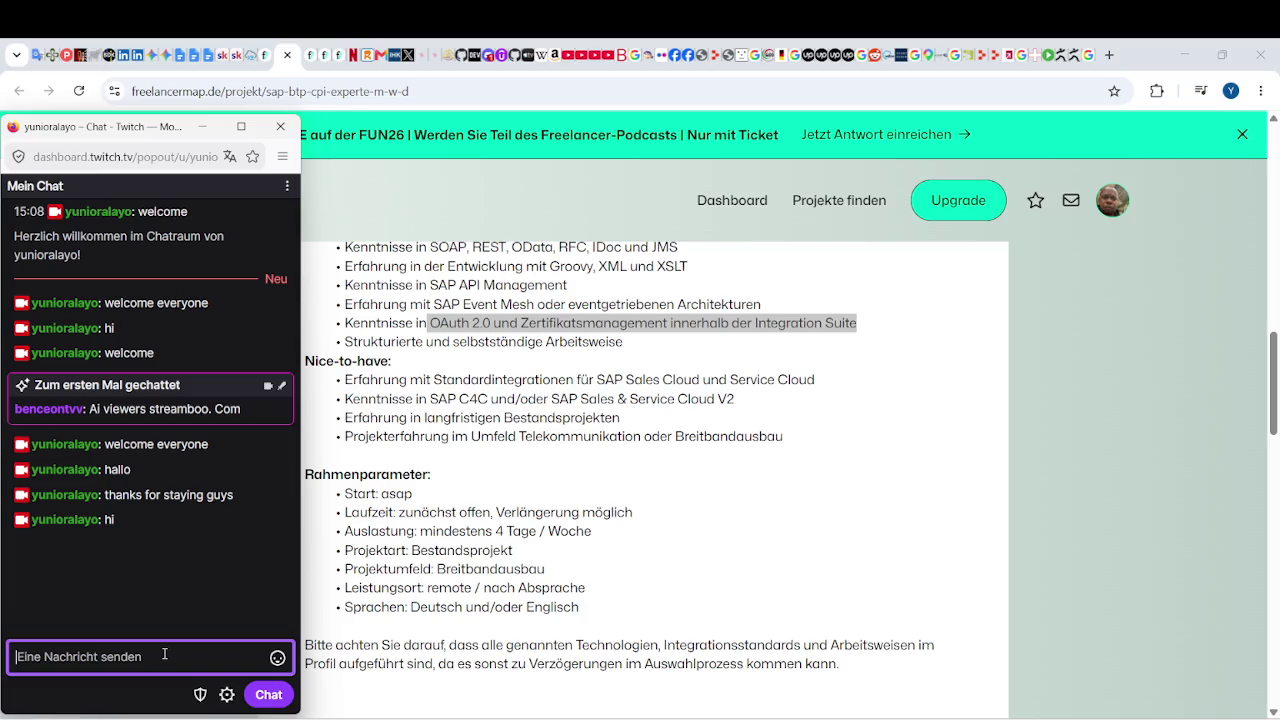
# Post the greetings 'welcome everyon' and 'welcome everyone' in the stream chat.
pyautogui.write('welcome everyon')
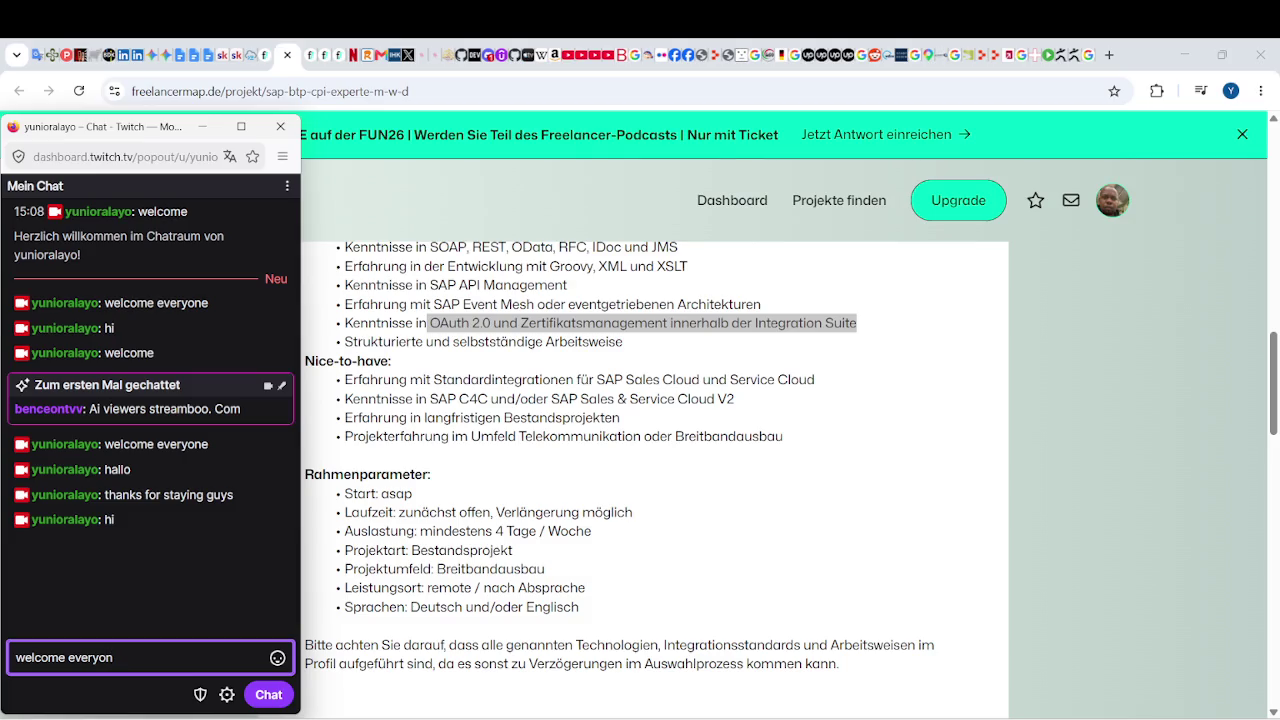
pyautogui.press('Return')
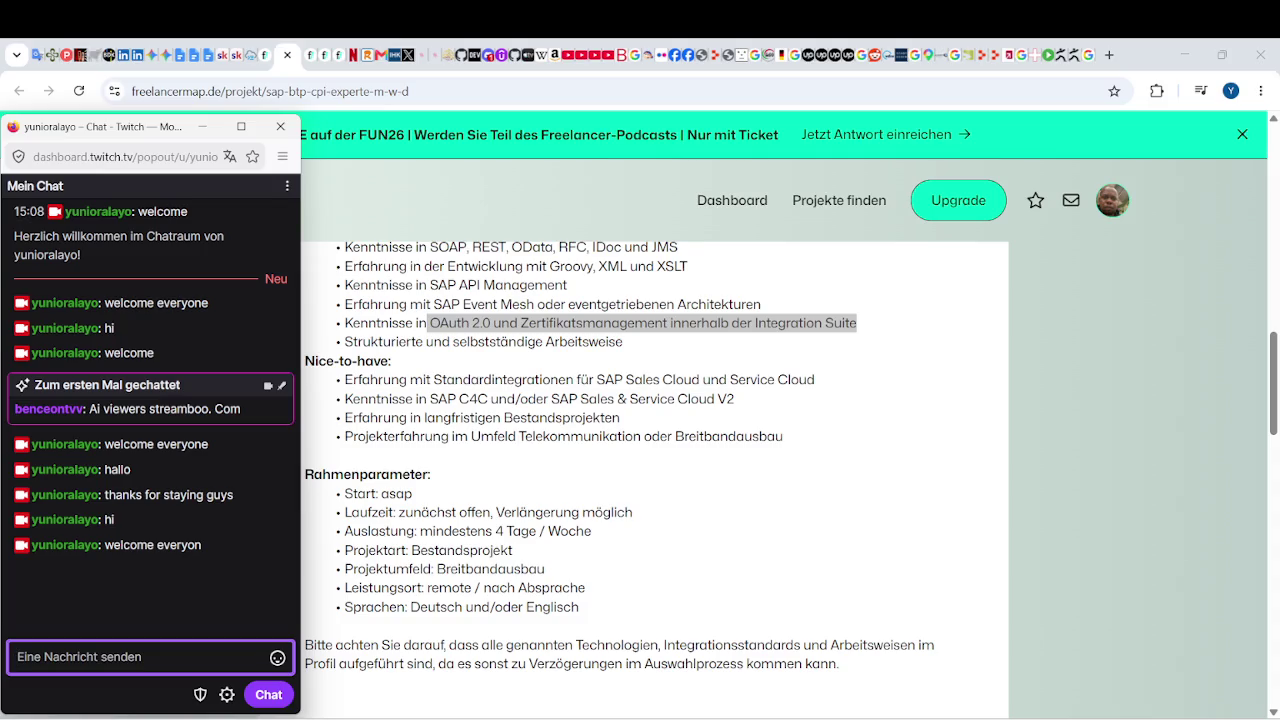
pyautogui.write('welcome everyone')
pyautogui.press('Return')
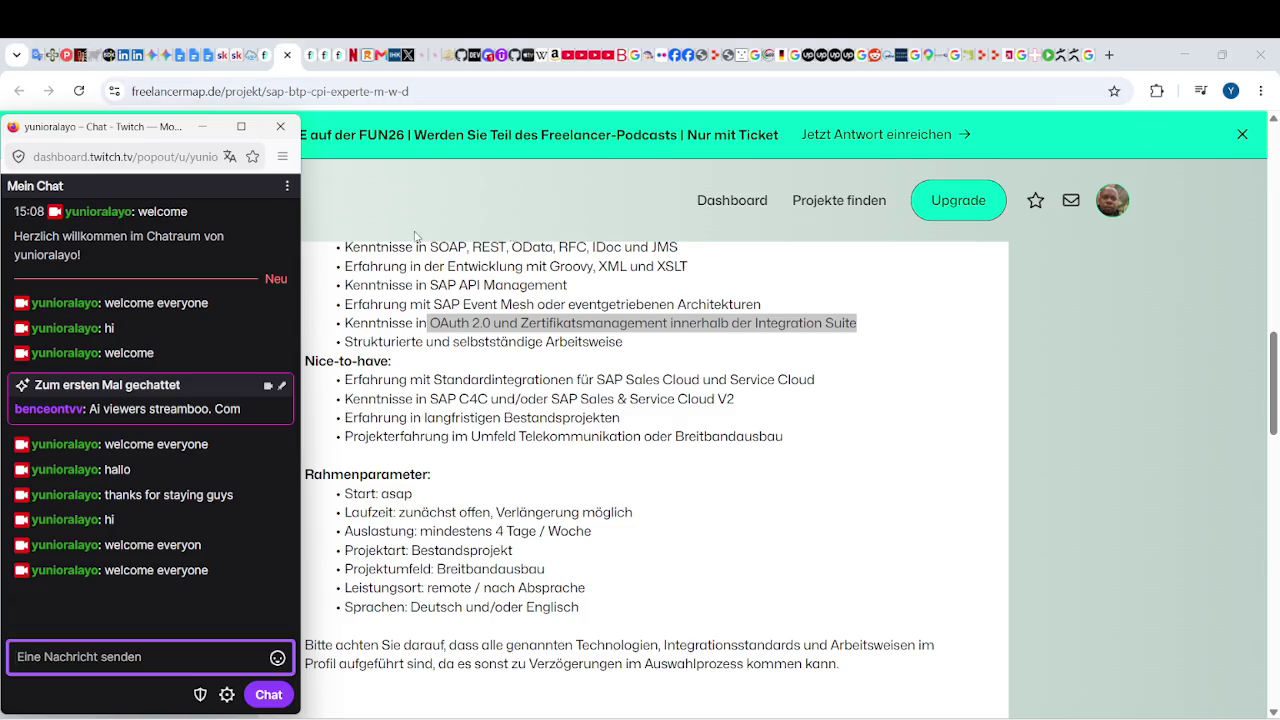
pyautogui.click(1185, 55)
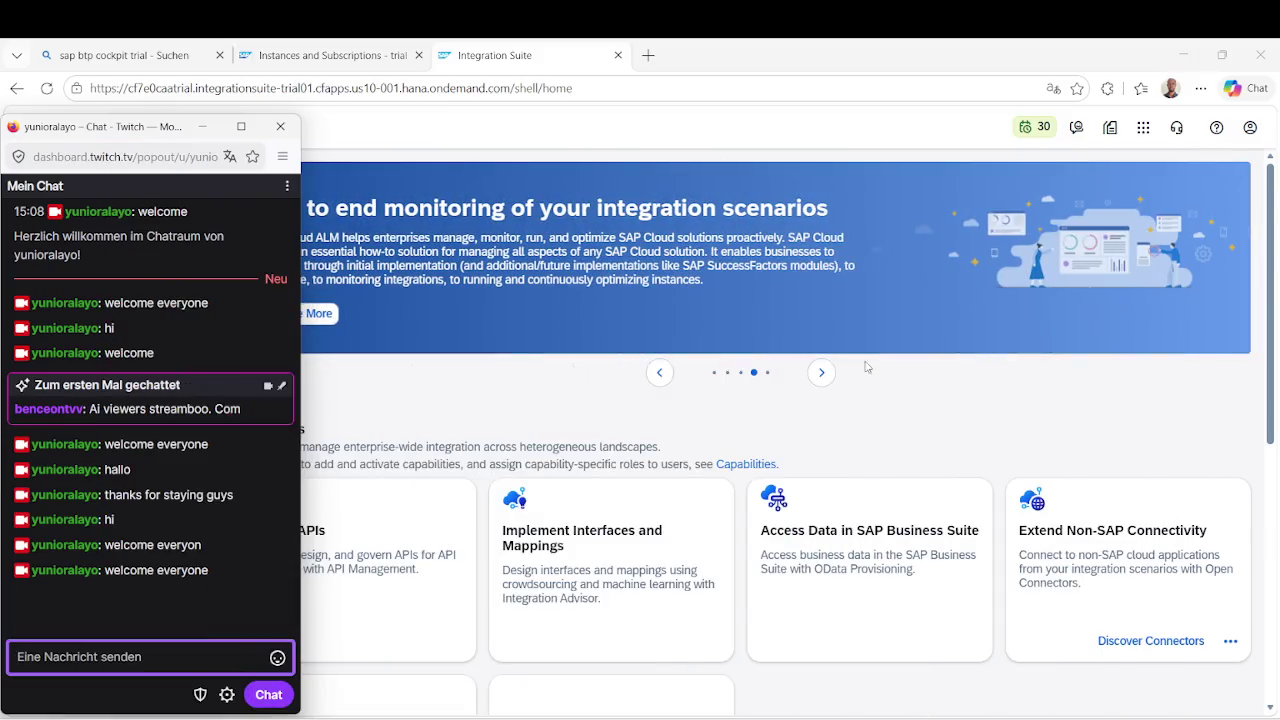
# Bring Integration Suite forward and dismiss the News and Announcements panel.
pyautogui.click(926, 416)
pyautogui.scroll(-3, 1093, 568)
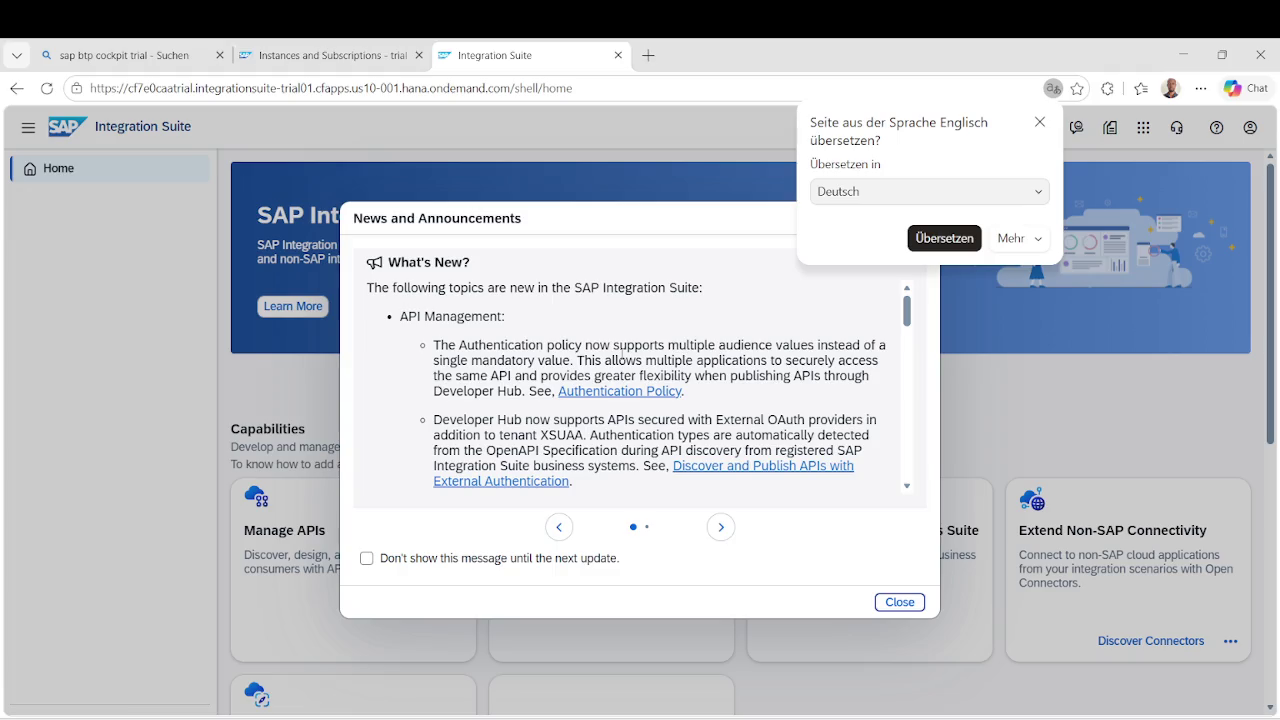
pyautogui.click(899, 603)
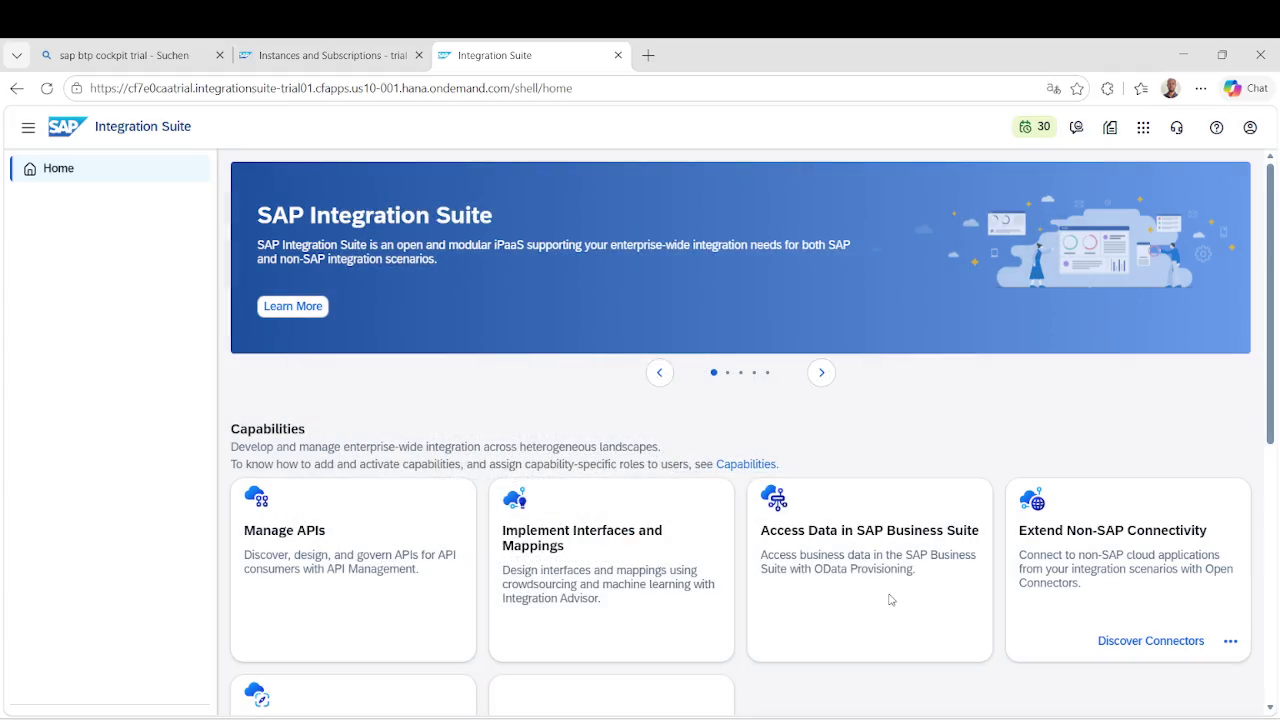
pyautogui.scroll(-2, 885, 600)
# Review the capability provisioning overview, where Cloud Integration is still in progress, then close it.
pyautogui.click(620, 621)
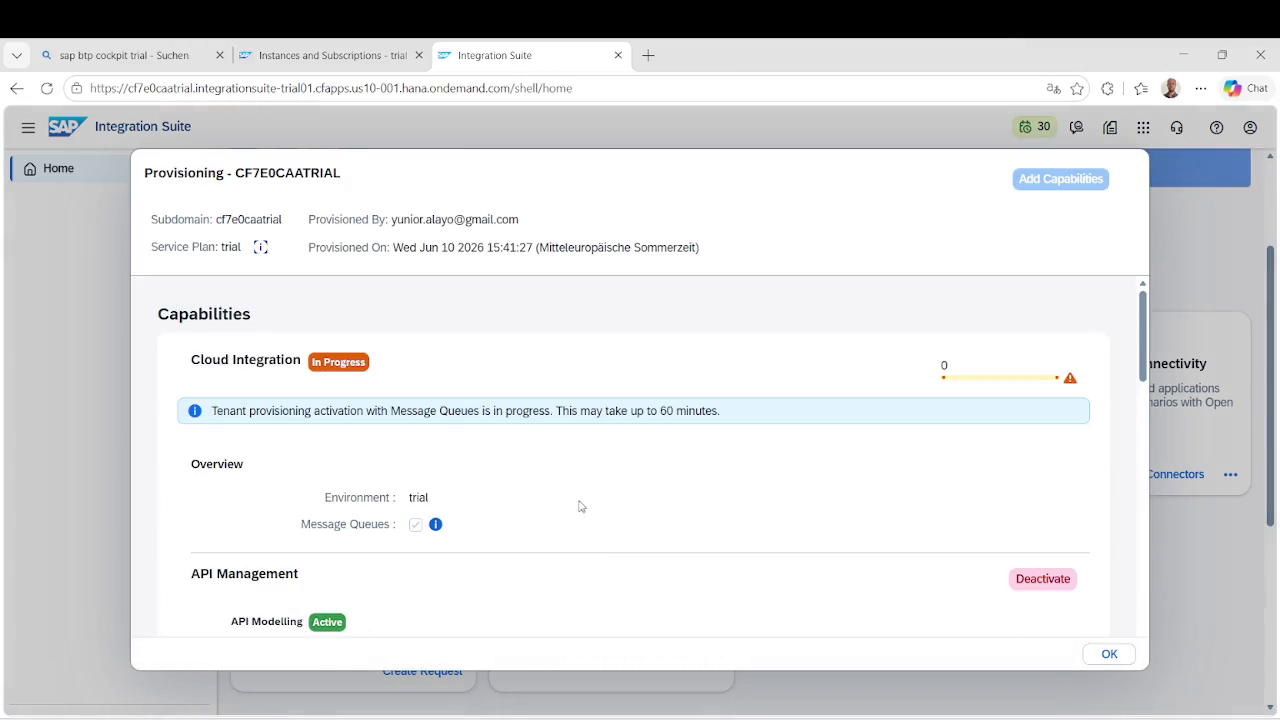
pyautogui.moveTo(289, 411); pyautogui.dragTo(538, 411)
pyautogui.click(320, 425)
pyautogui.moveTo(249, 411); pyautogui.dragTo(726, 420)
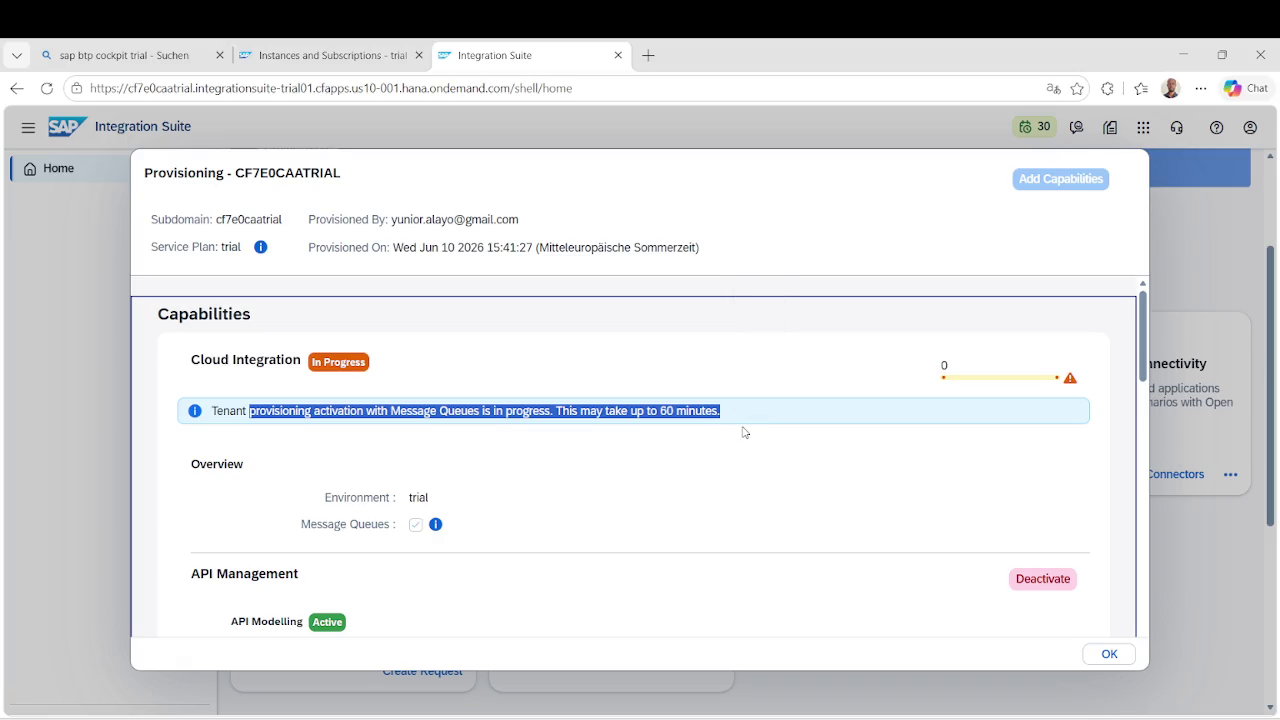
pyautogui.click(752, 430)
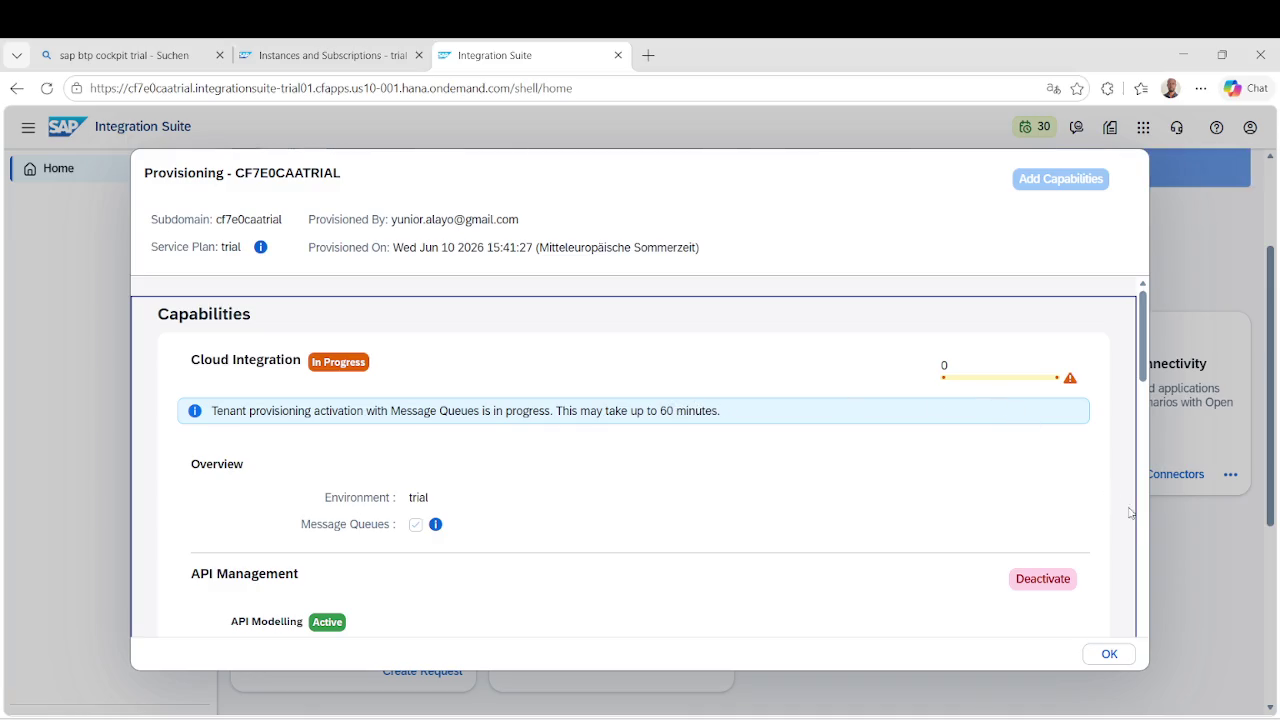
pyautogui.scroll(-2, 1125, 510)
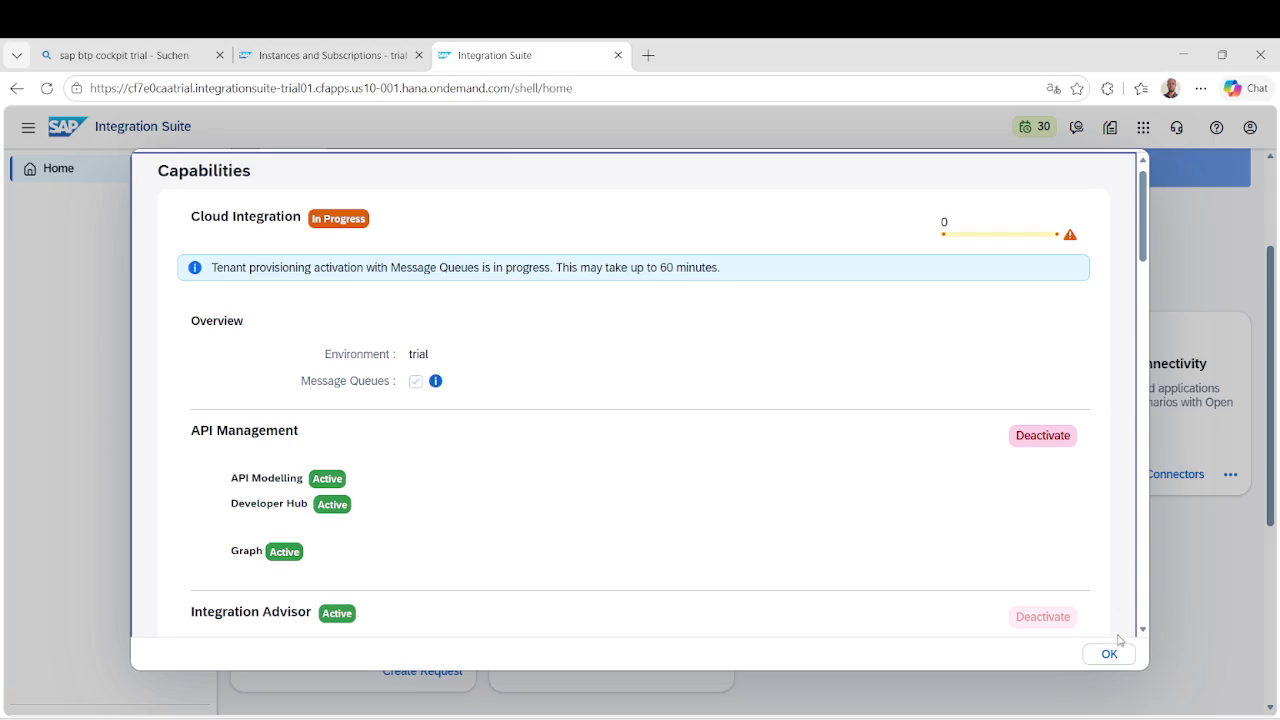
pyautogui.click(1110, 650)
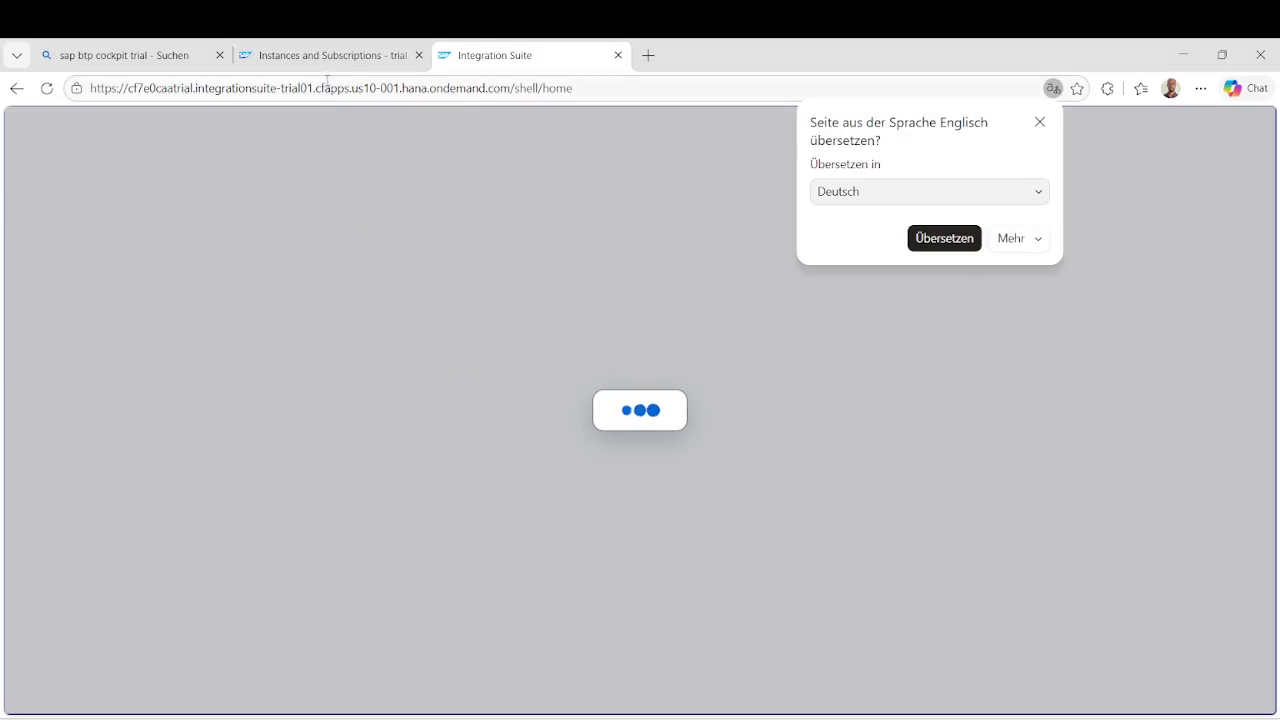
# Start a new SAP Process Integration Runtime instance with the integration-flow plan.
pyautogui.click(335, 66)
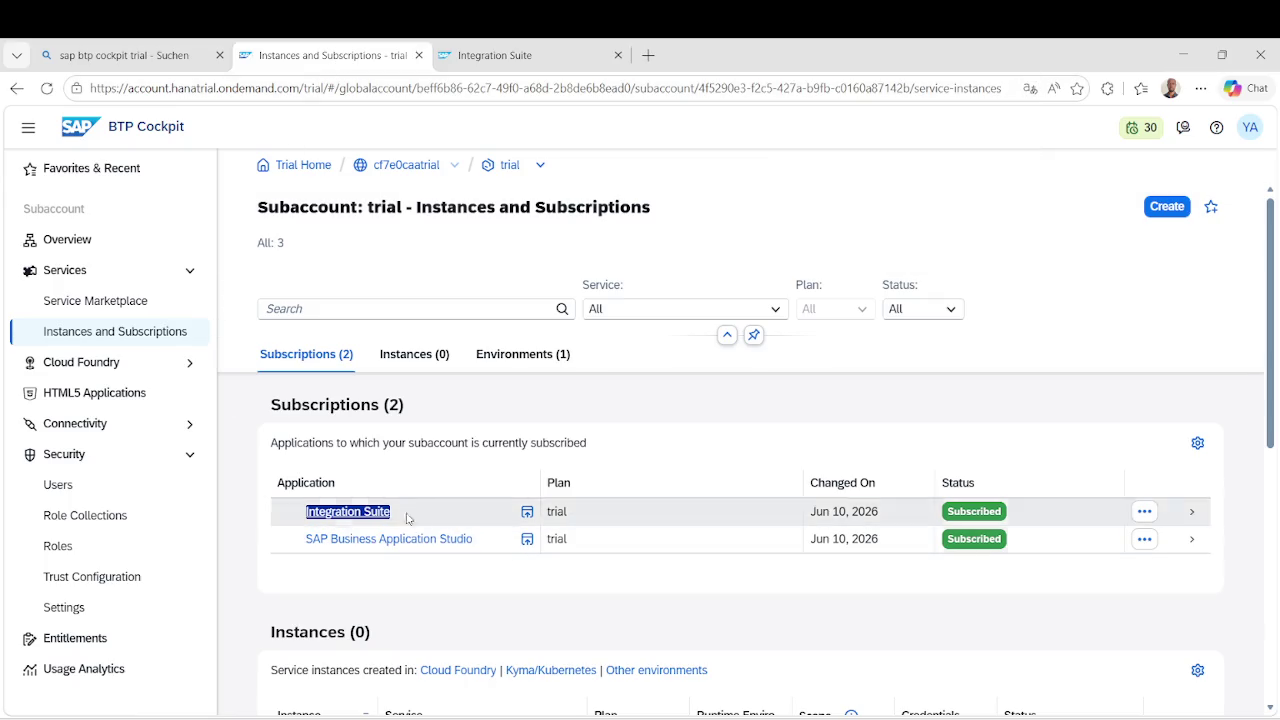
pyautogui.click(1166, 206)
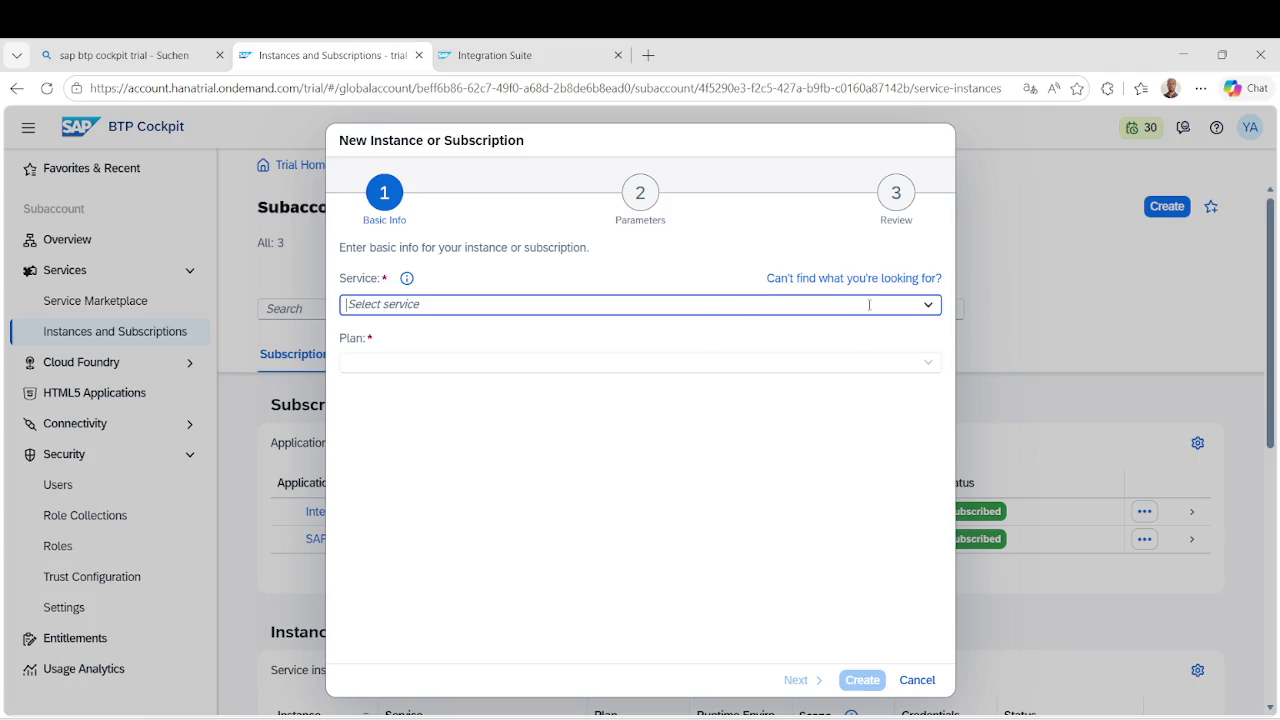
pyautogui.write('Run')
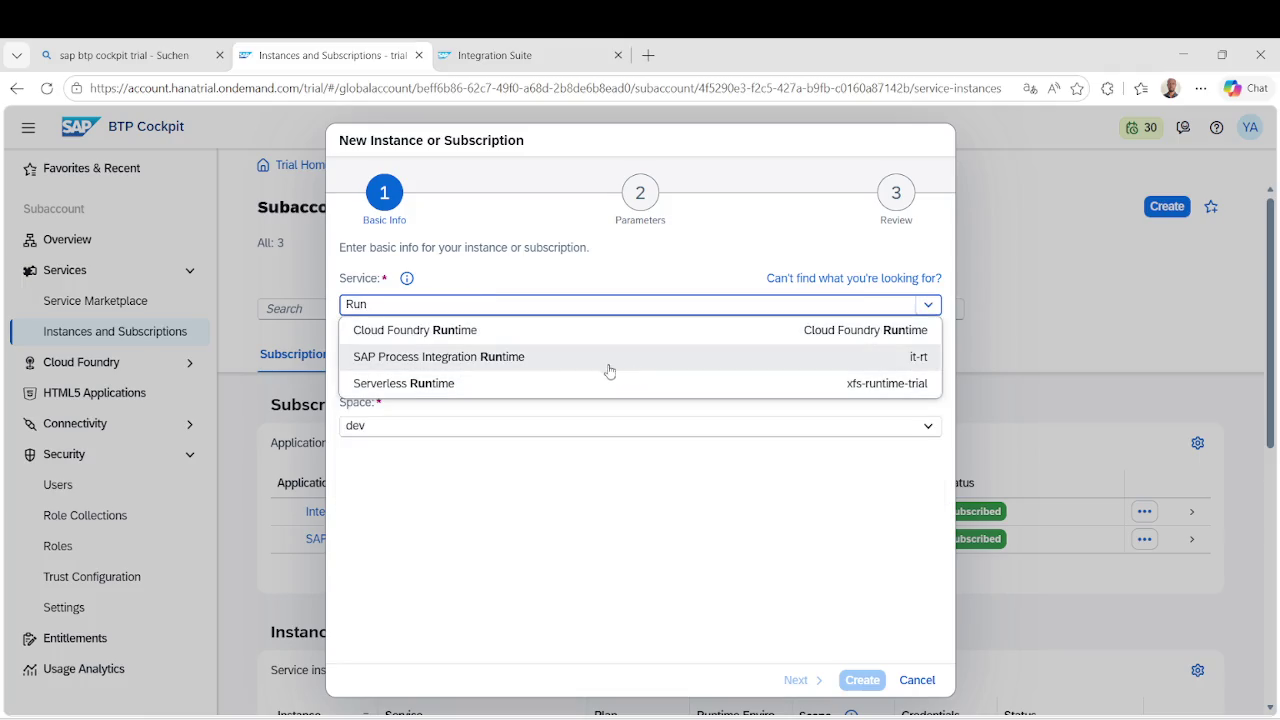
pyautogui.click(584, 363)
pyautogui.click(582, 363)
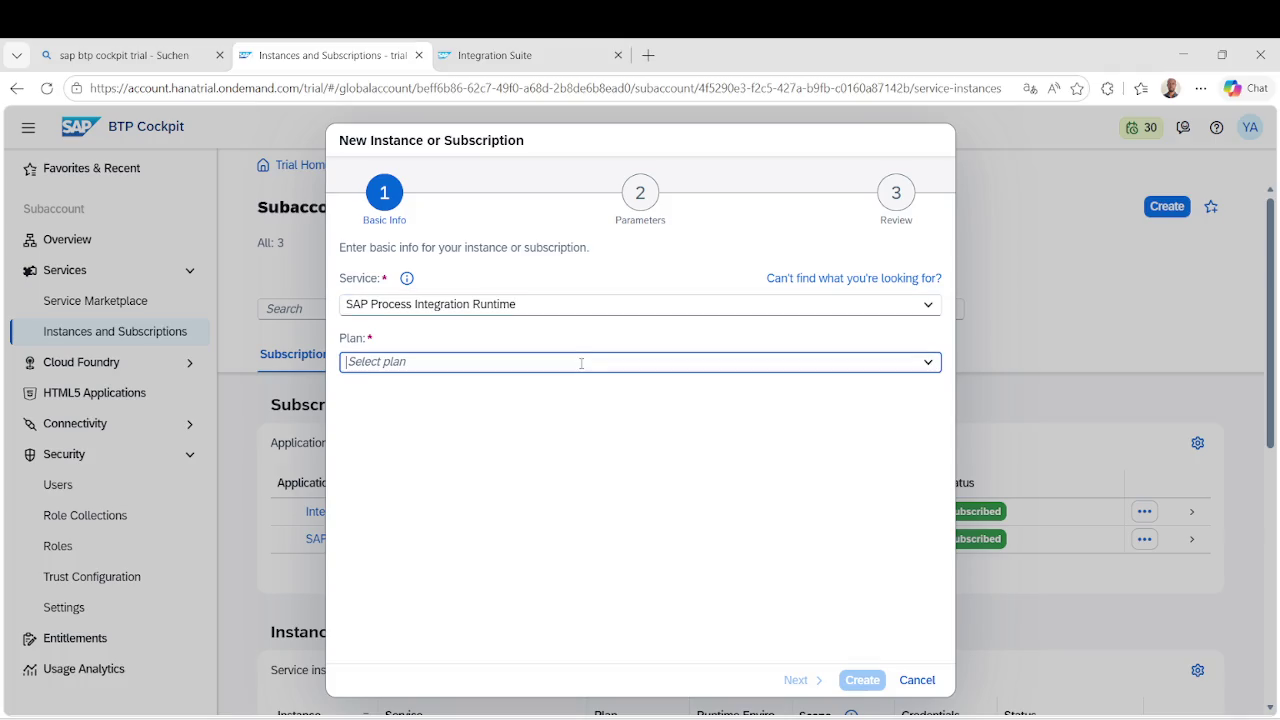
pyautogui.click(928, 362)
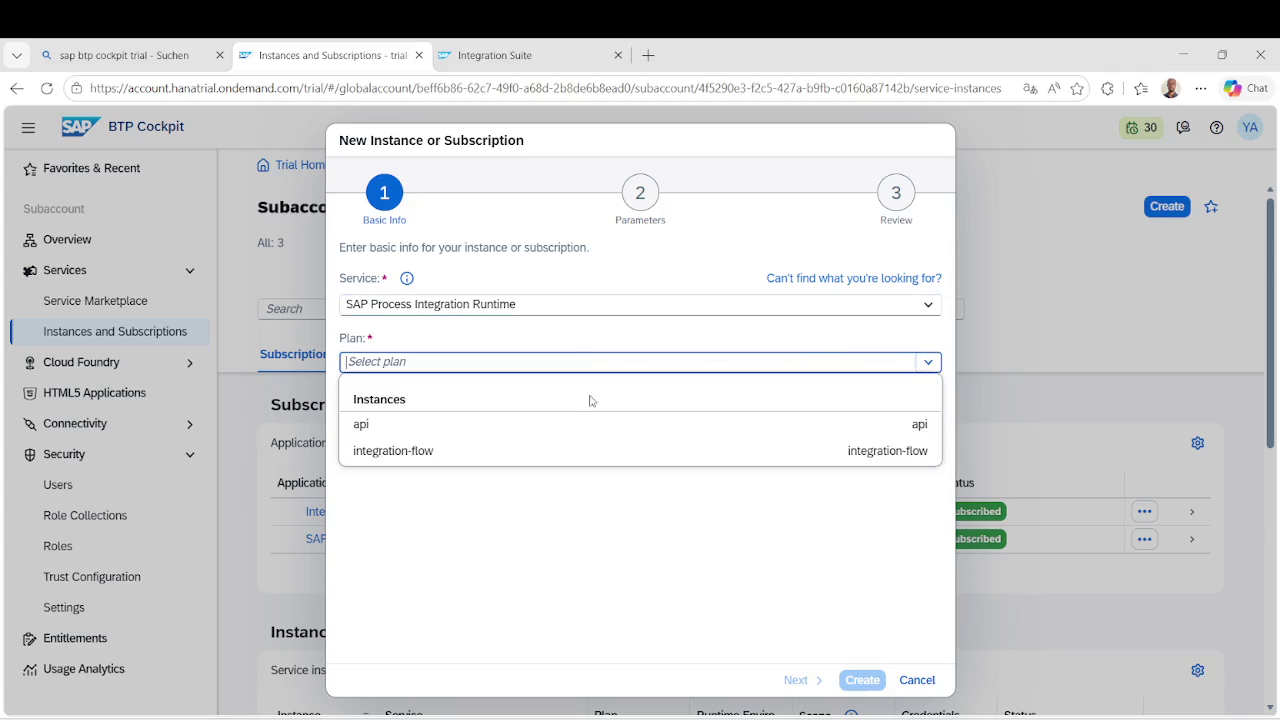
pyautogui.click(446, 451)
# Name the instance dev-int-runtime and continue to the parameters step.
pyautogui.click(410, 536)
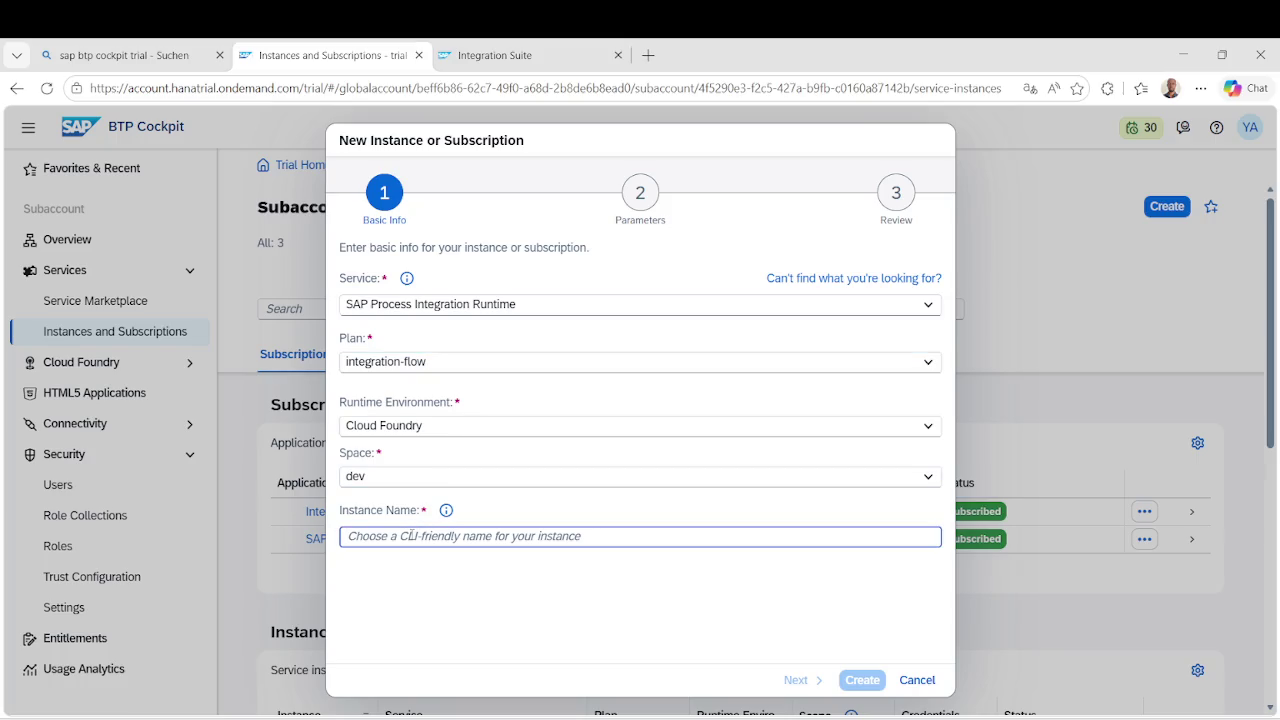
pyautogui.write('dev-')
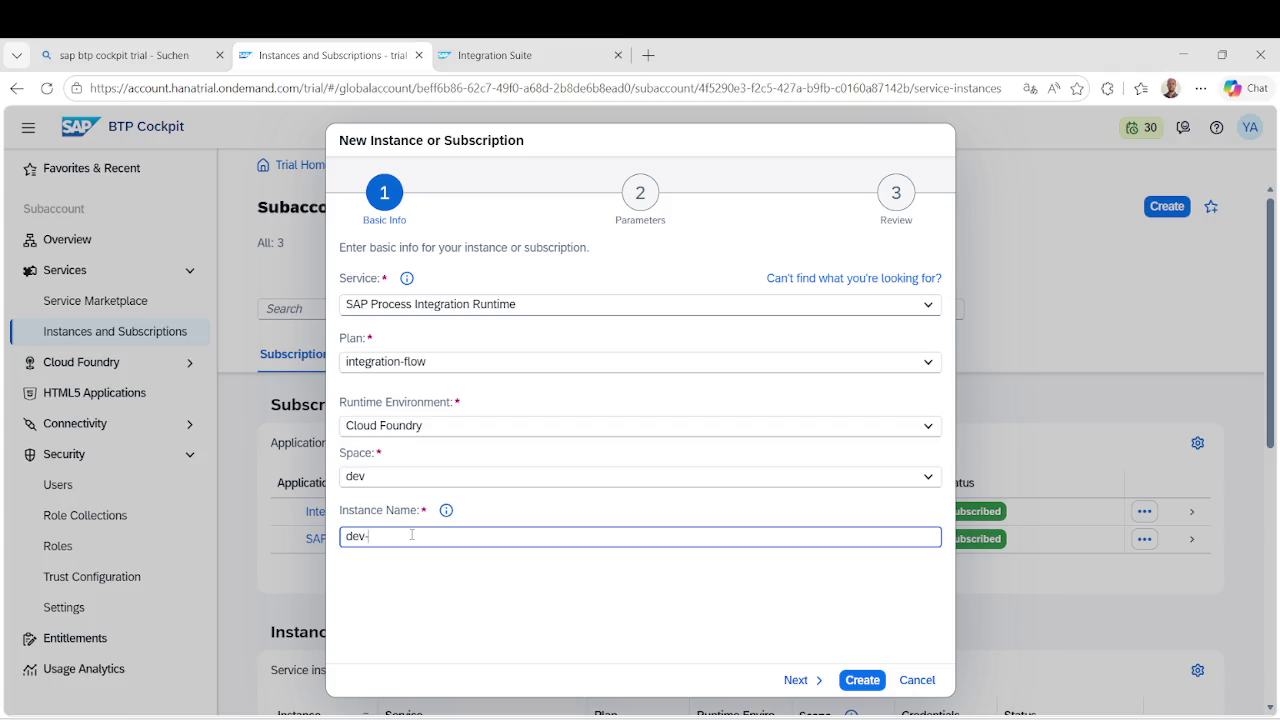
pyautogui.write('inte')
pyautogui.press('BackSpace')
pyautogui.write('-r')
pyautogui.write('untime')
pyautogui.click(798, 680)
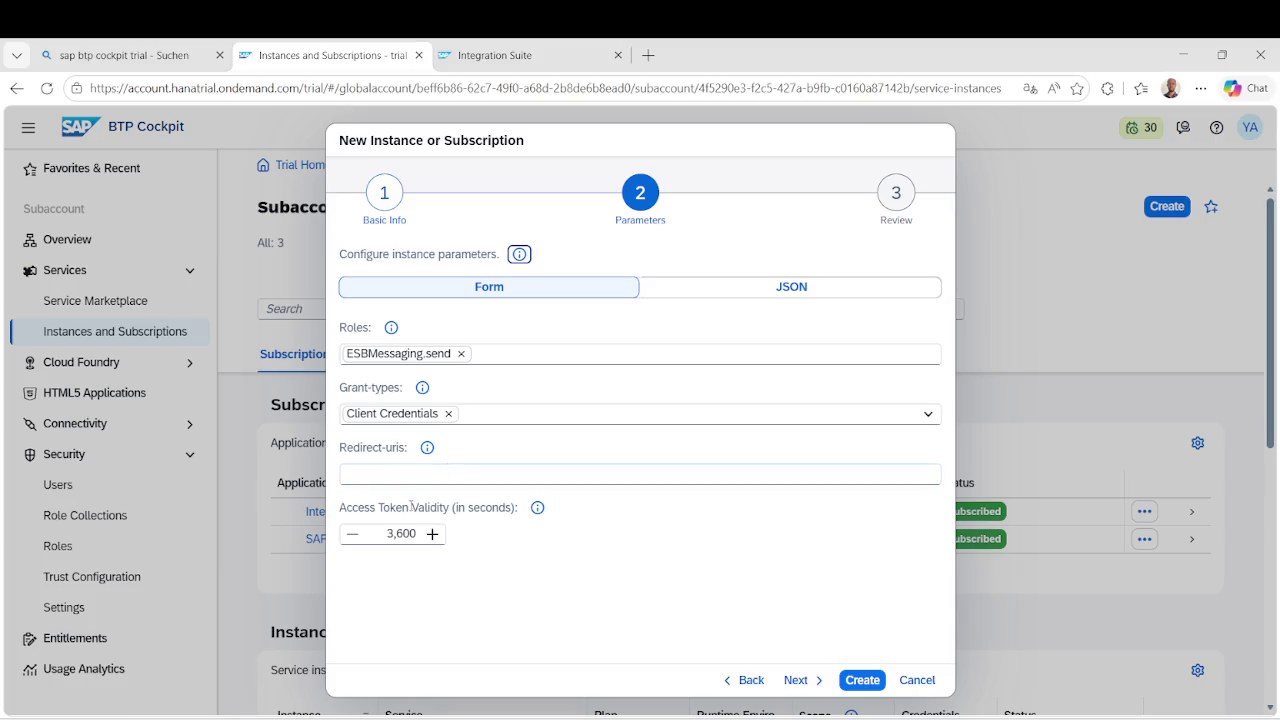
# Skip past the default parameters and review, then create the dev-int-runtime instance.
pyautogui.click(812, 680)
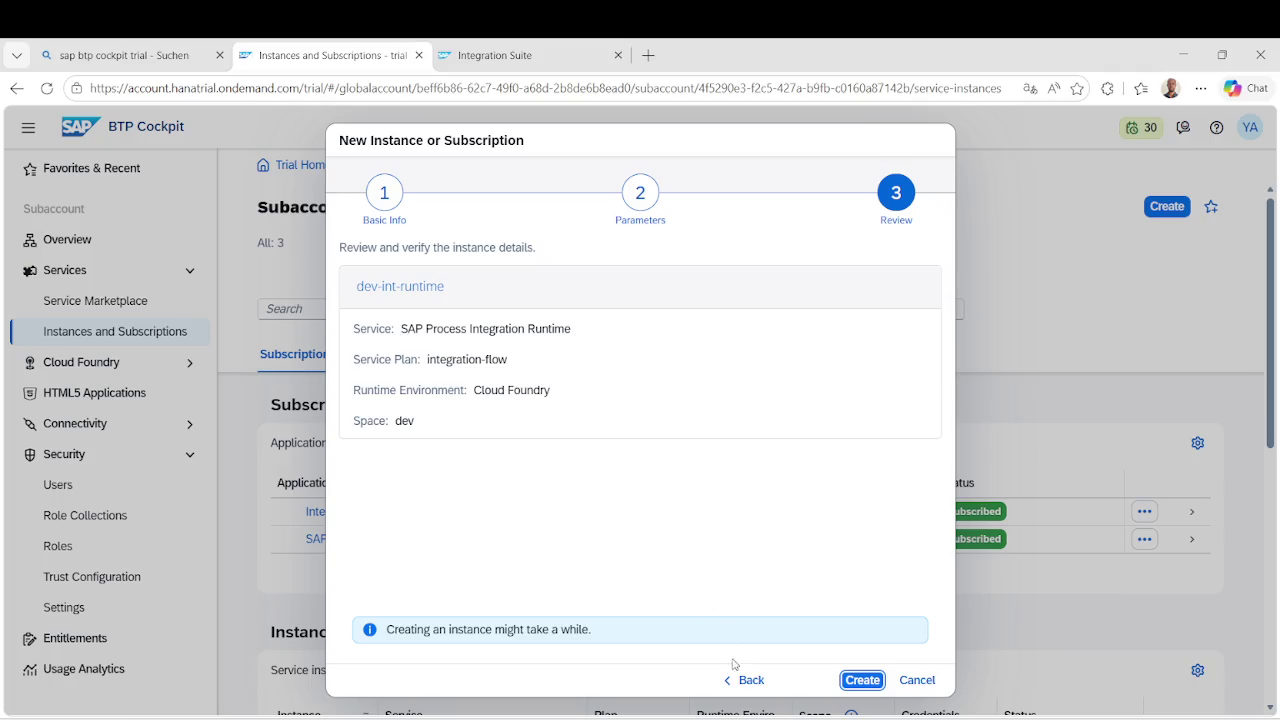
pyautogui.click(862, 680)
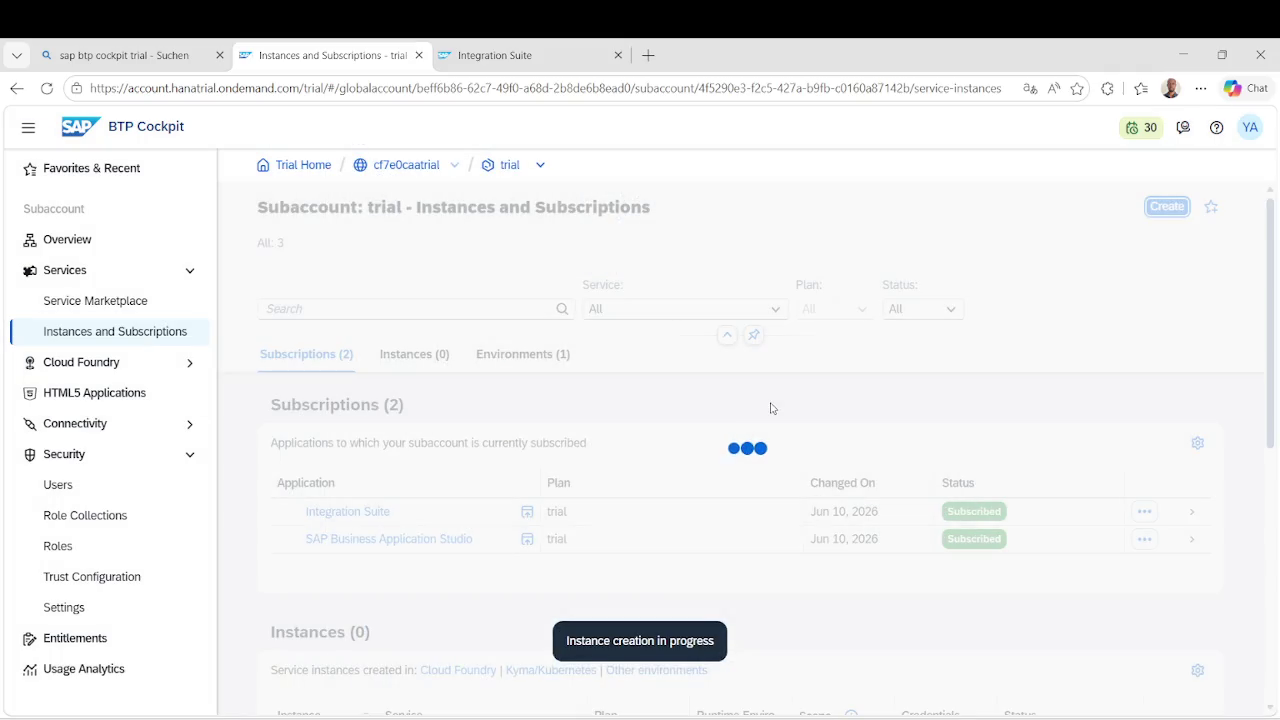
# Watch the Instances table until dev-int-runtime shows status Created.
pyautogui.scroll(-1, 772, 410)
pyautogui.scroll(-2, 772, 410)
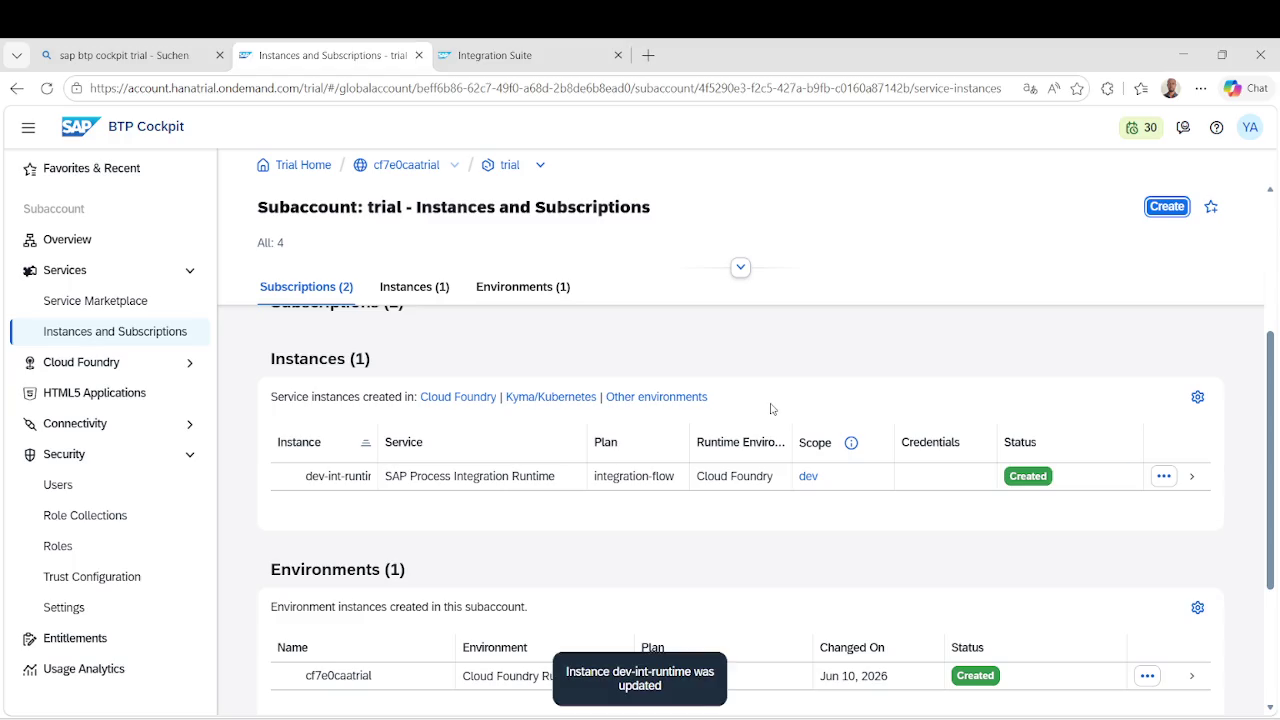
pyautogui.scroll(1, 770, 410)
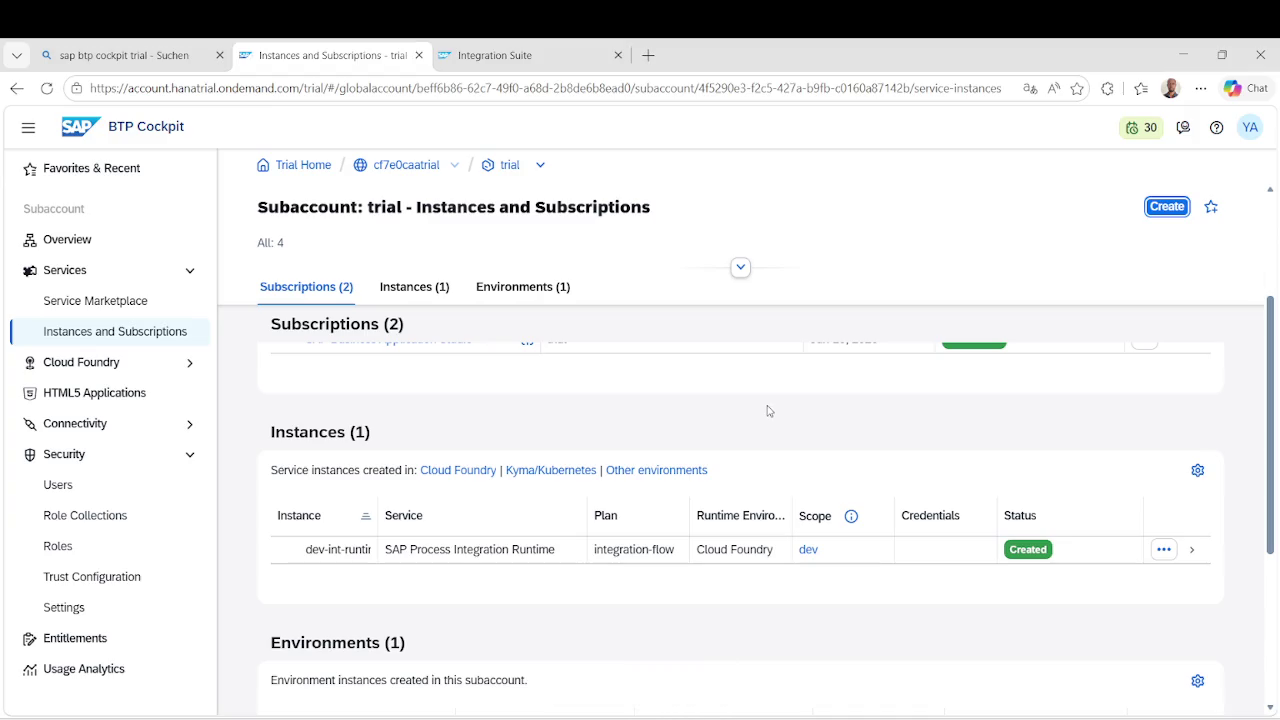
pyautogui.click(712, 719)
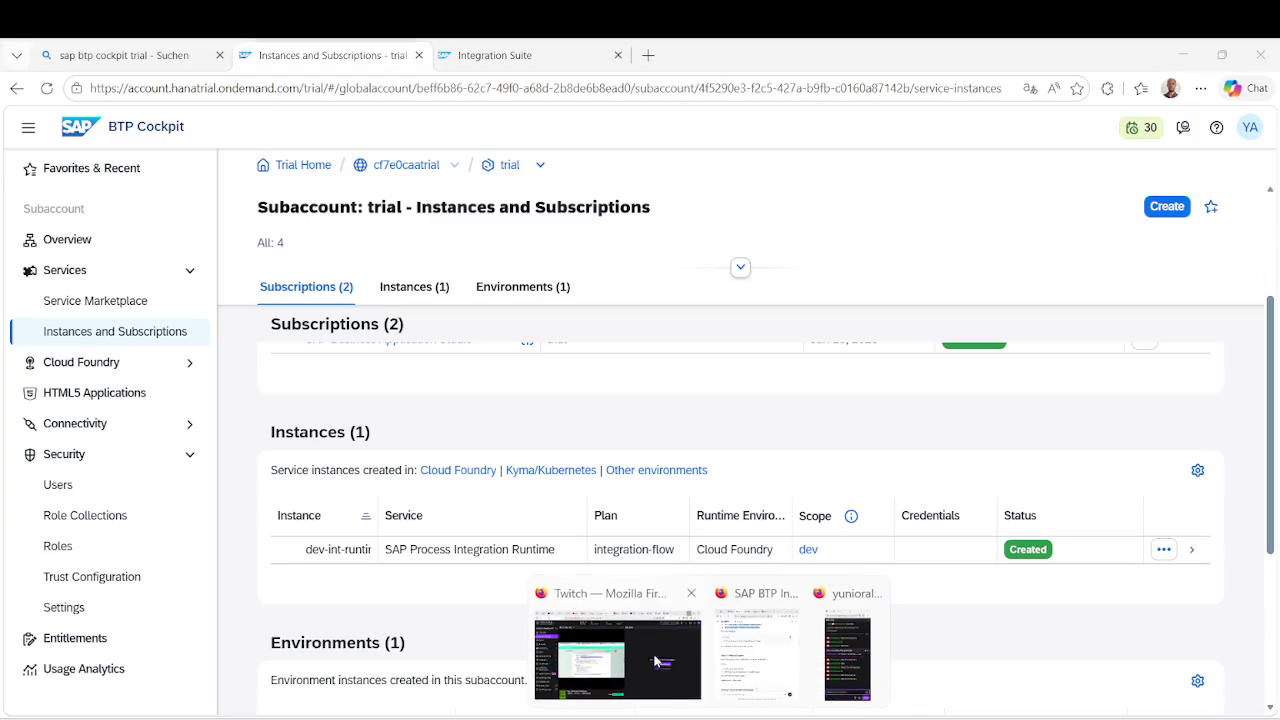
# Post 'thanks one more time for staying on this boring live' and 'follow me for more' in Twitch chat.
pyautogui.click(655, 661)
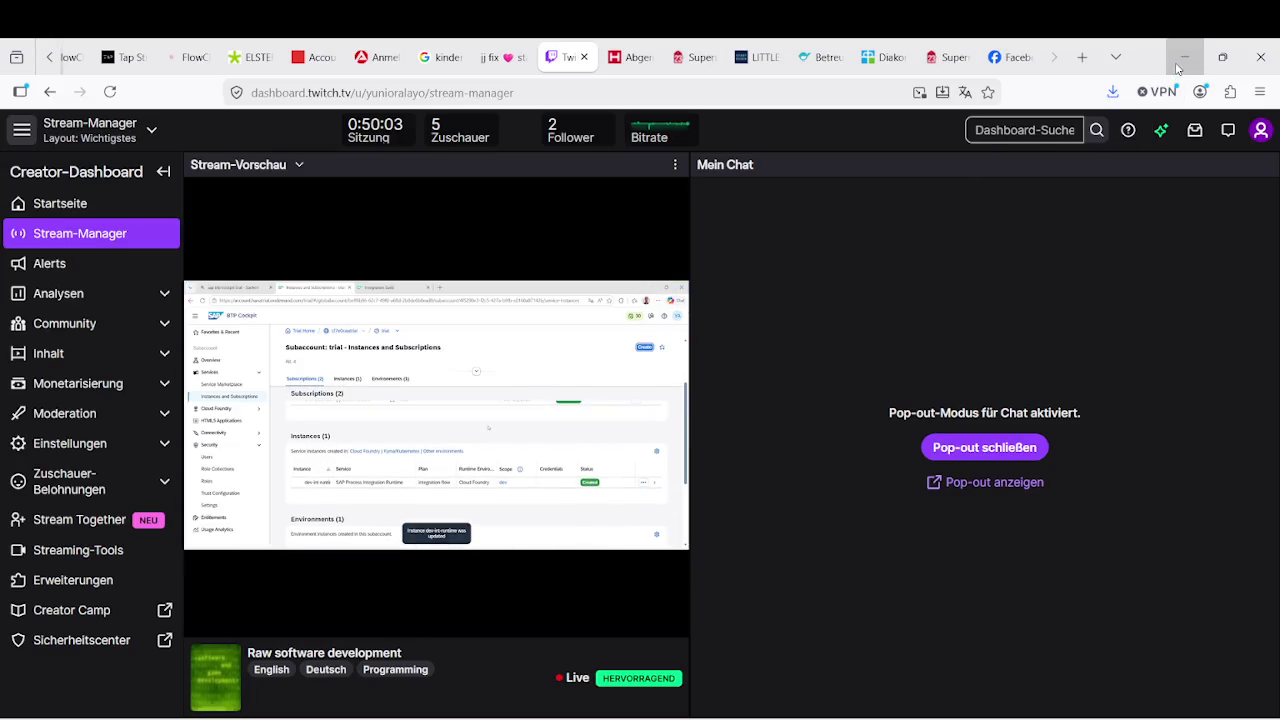
pyautogui.click(1184, 57)
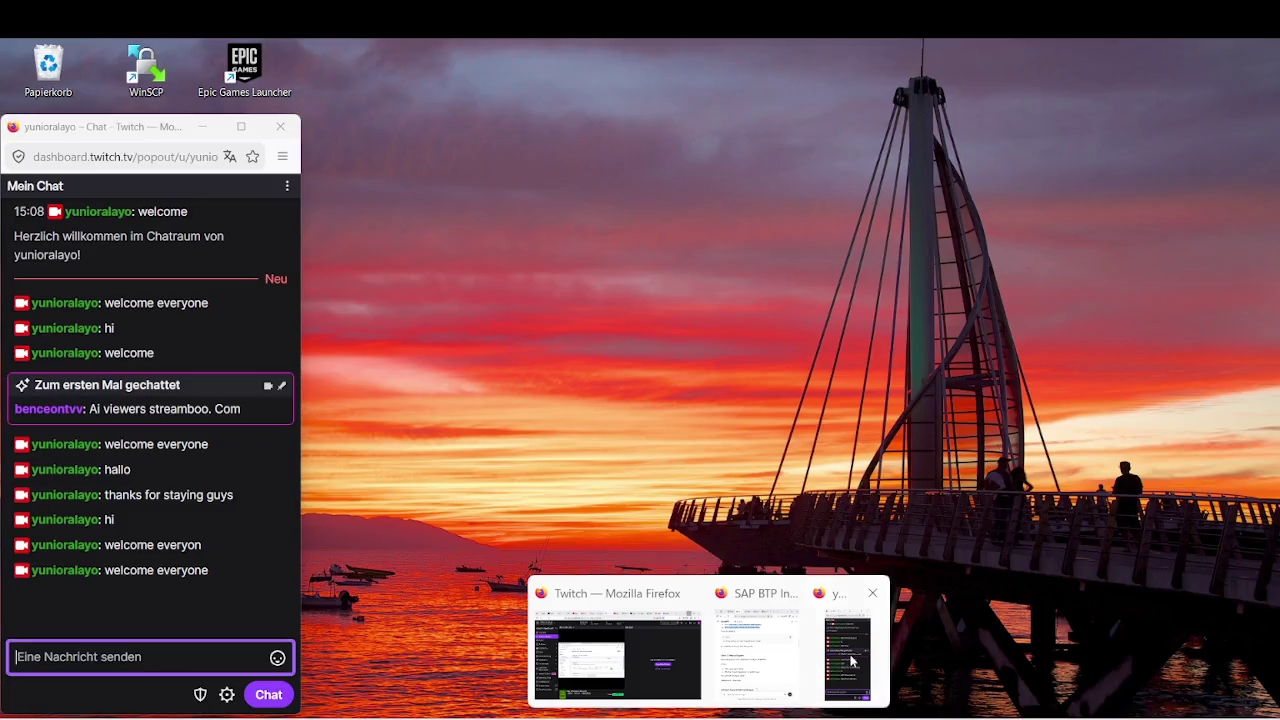
pyautogui.click(600, 660)
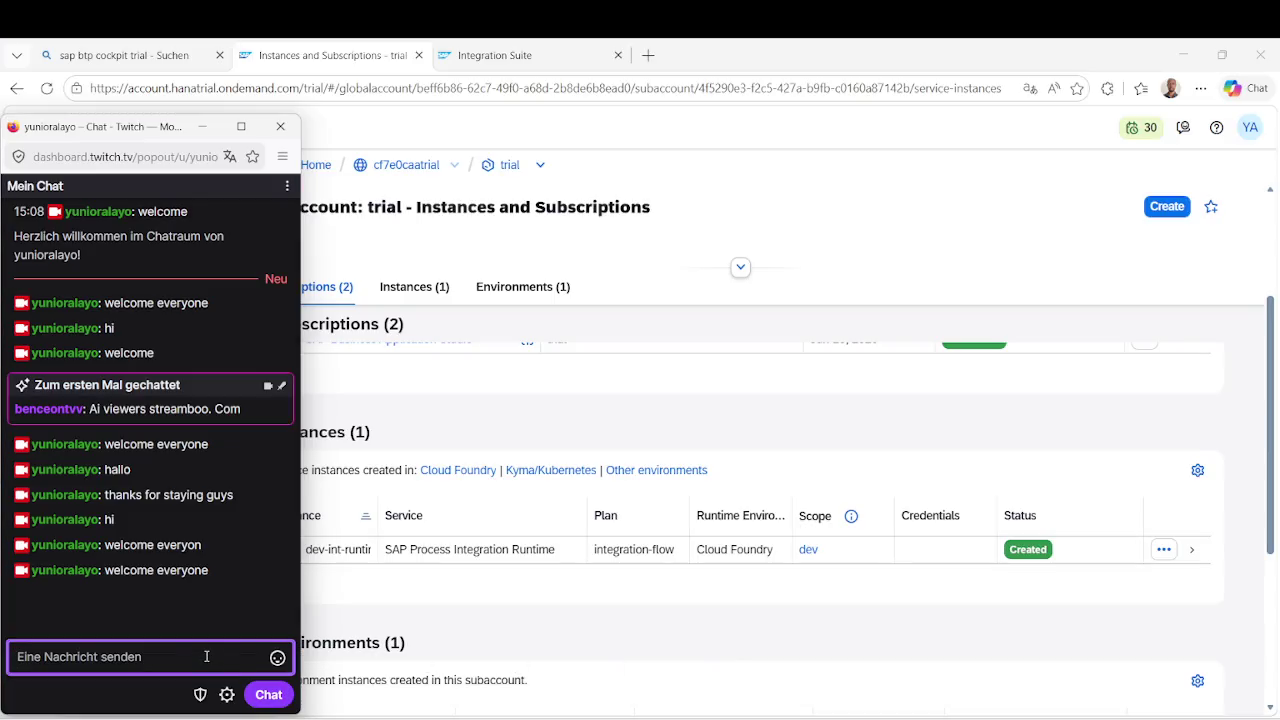
pyautogui.write('thanks one more time ')
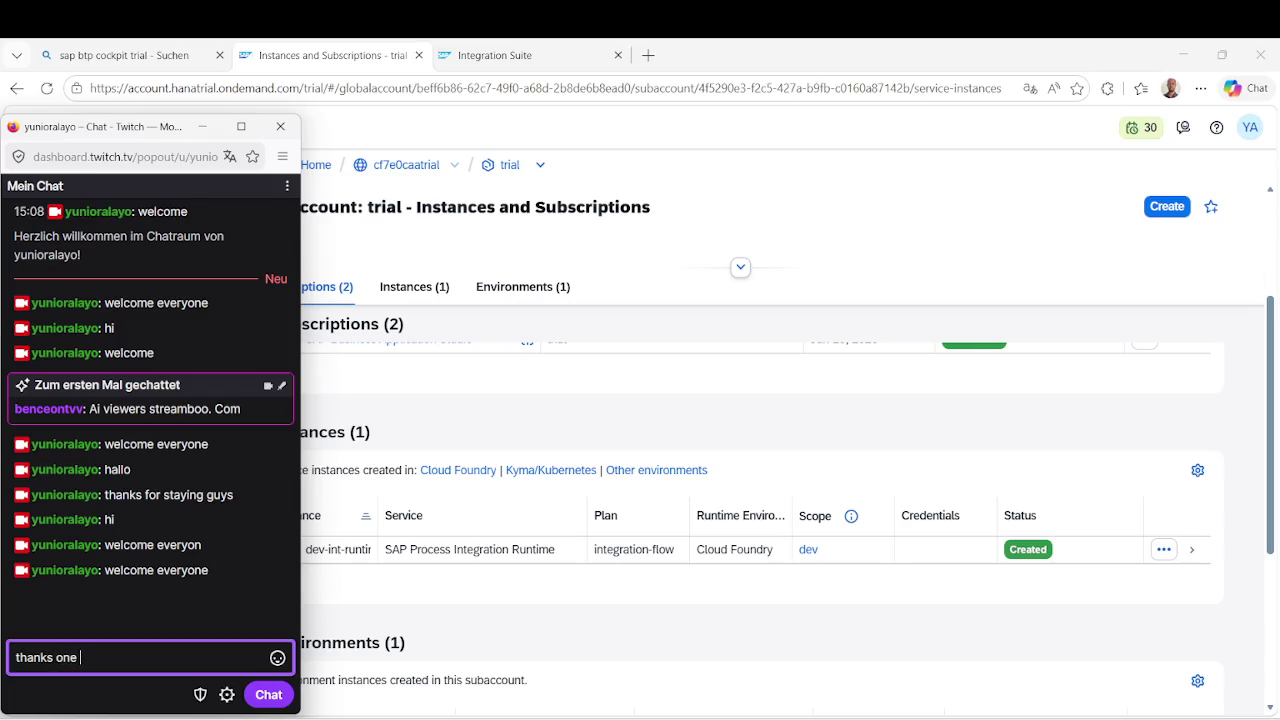
pyautogui.write('for stay')
pyautogui.write('ing ')
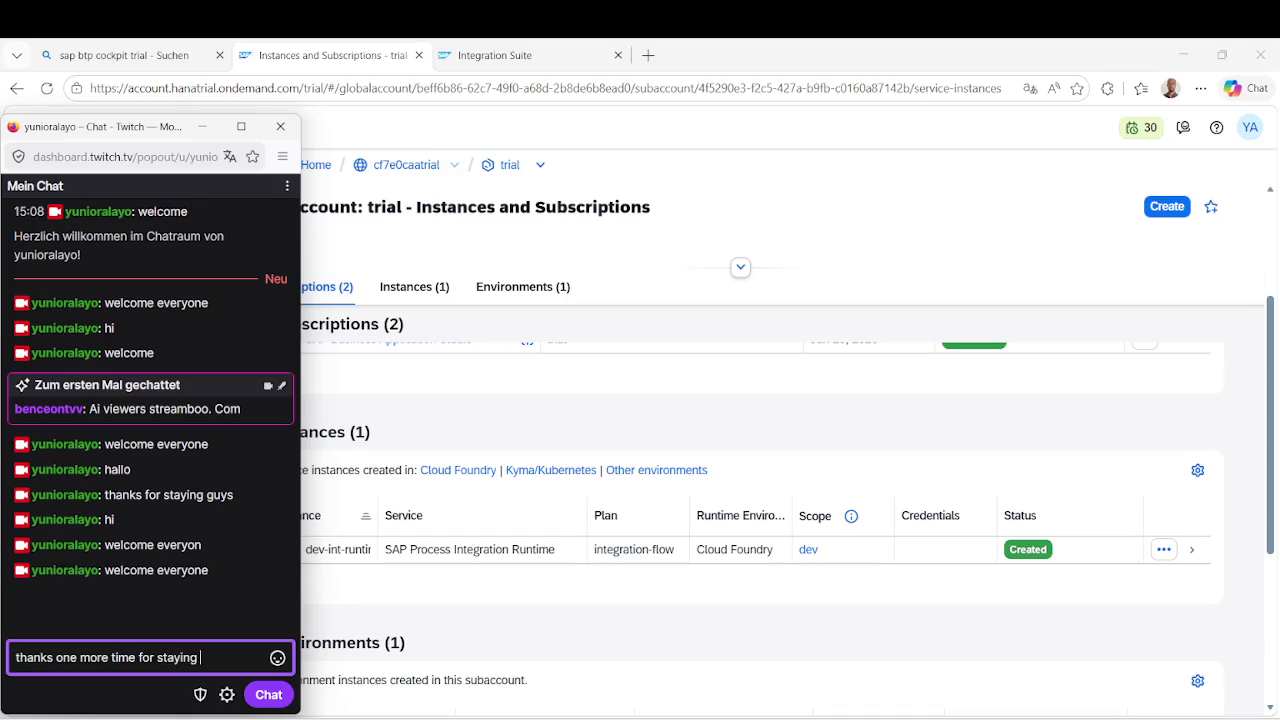
pyautogui.write('on this boring live')
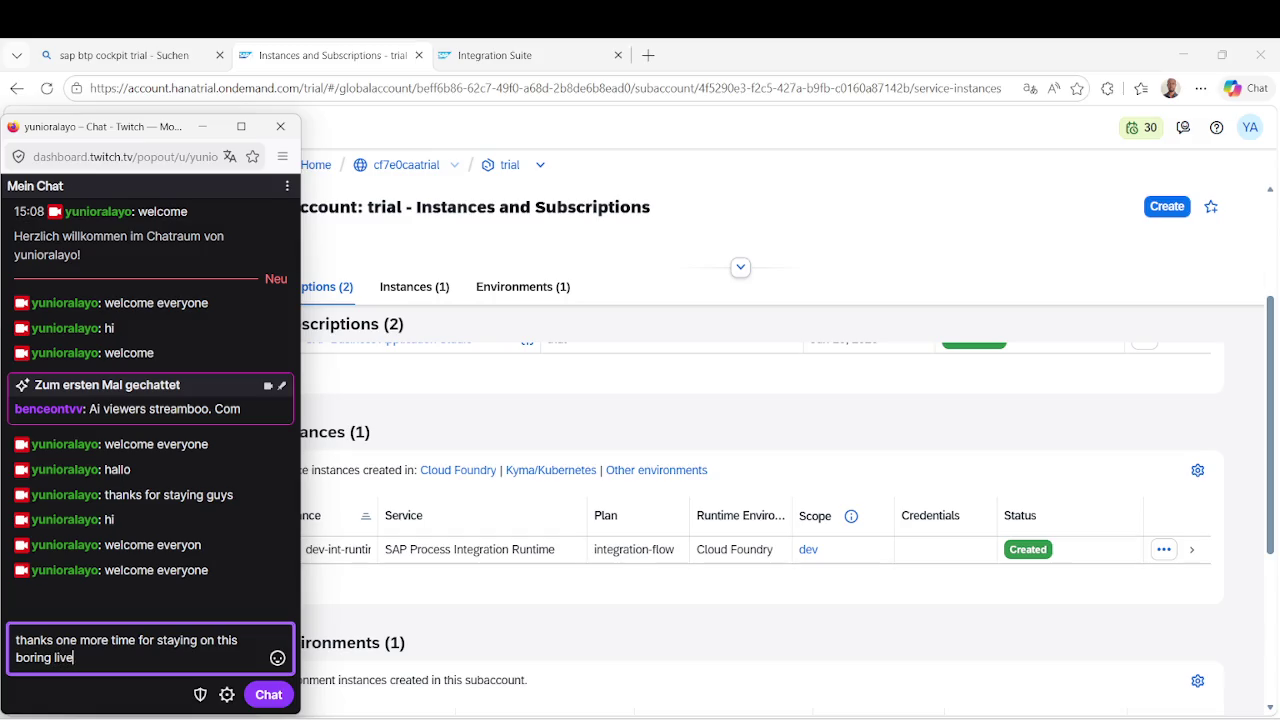
pyautogui.press('Return')
pyautogui.write('follow me for more')
pyautogui.press('Return')
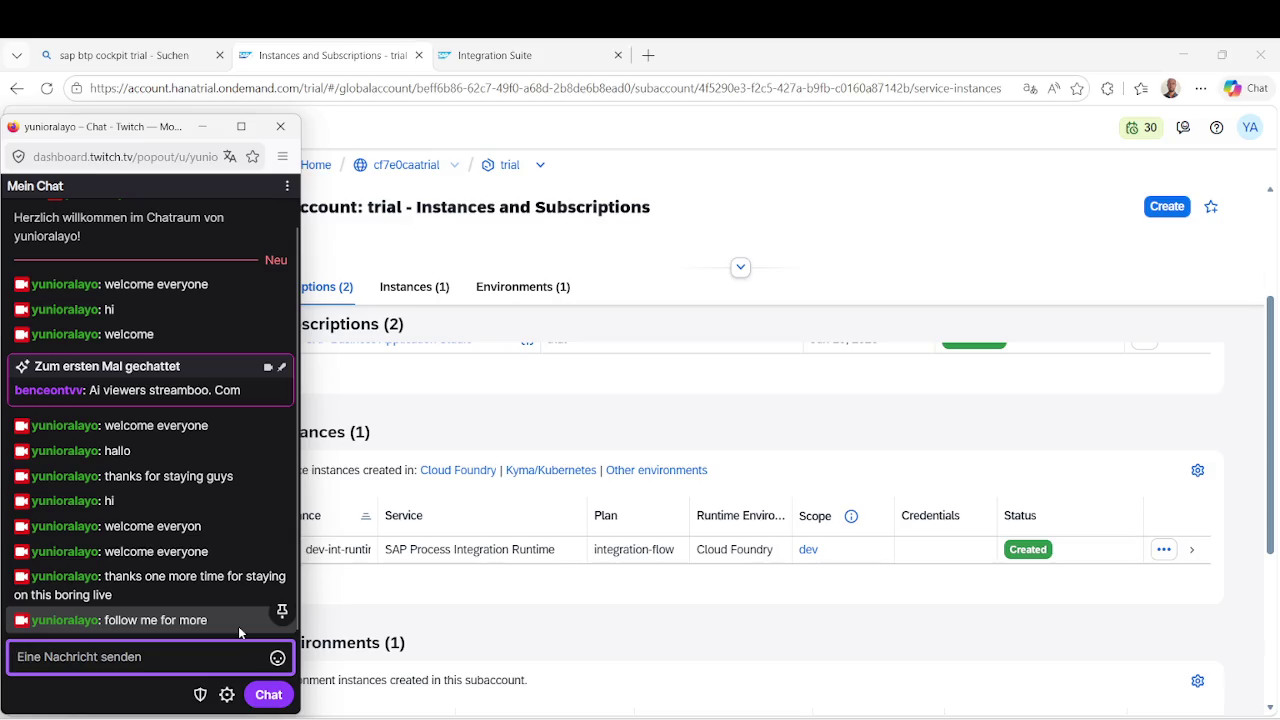
# Post 'not only this topic. Programming in general.' and 'but working on real projects.' in chat.
pyautogui.write('not only this topic. Programming in general.')
pyautogui.press('Return')
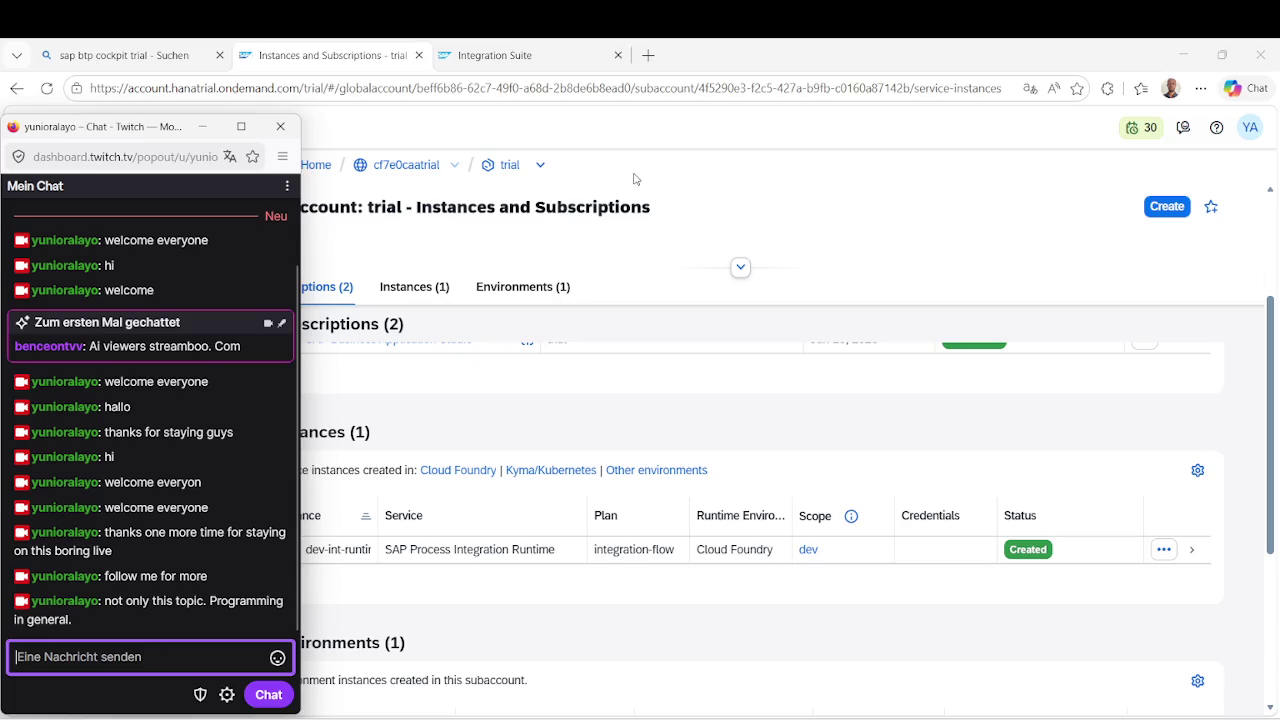
pyautogui.write('but on')
pyautogui.press('BackSpace')
pyautogui.press('BackSpace')
pyautogui.write('working on real projects.')
pyautogui.press('Return')
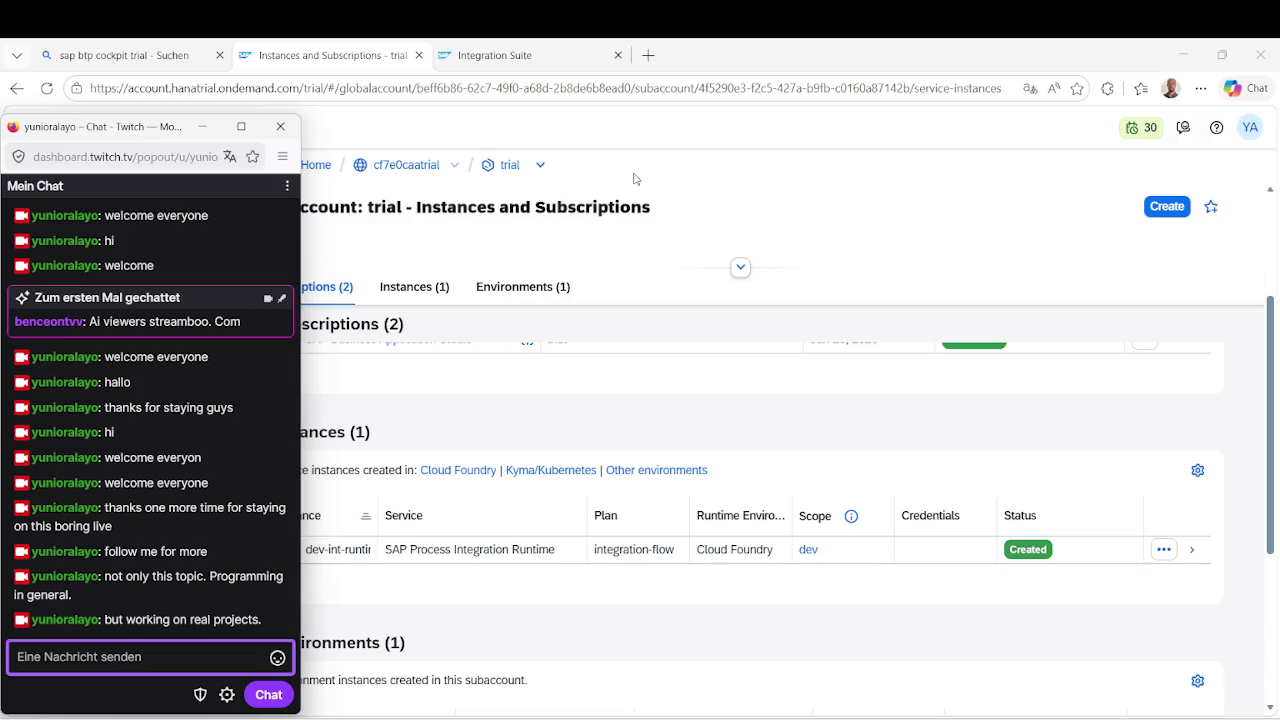
pyautogui.click(917, 191)
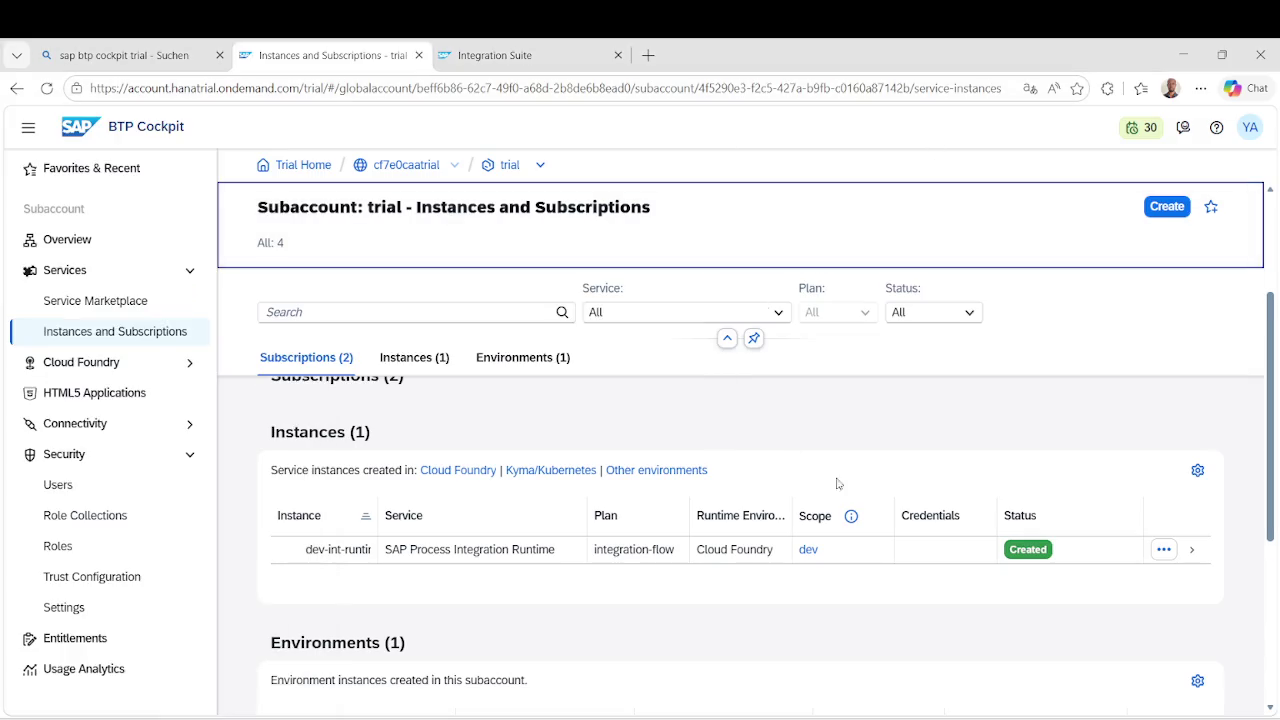
# Bring the YouTube Integration Suite trial-setup tutorial, paused at 2:05, in front of the cockpit.
pyautogui.click(922, 413)
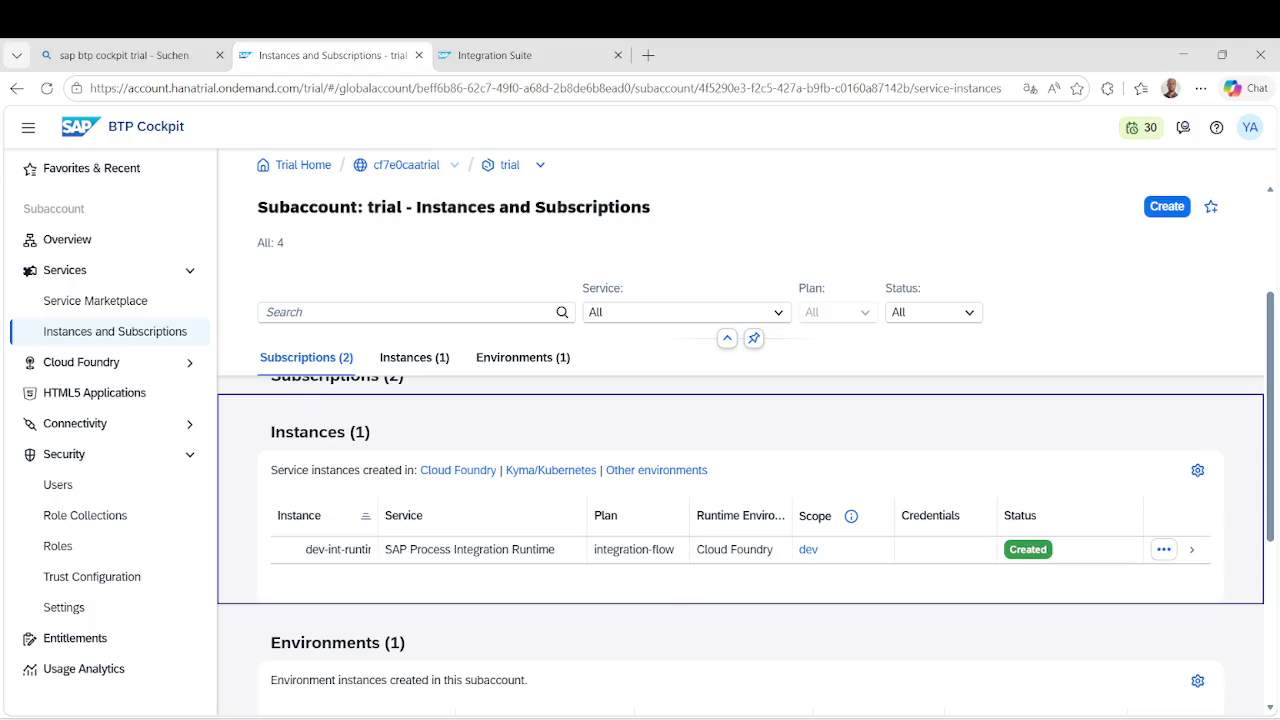
pyautogui.moveTo(672, 718)
pyautogui.click(762, 645)
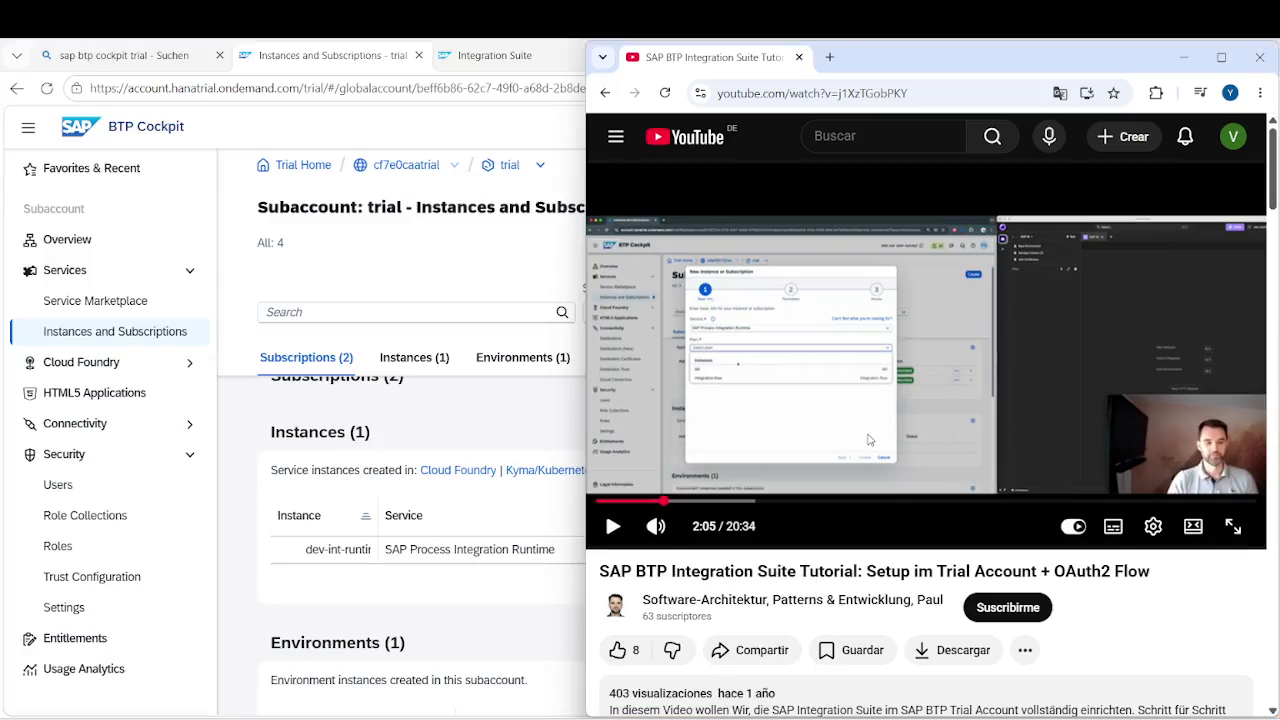
# Play the tutorial, pause around 2:17, and replay the last five seconds.
pyautogui.click(945, 385)
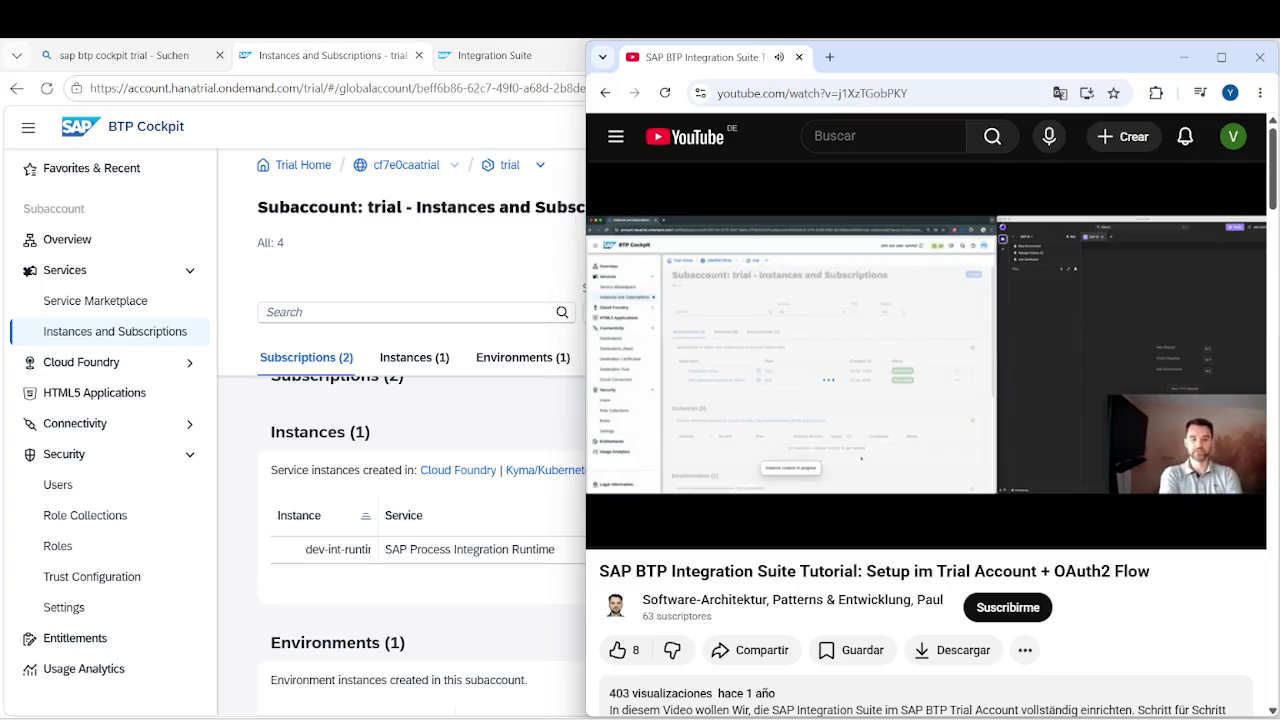
pyautogui.click(878, 370)
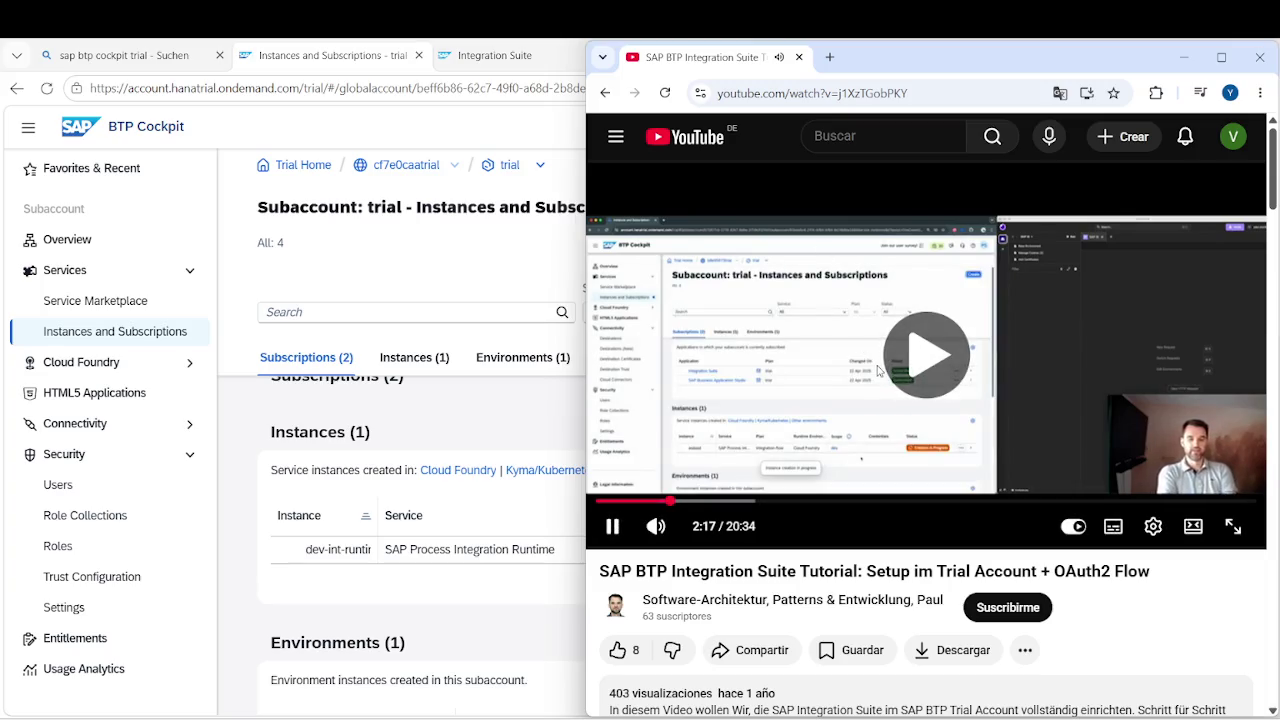
pyautogui.click(878, 370)
pyautogui.press('Left')
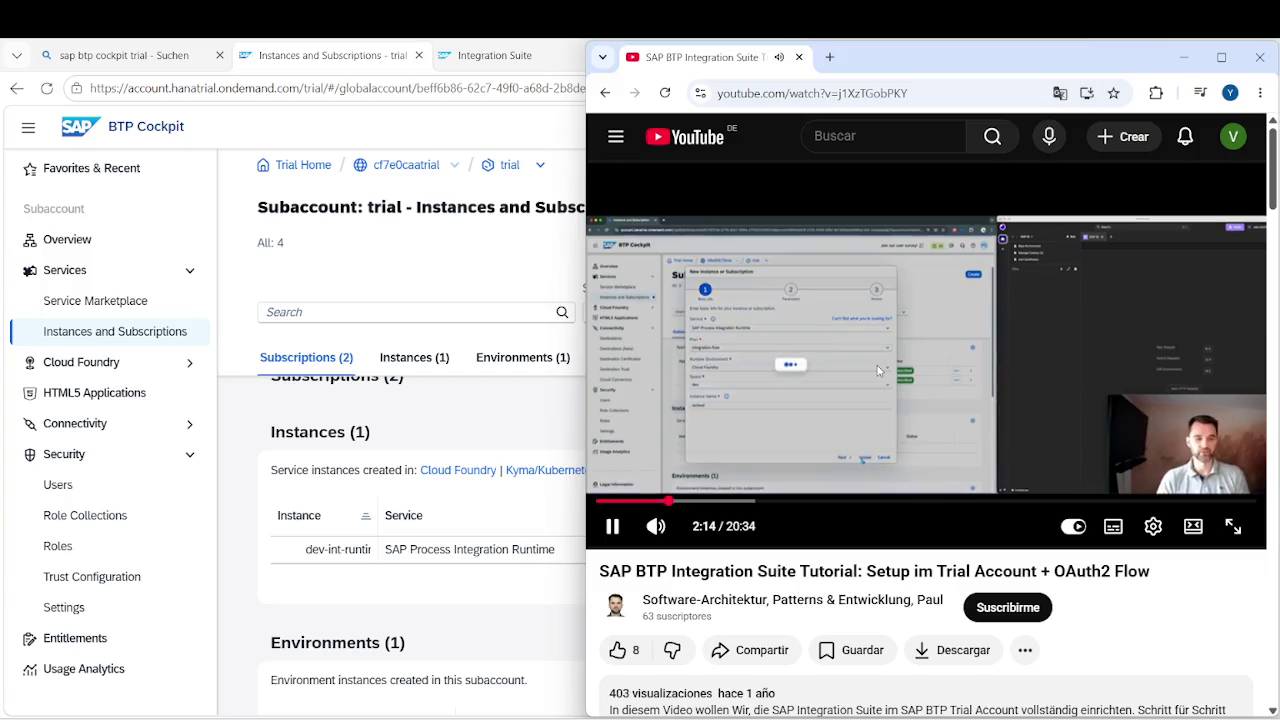
pyautogui.press('Left')
pyautogui.press('Left')
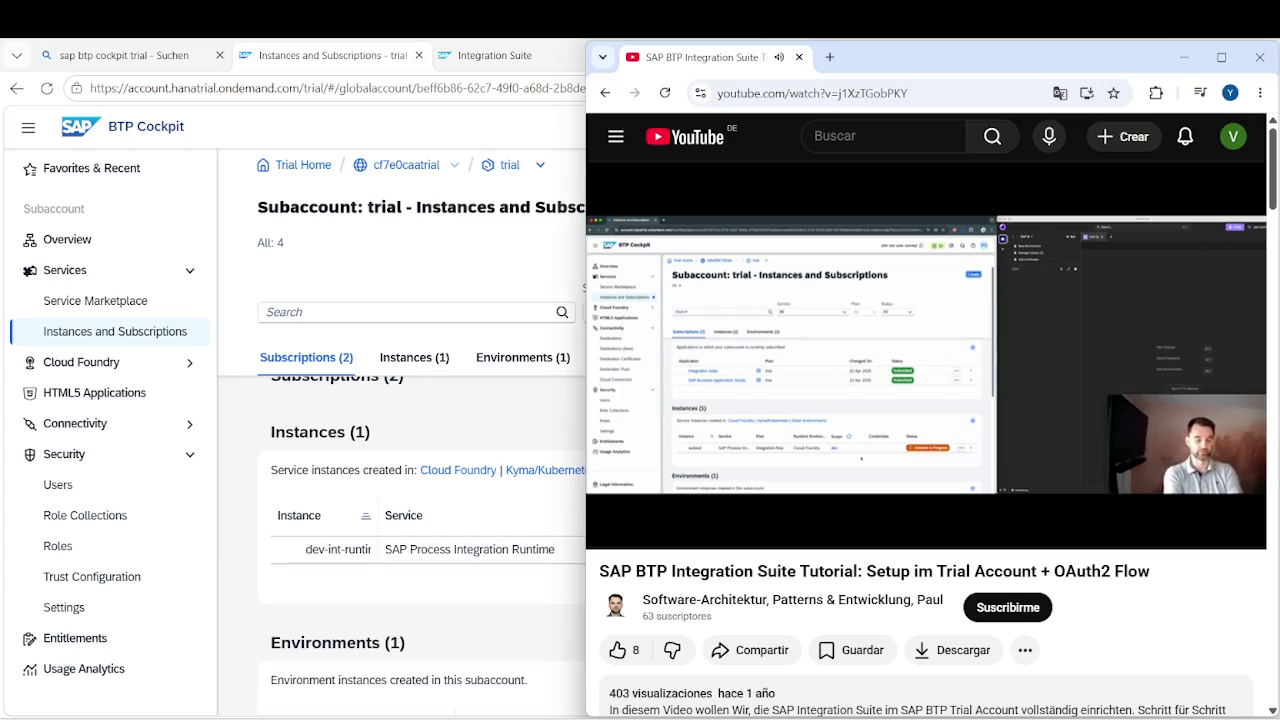
pyautogui.moveTo(876, 369)
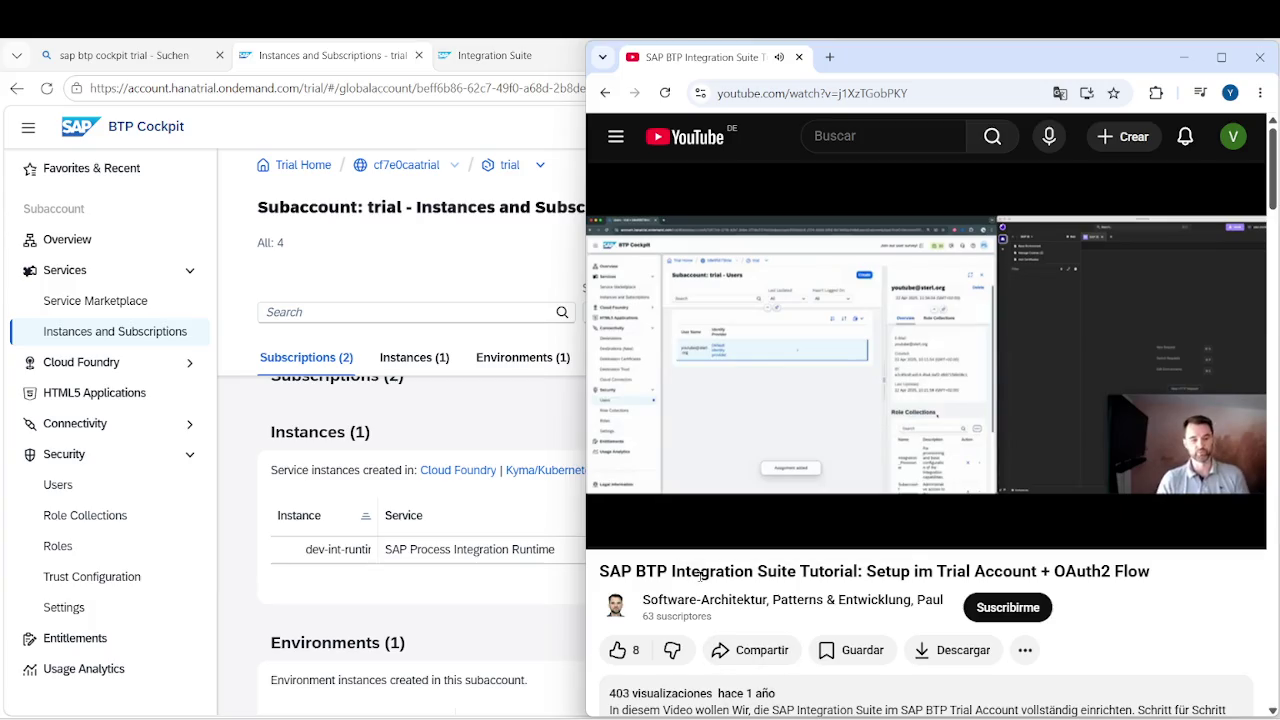
pyautogui.hotkey('alt', 'Tab')
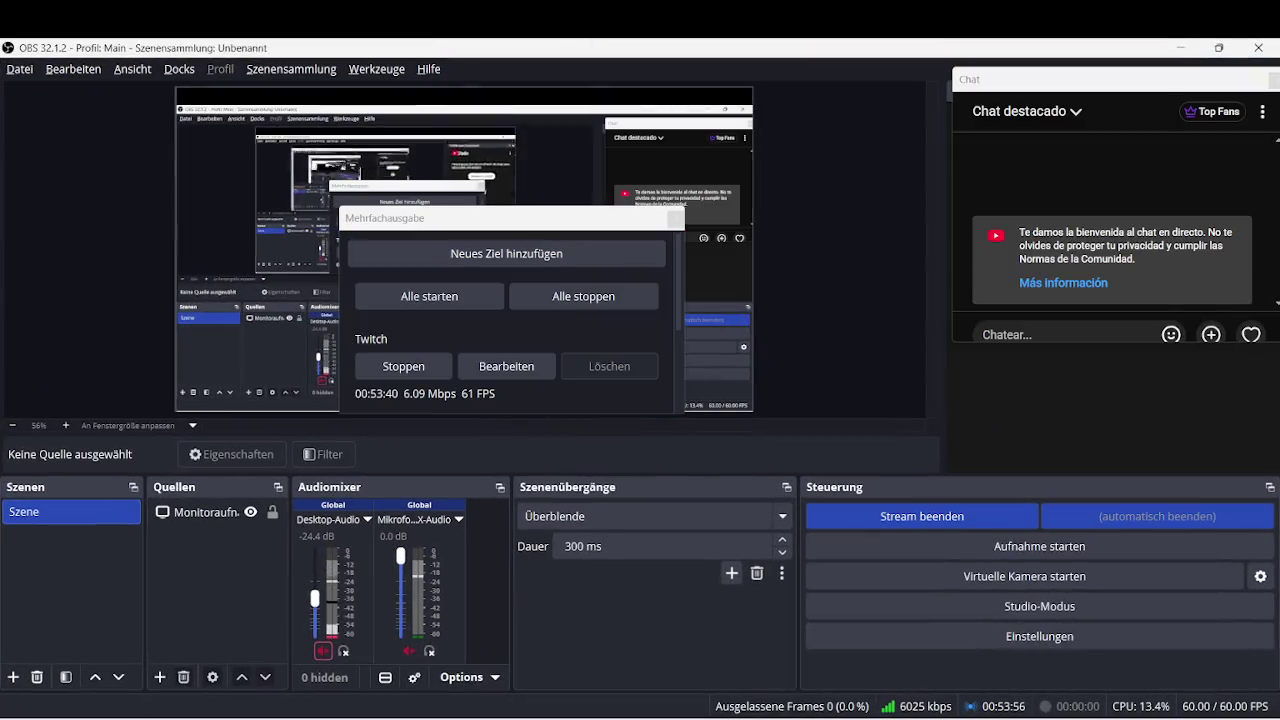
# End the OBS main stream and unmute Desktop-Audio and Mikrofon.
pyautogui.click(913, 517)
pyautogui.click(735, 416)
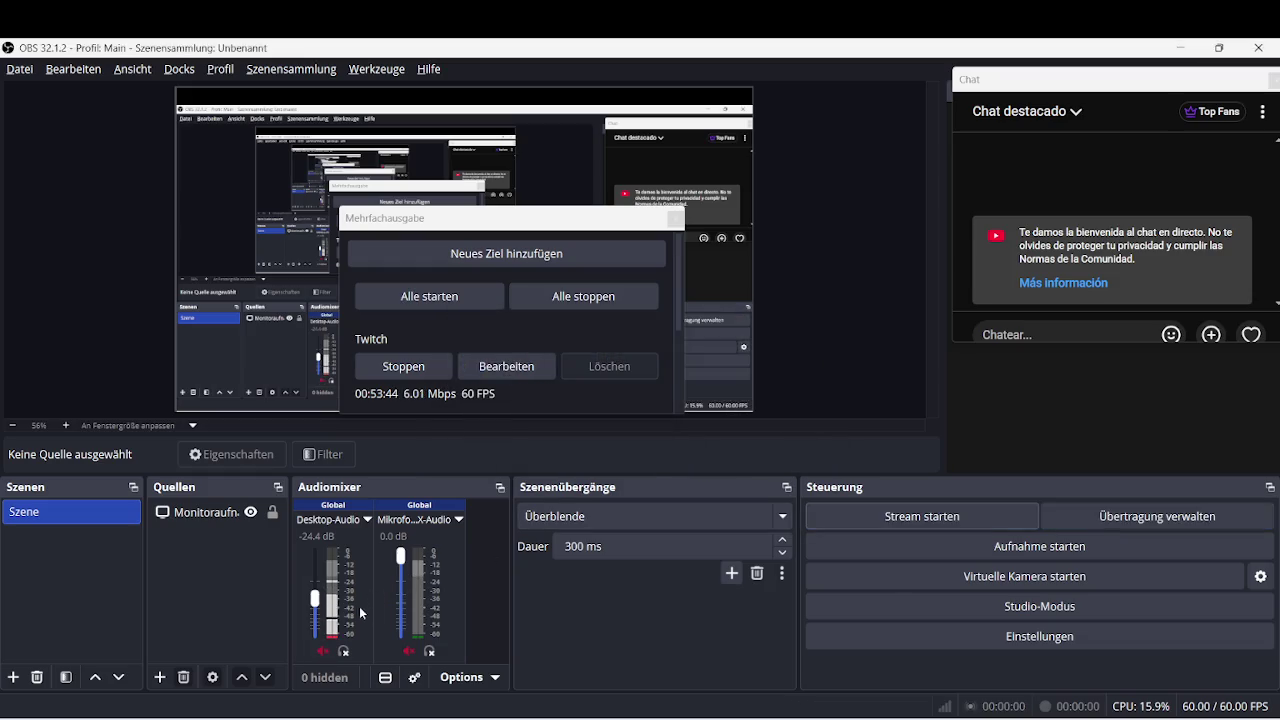
pyautogui.click(324, 651)
pyautogui.click(410, 651)
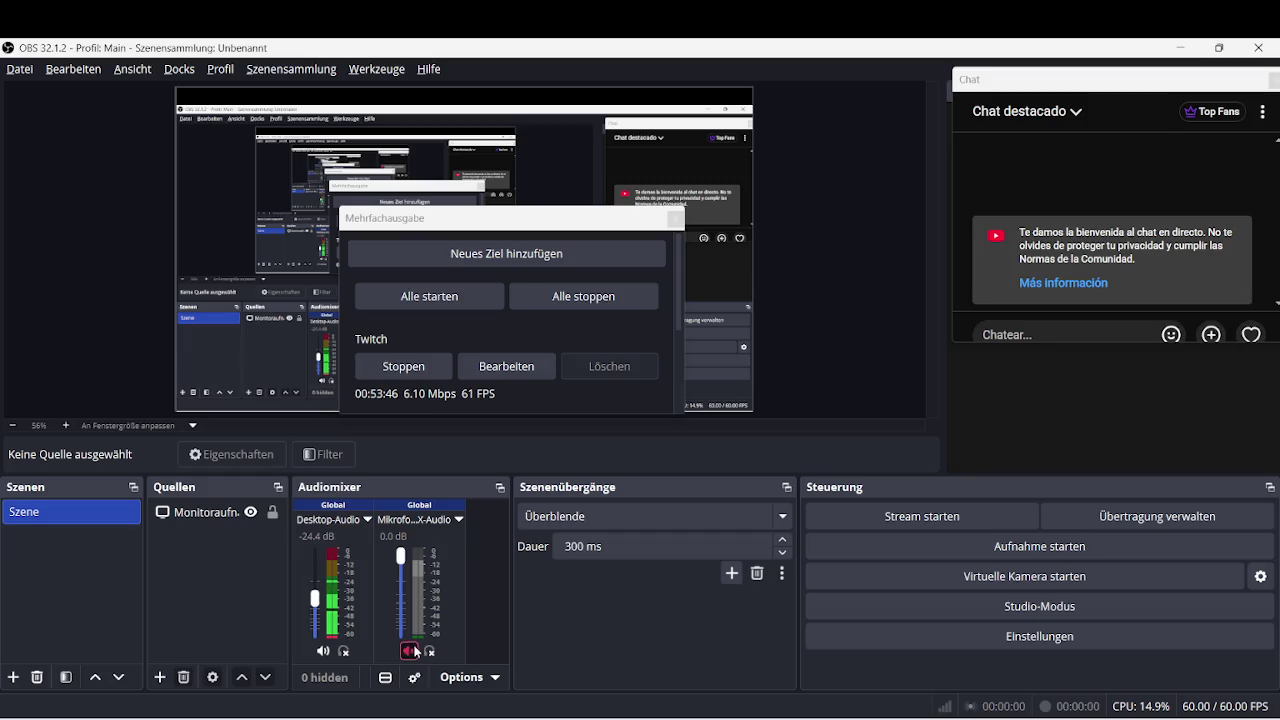
# Minimize OBS and briefly bring up, then hide, the Twitch stream manager.
pyautogui.click(1177, 48)
pyautogui.moveTo(720, 715)
pyautogui.click(640, 655)
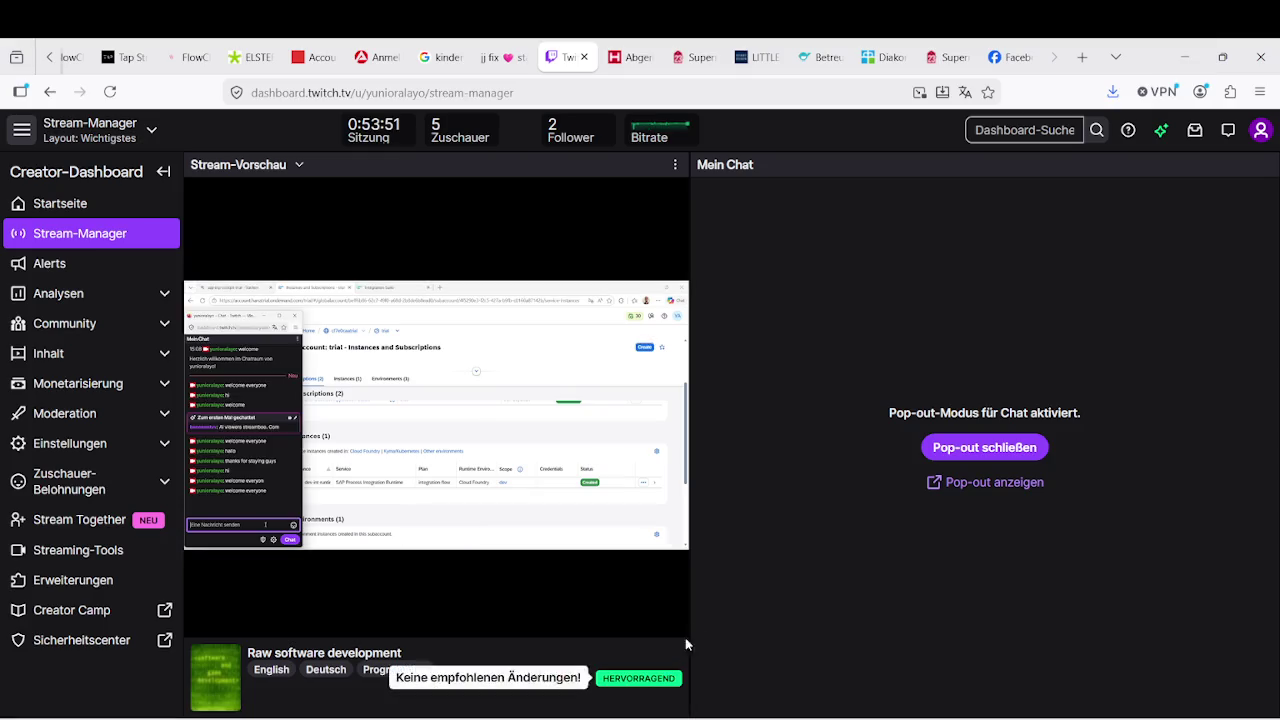
pyautogui.click(1184, 57)
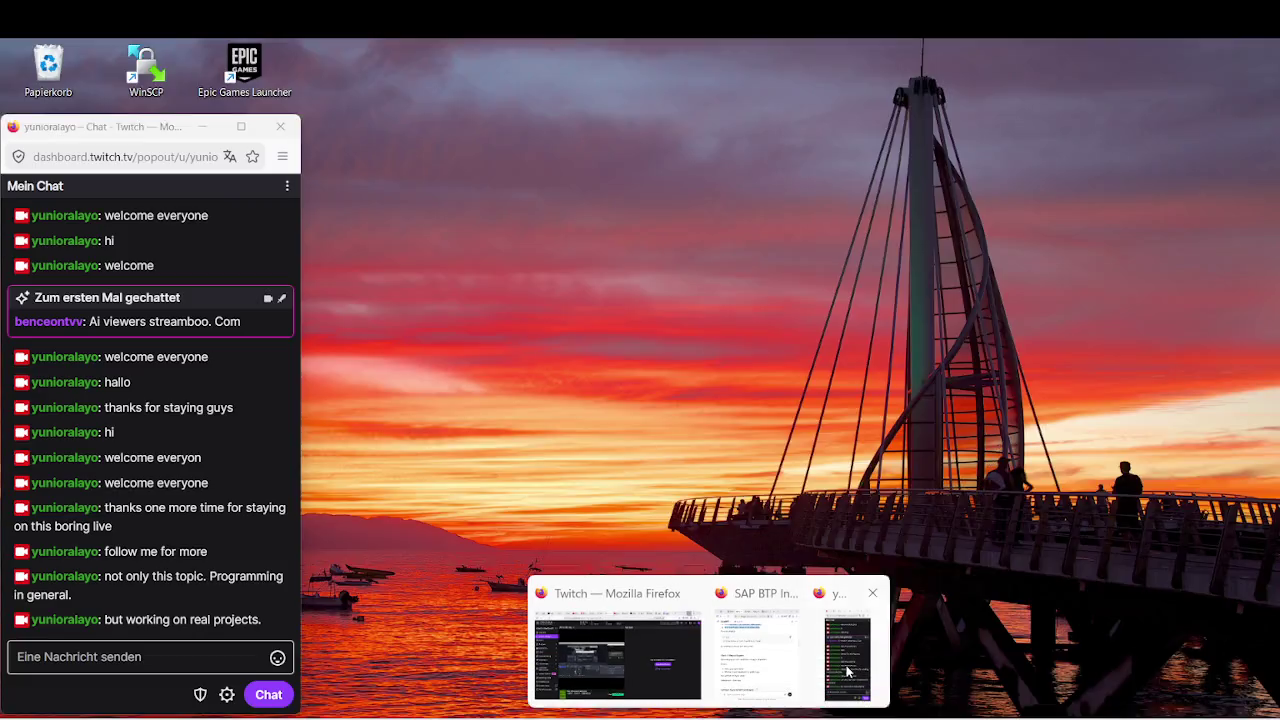
# Post 'welcome everyone joining' in the Twitch chat popup, then hide the popup.
pyautogui.click(615, 650)
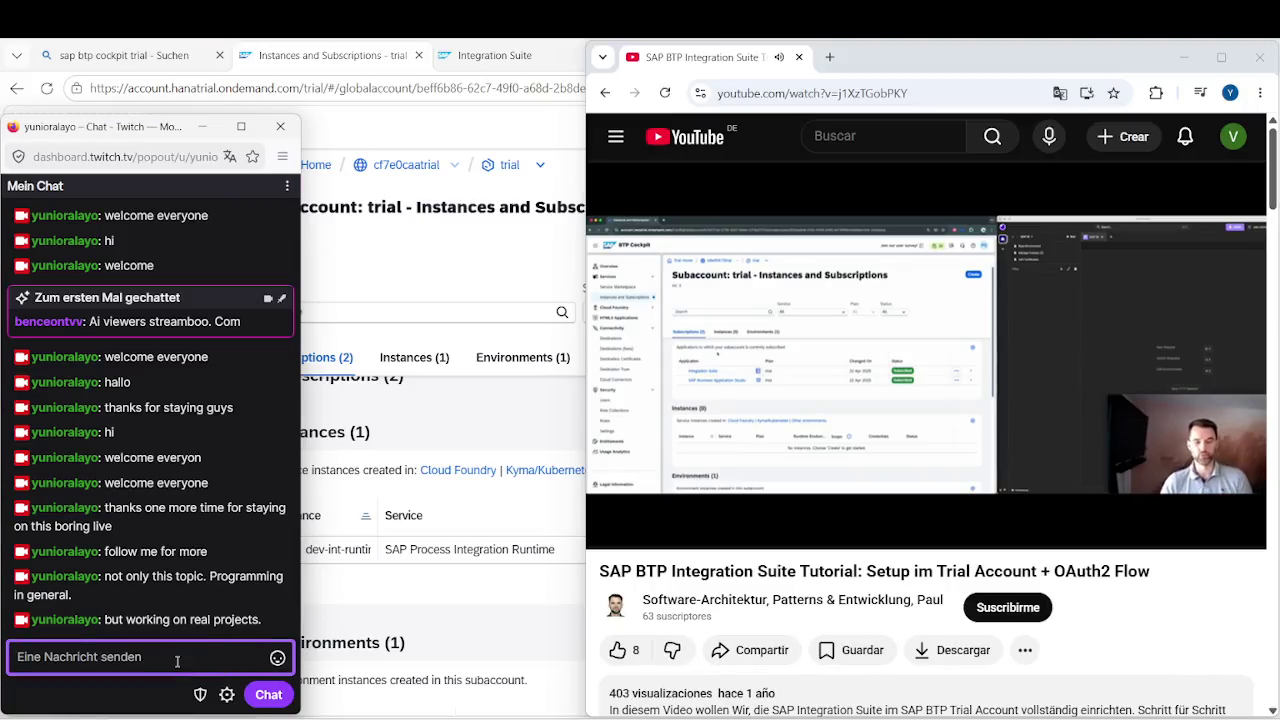
pyautogui.write('w')
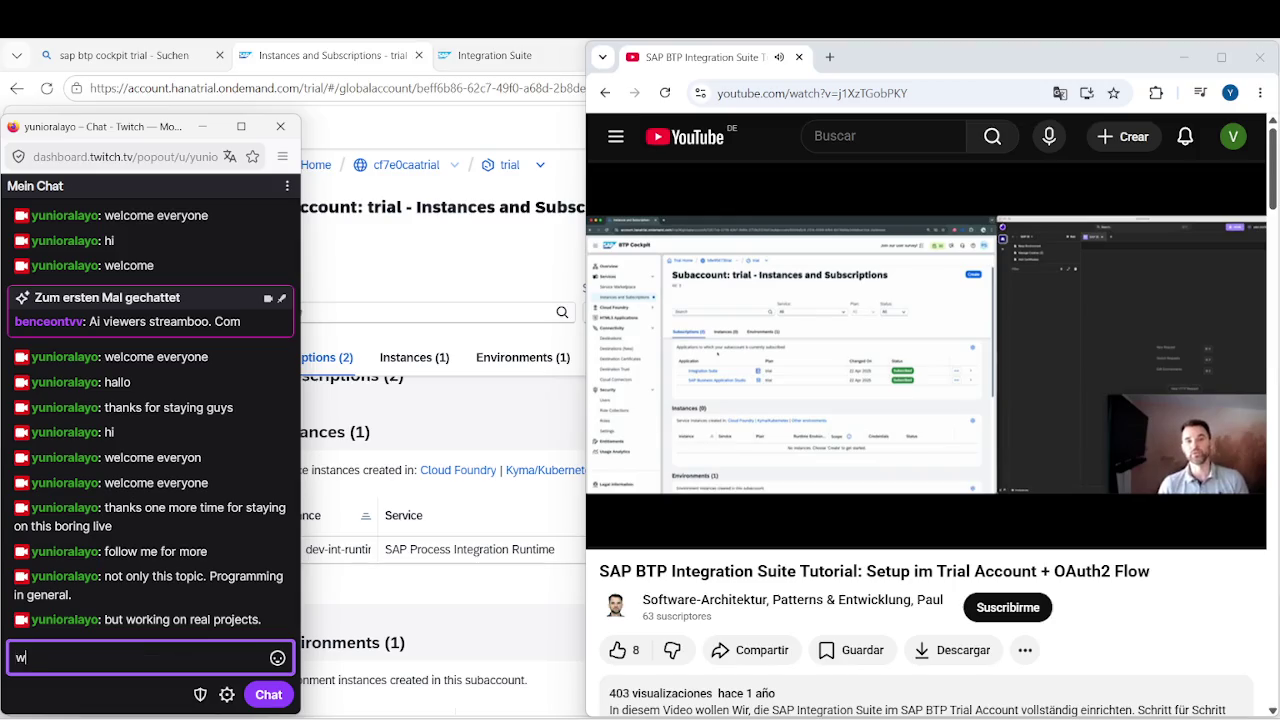
pyautogui.write('elocome e')
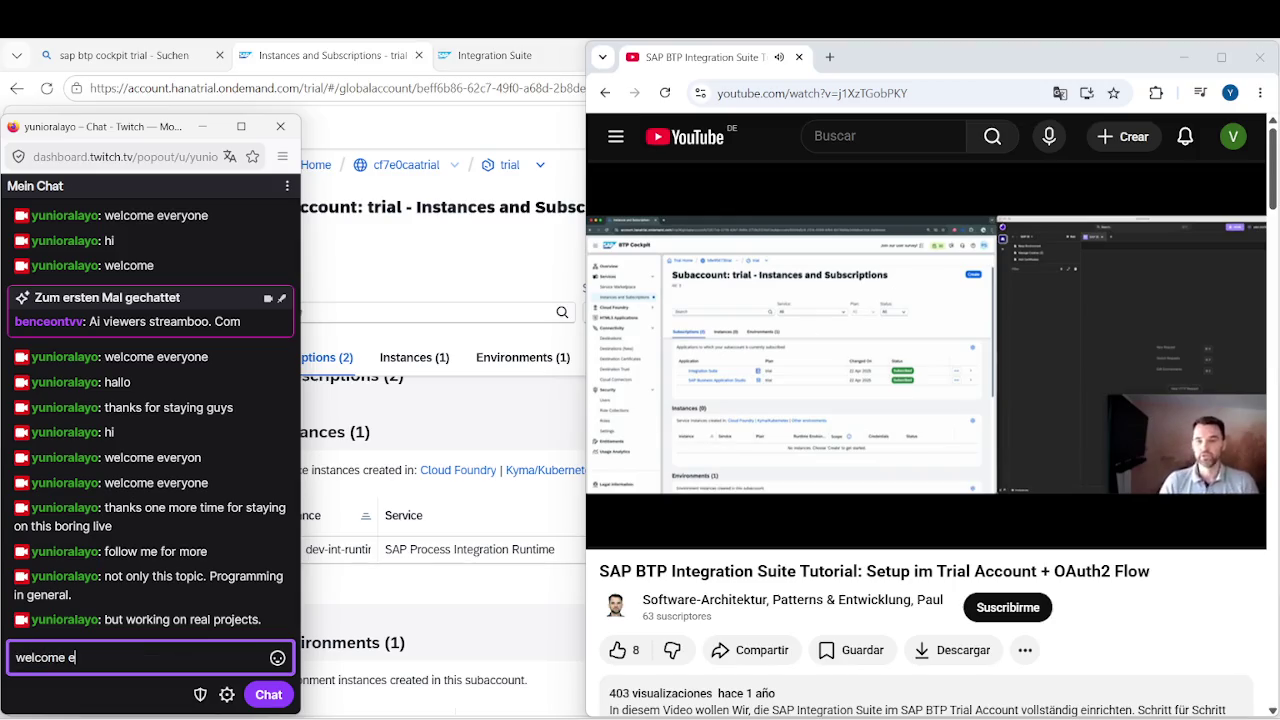
pyautogui.write('veryone j')
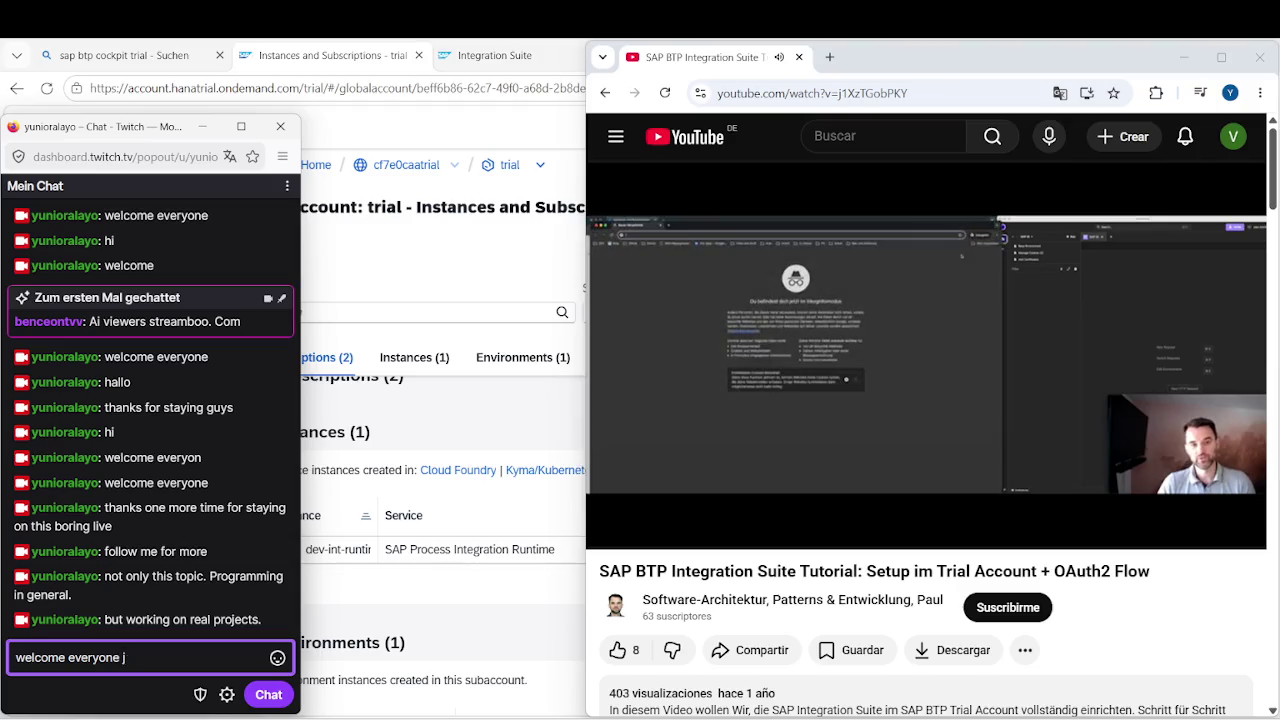
pyautogui.write('ing')
pyautogui.press('Return')
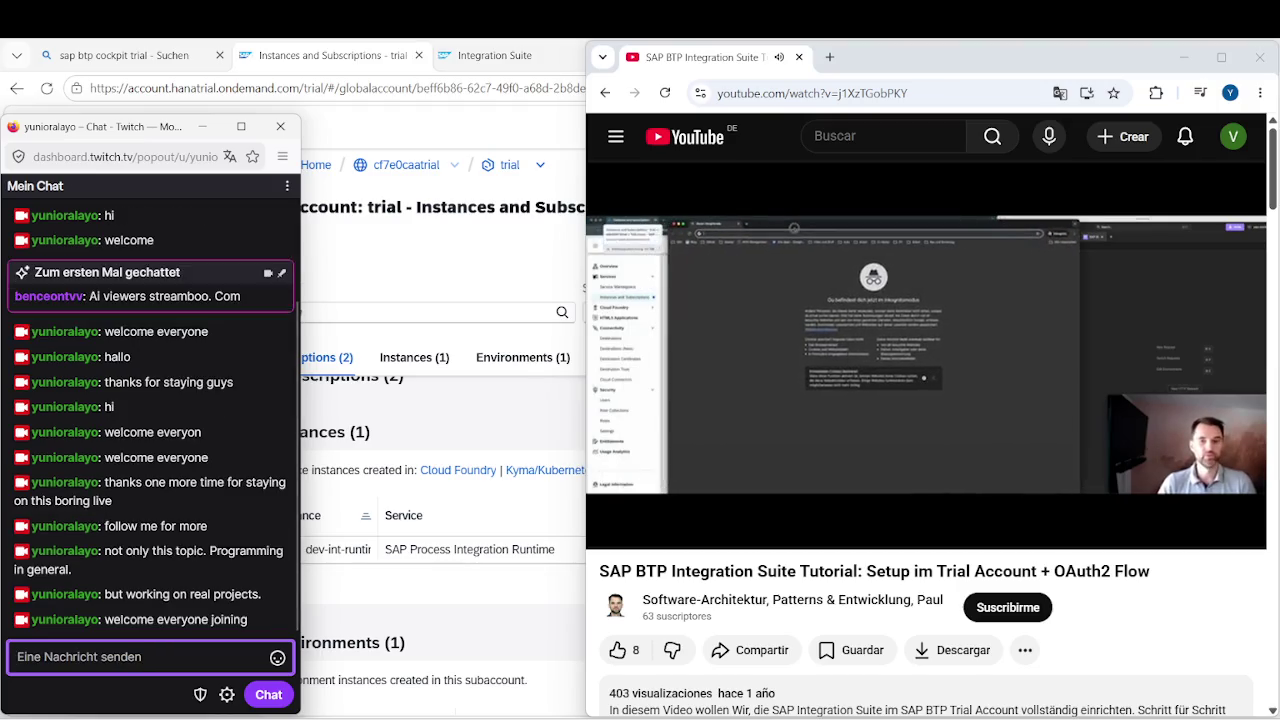
pyautogui.click(202, 126)
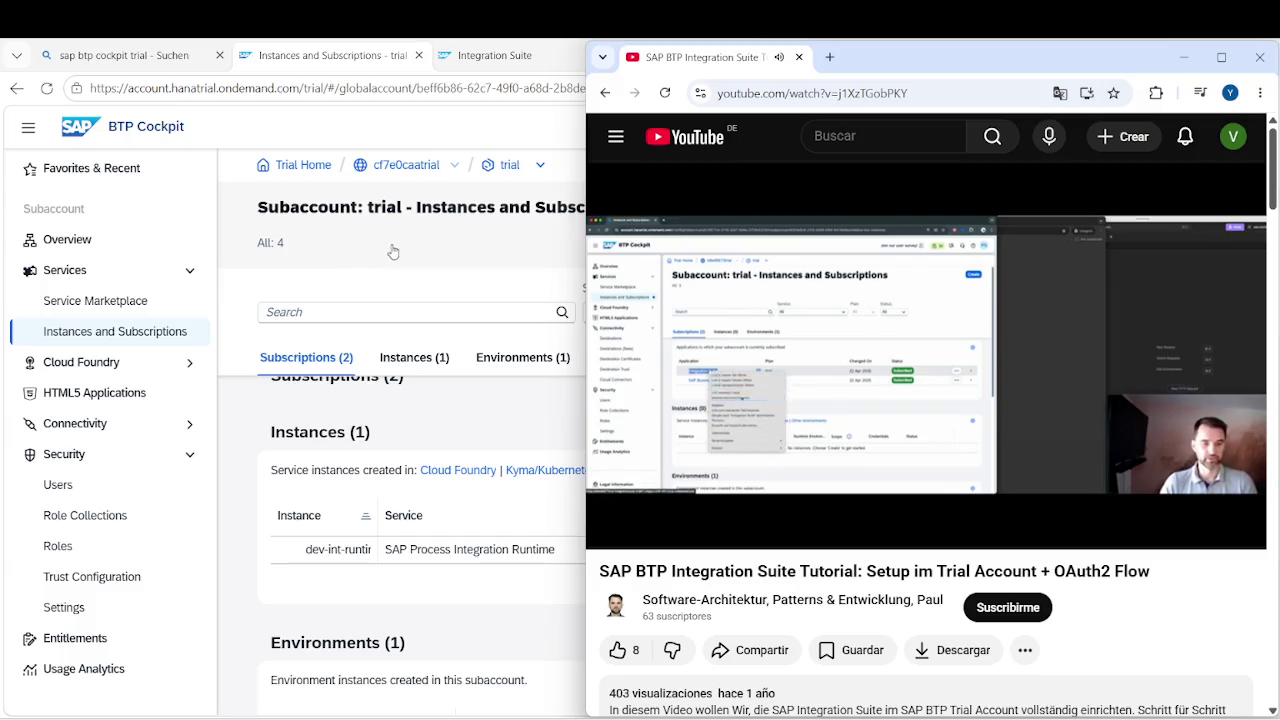
# Jump the tutorial ahead to 5:20 and skip the sponsored ad.
pyautogui.moveTo(693, 322)
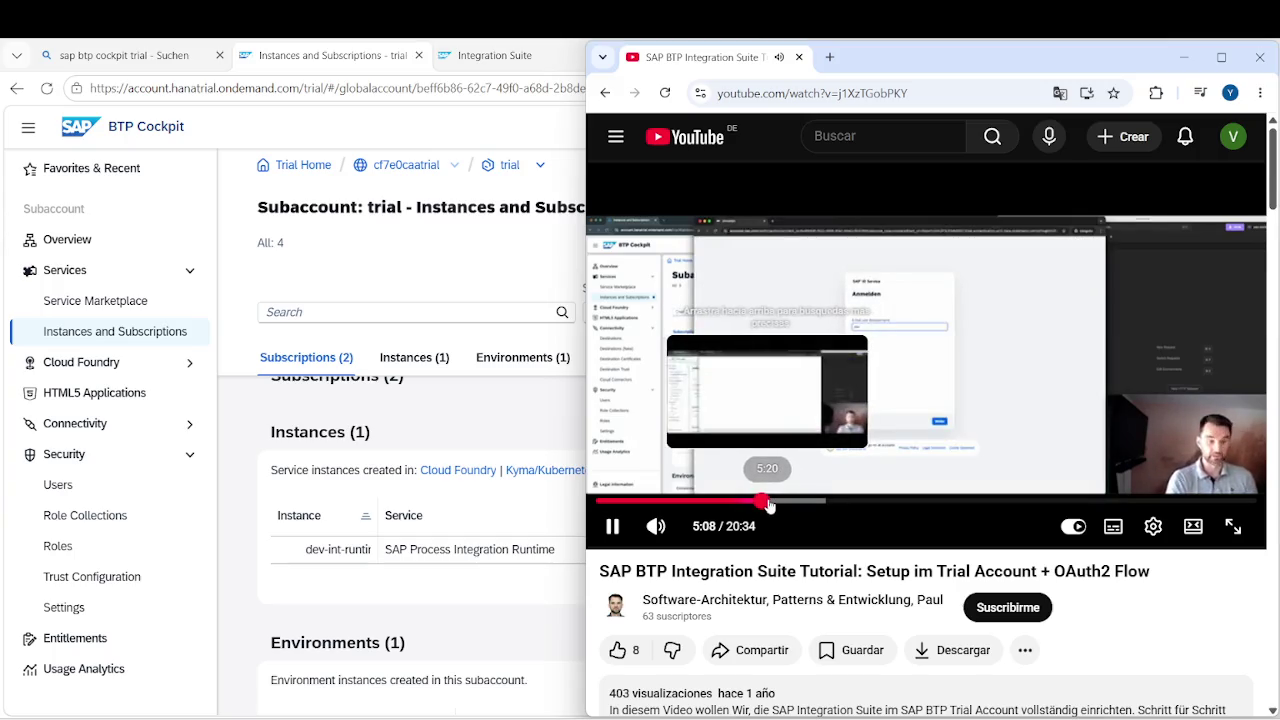
pyautogui.click(769, 501)
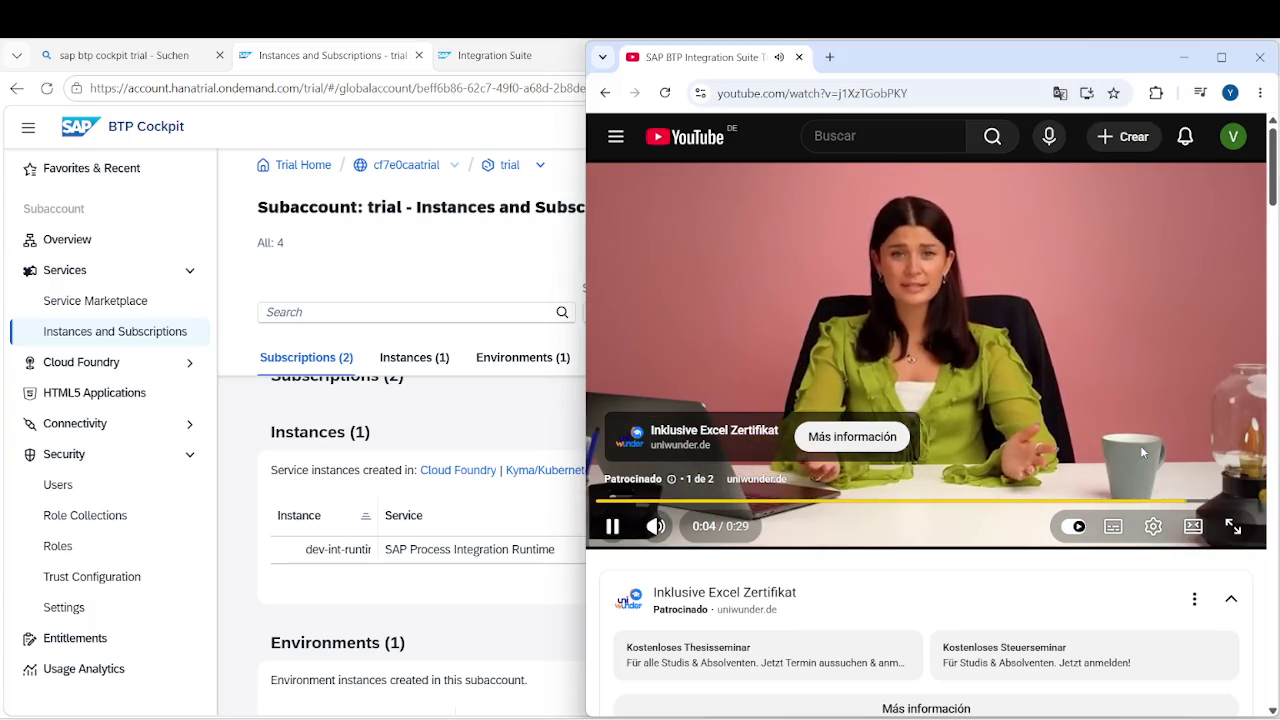
pyautogui.click(1200, 472)
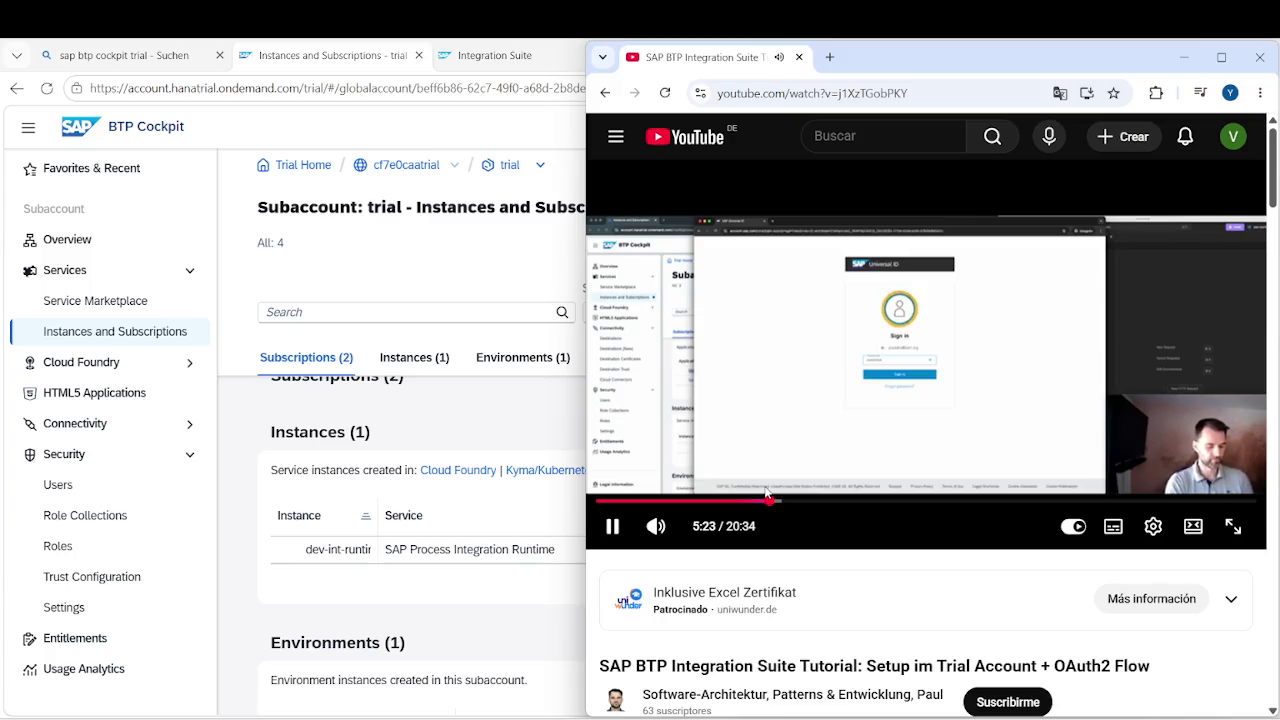
# Rewind the tutorial to about 4:44, then jump ahead to 6:32 for the capabilities part.
pyautogui.click(760, 500)
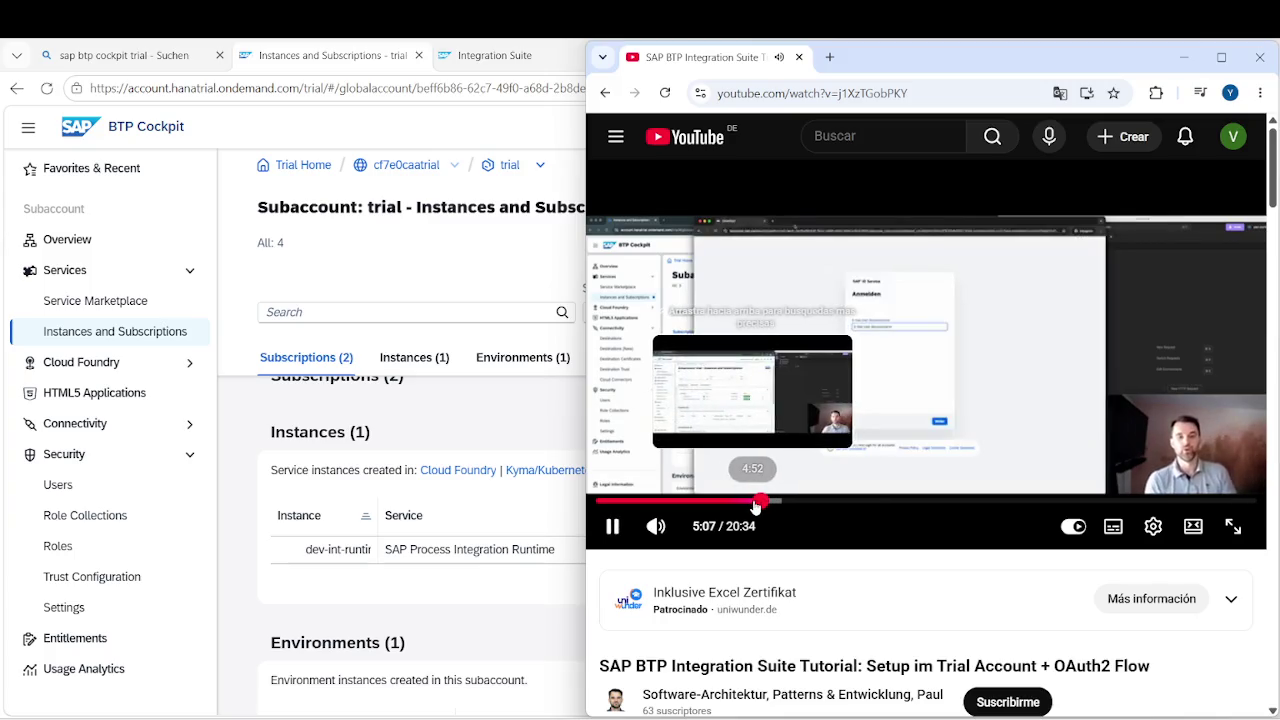
pyautogui.click(753, 502)
pyautogui.click(749, 501)
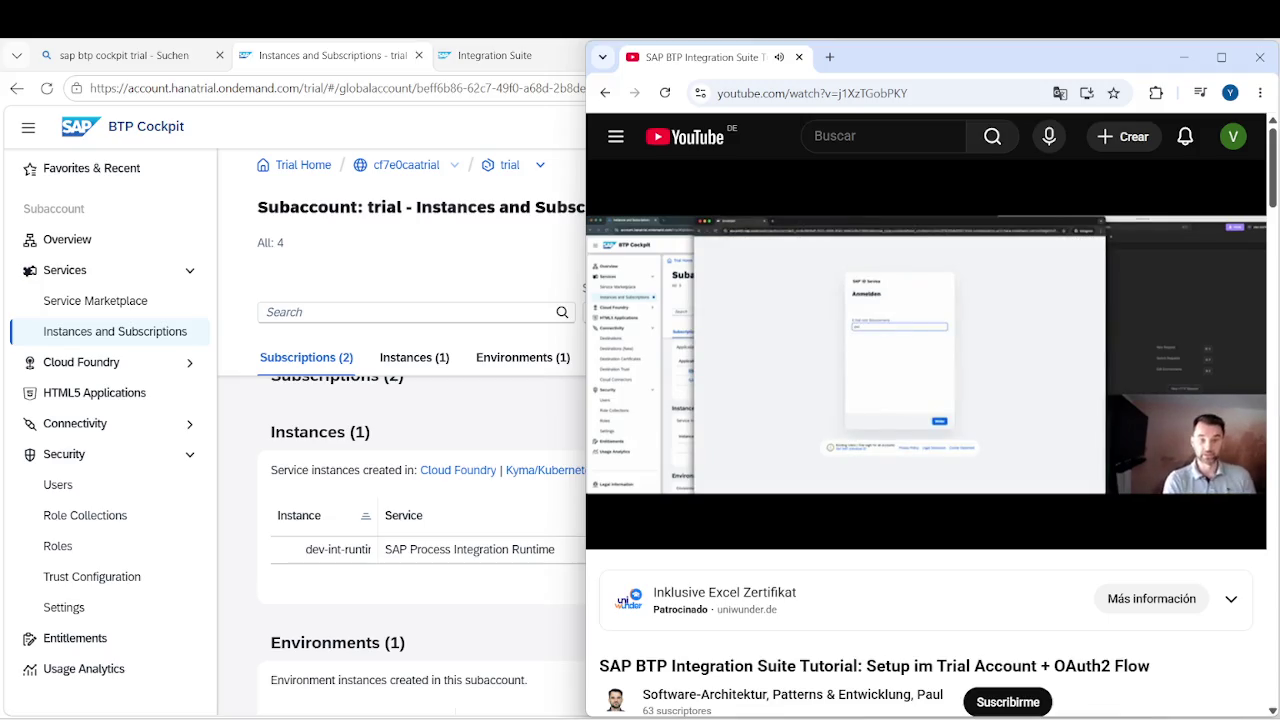
pyautogui.moveTo(921, 473)
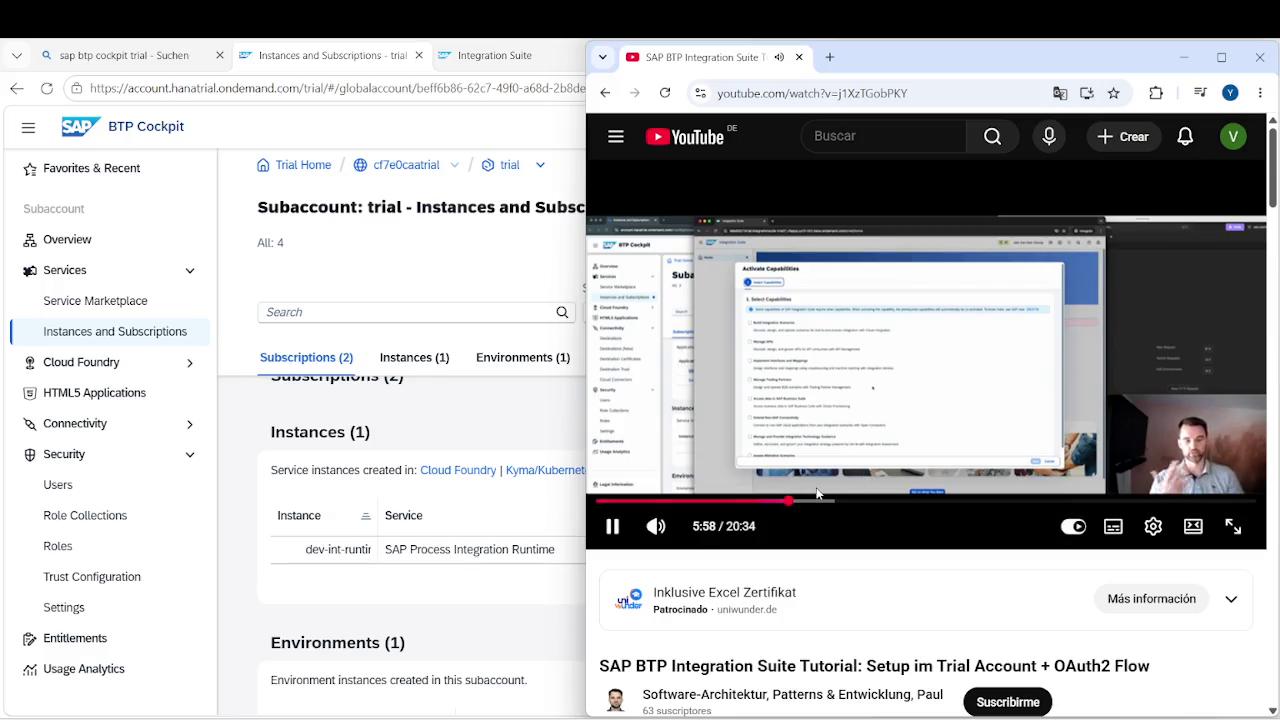
pyautogui.click(808, 502)
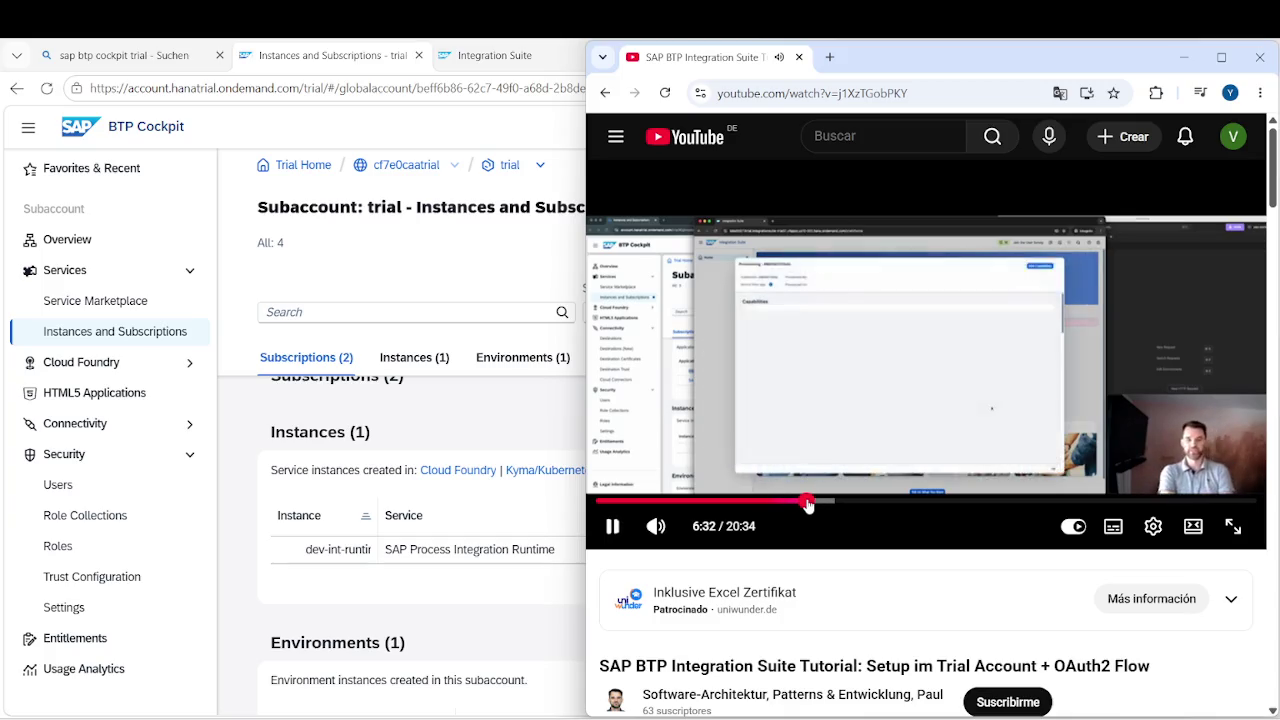
# Seek the tutorial through 6:47 and 7:12 to the Integration Suite home part, replaying five seconds.
pyautogui.moveTo(808, 503); pyautogui.dragTo(822, 505)
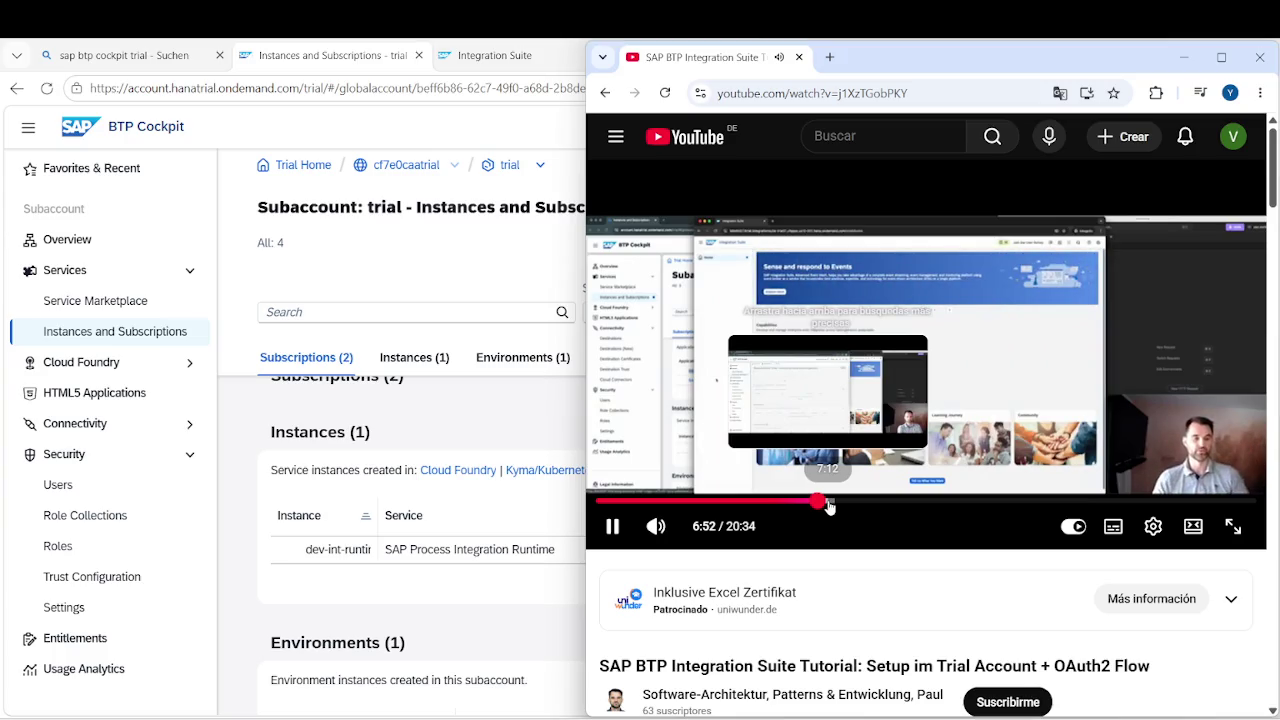
pyautogui.click(828, 505)
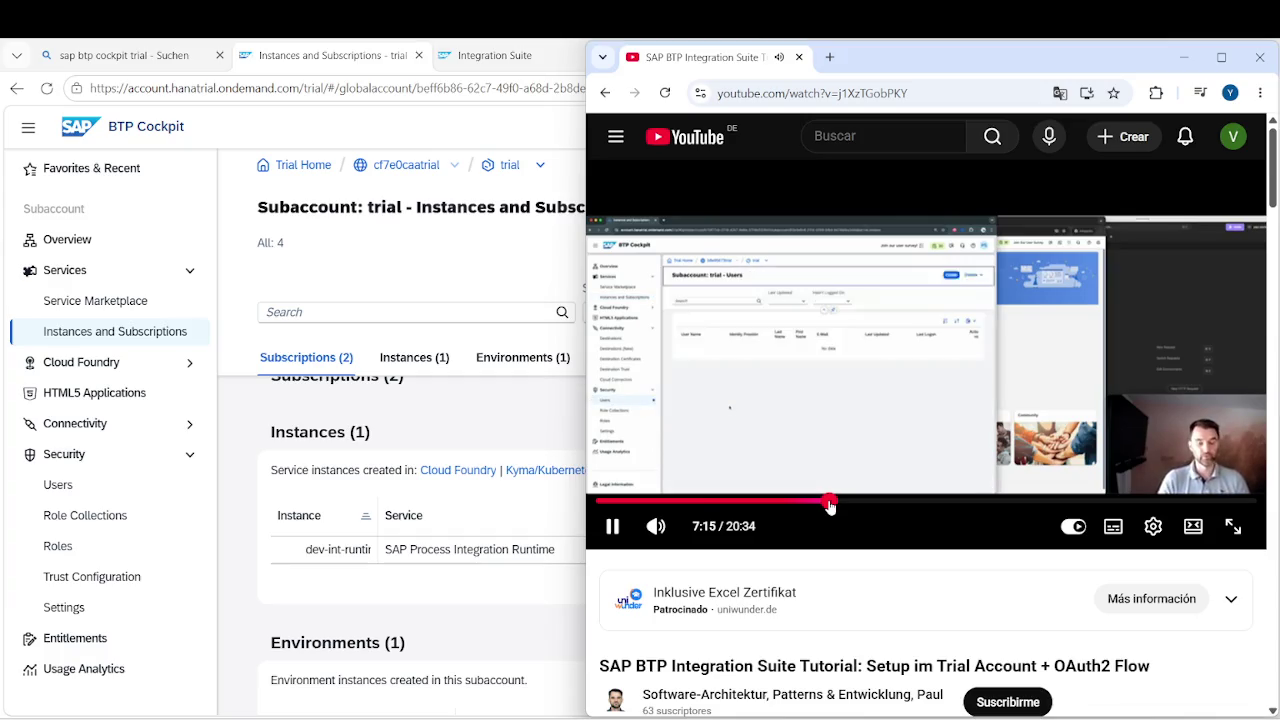
pyautogui.click(835, 505)
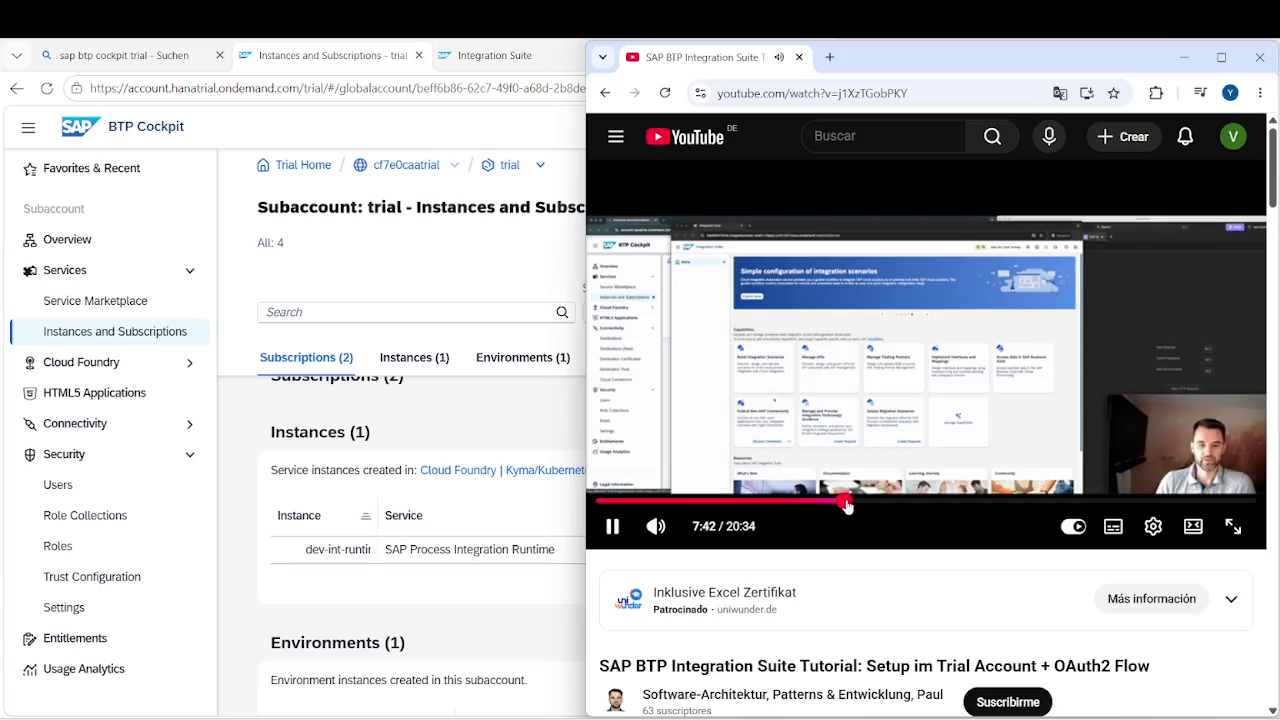
pyautogui.click(840, 505)
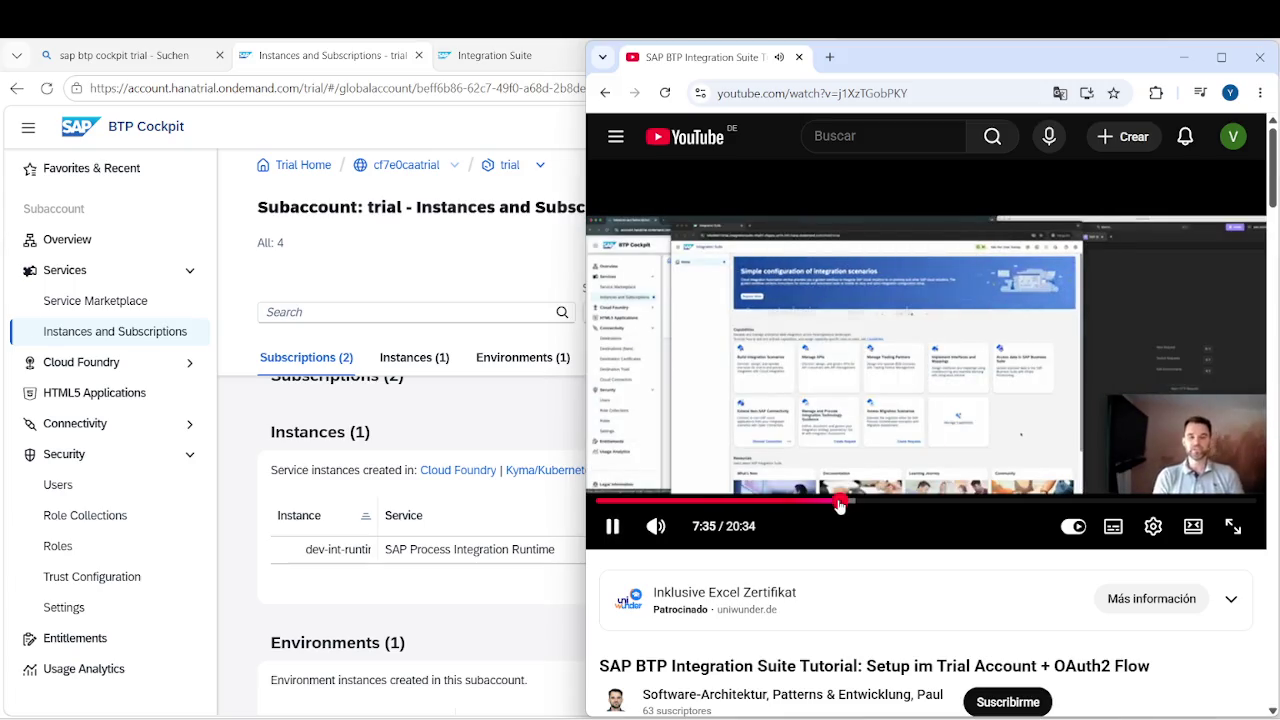
pyautogui.press('Left')
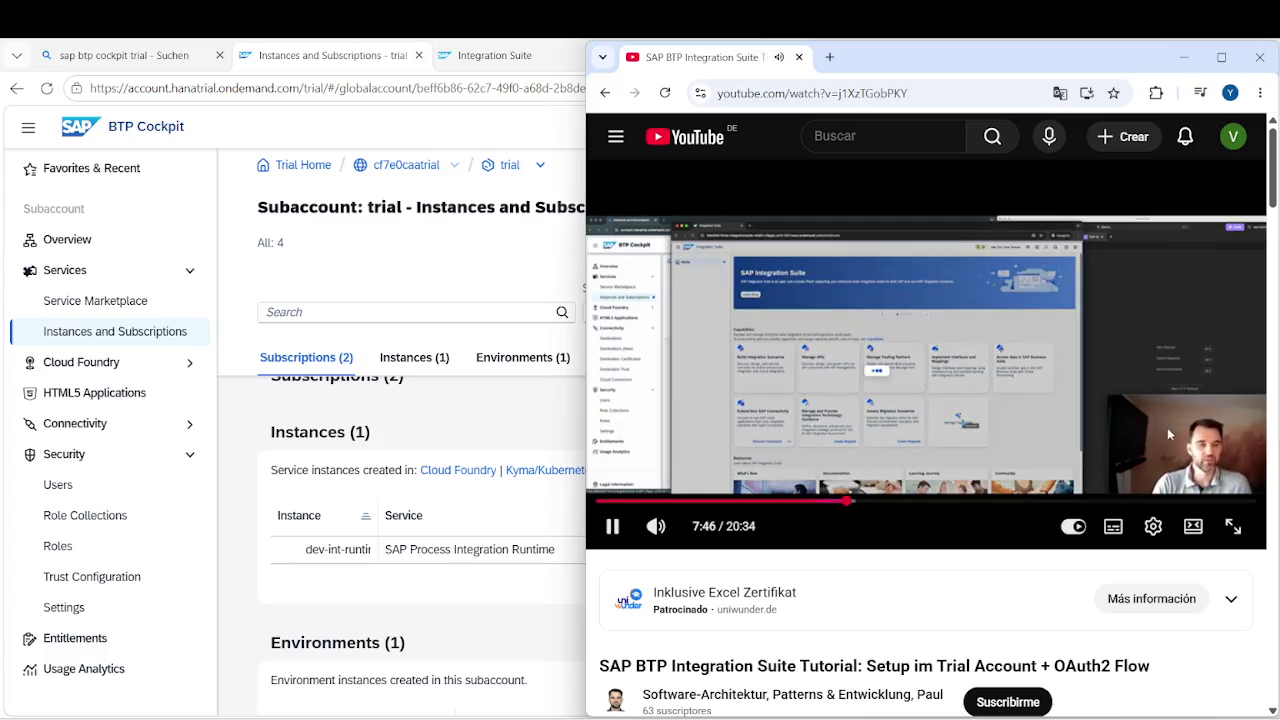
# Advance to the role-collection assignment step, pause the video at 8:42, and bring up Twitch's stream manager.
pyautogui.click(862, 505)
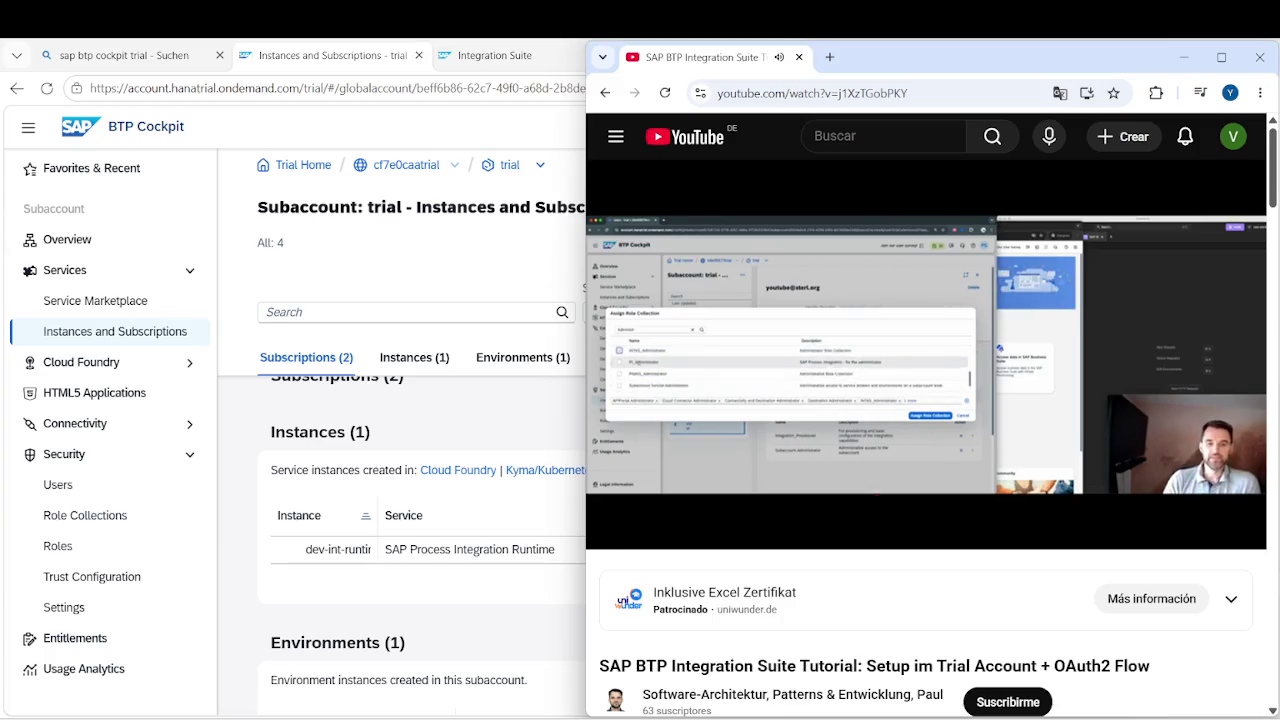
pyautogui.click(993, 346)
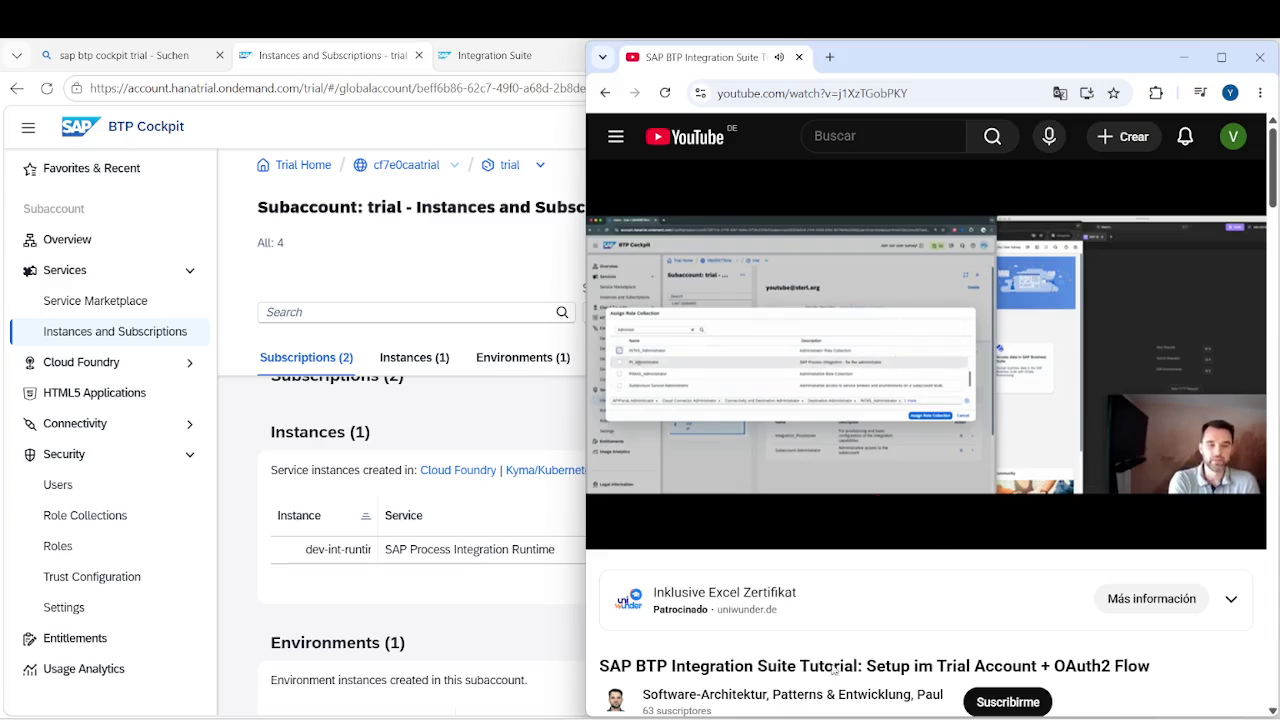
pyautogui.moveTo(733, 712)
pyautogui.click(659, 666)
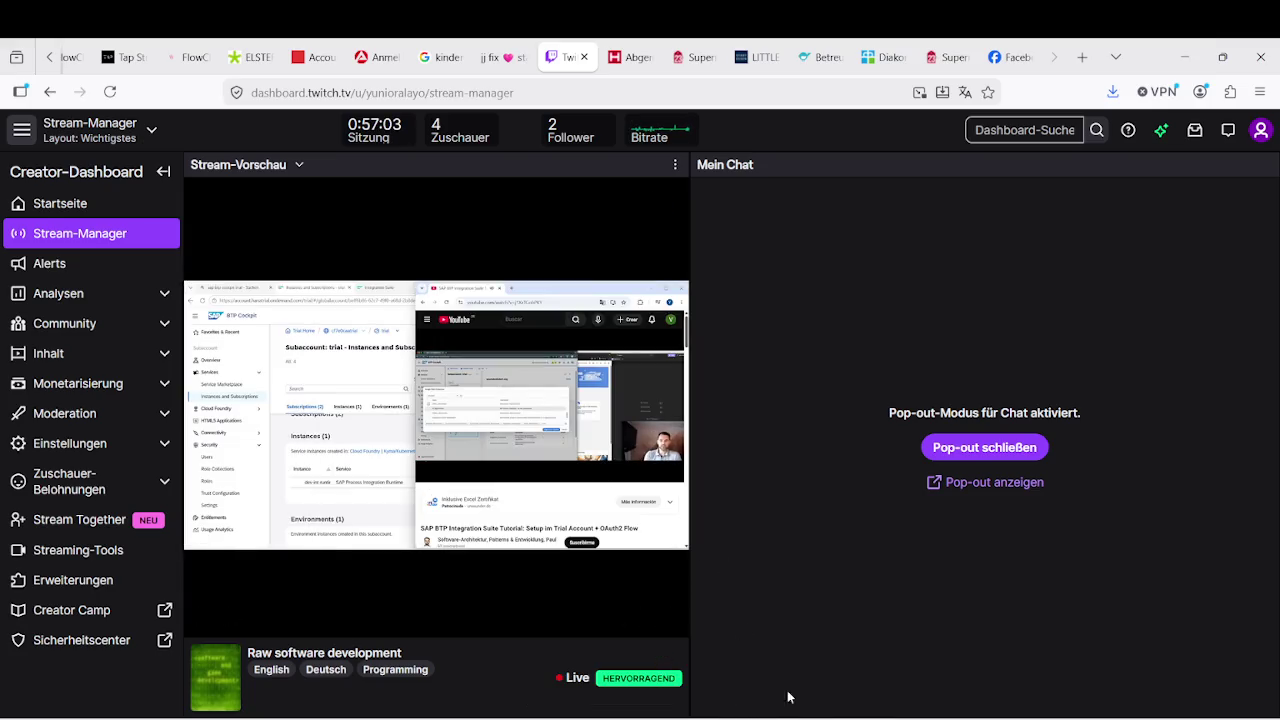
# Post 'i have a meeting now' and 'let's see what happens' in the Twitch stream chat.
pyautogui.moveTo(709, 712)
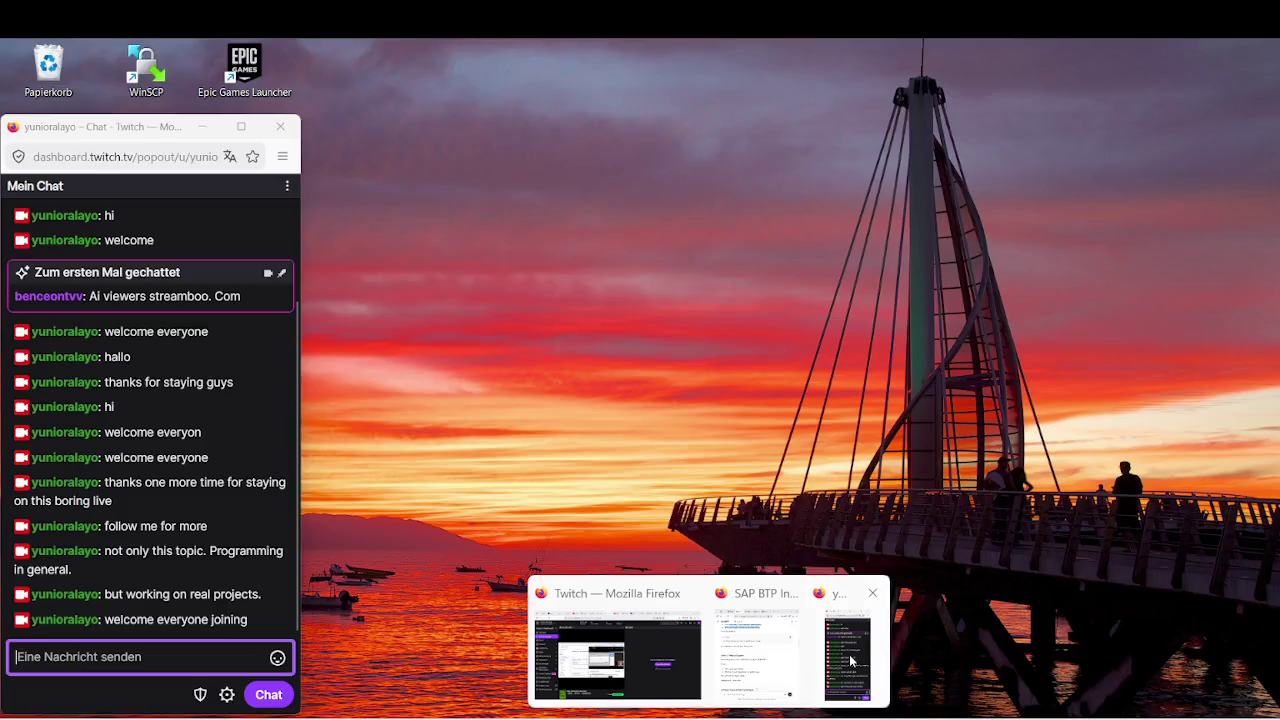
pyautogui.click(849, 654)
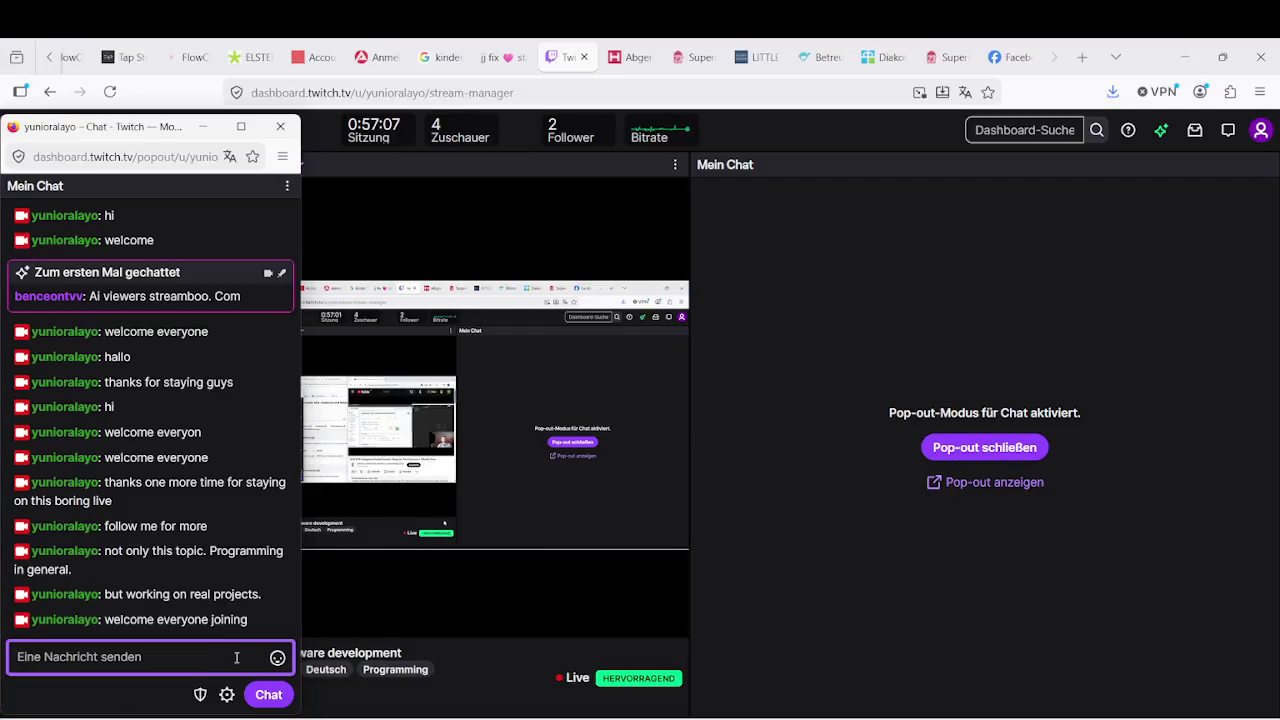
pyautogui.write('i have a mee')
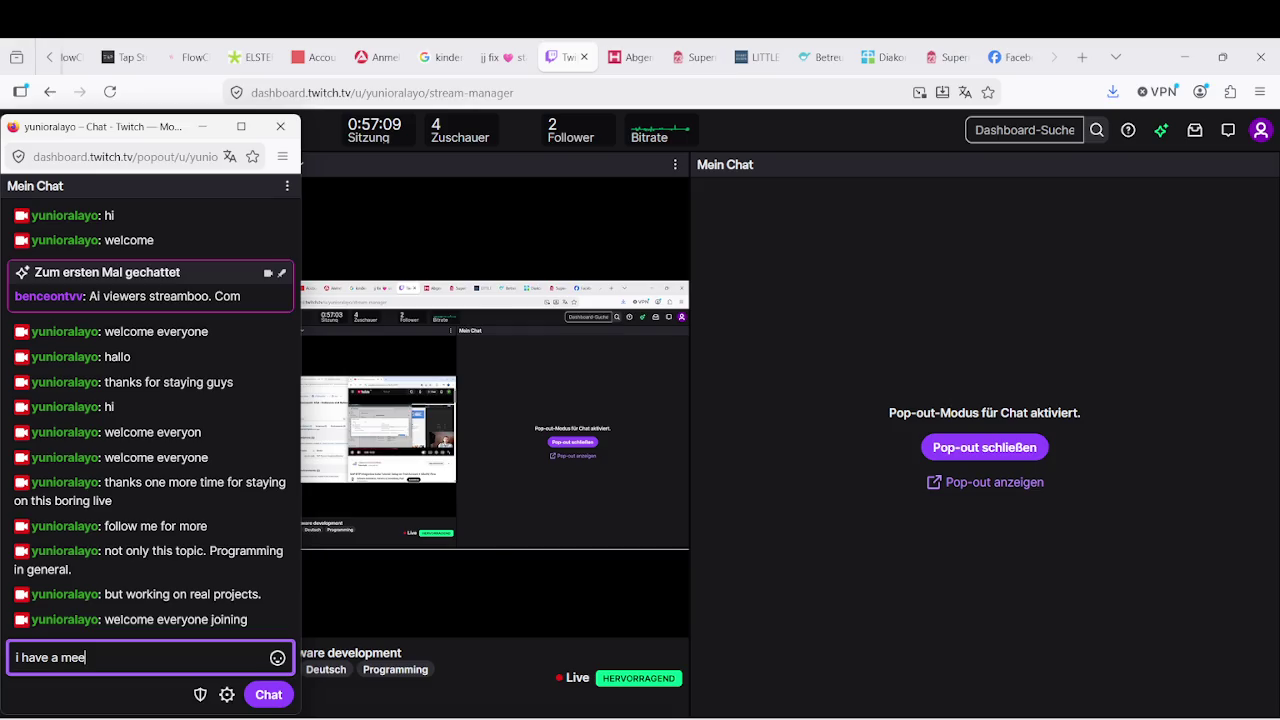
pyautogui.write('ting now')
pyautogui.press('Return')
pyautogui.write('let')
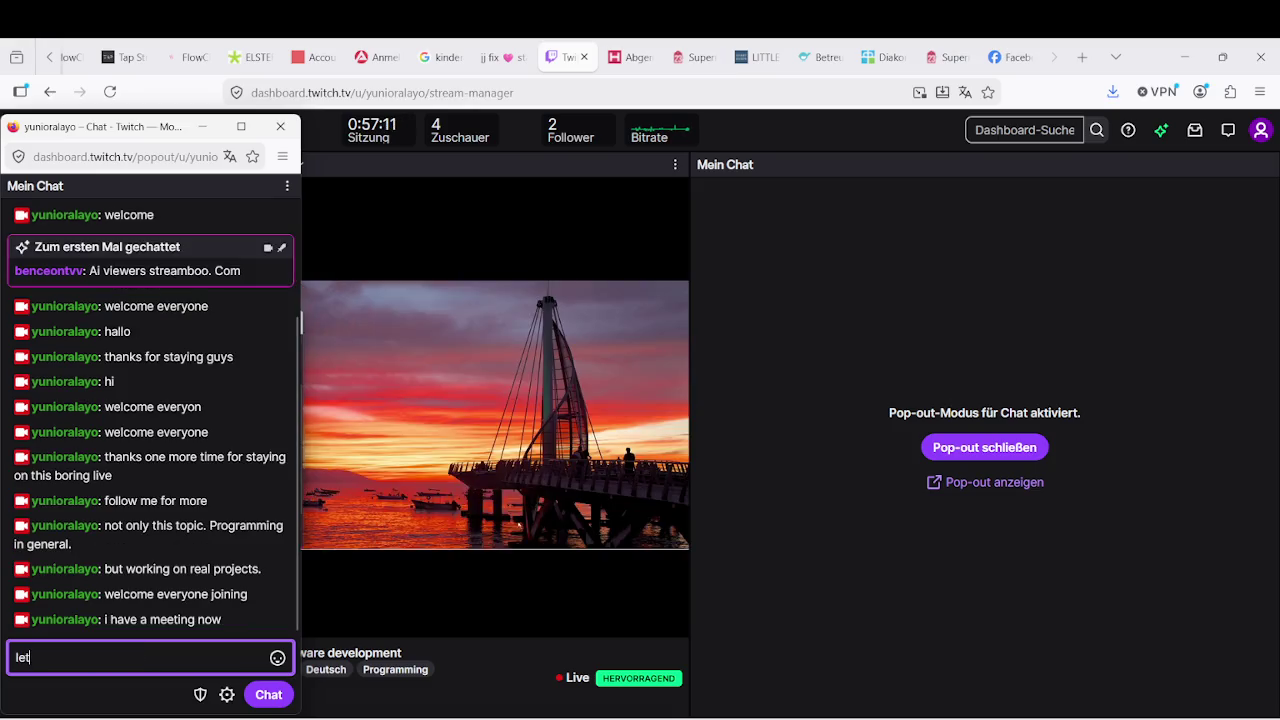
pyautogui.write("'s sww")
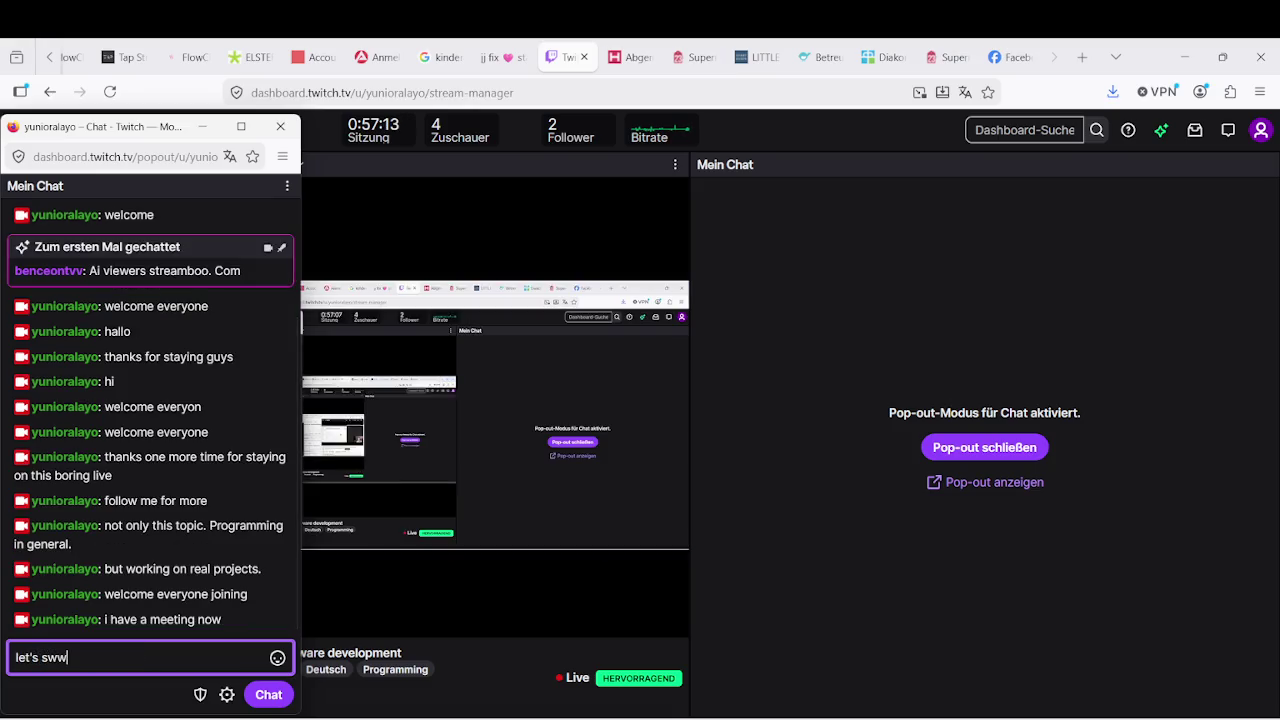
pyautogui.press('BackSpace')
pyautogui.press('BackSpace')
pyautogui.write('ee what')
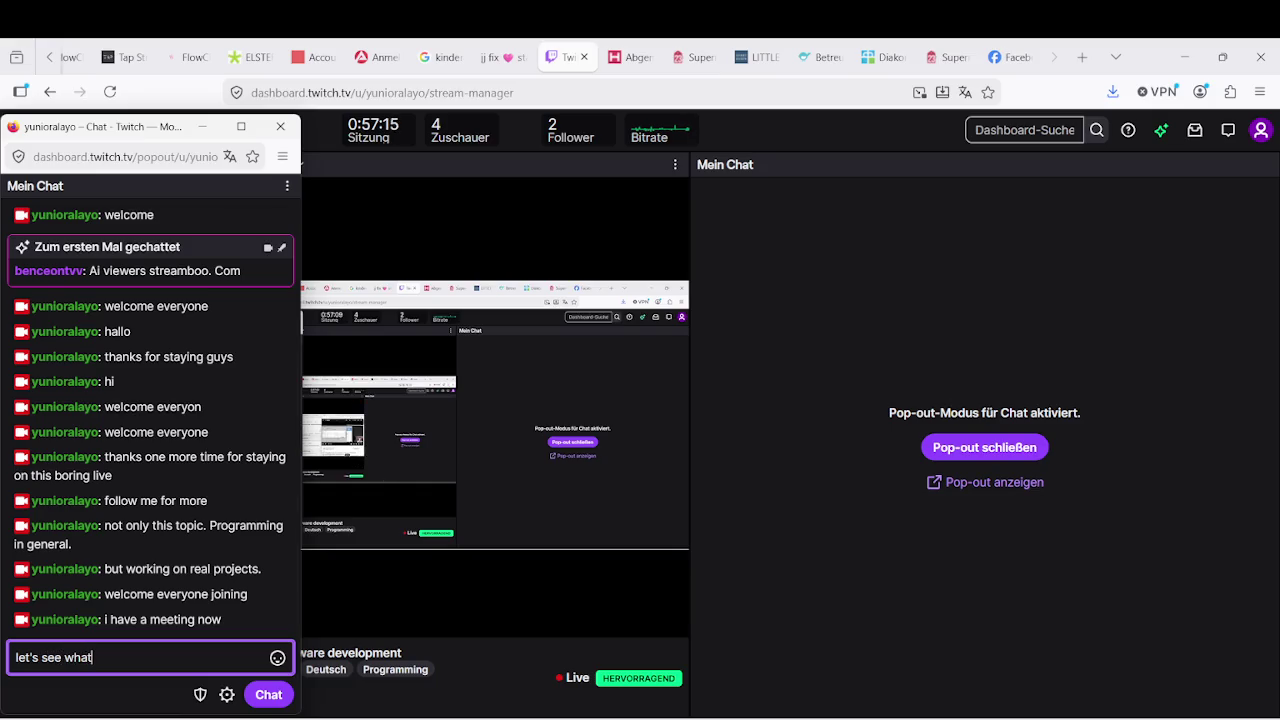
pyautogui.write(' happ')
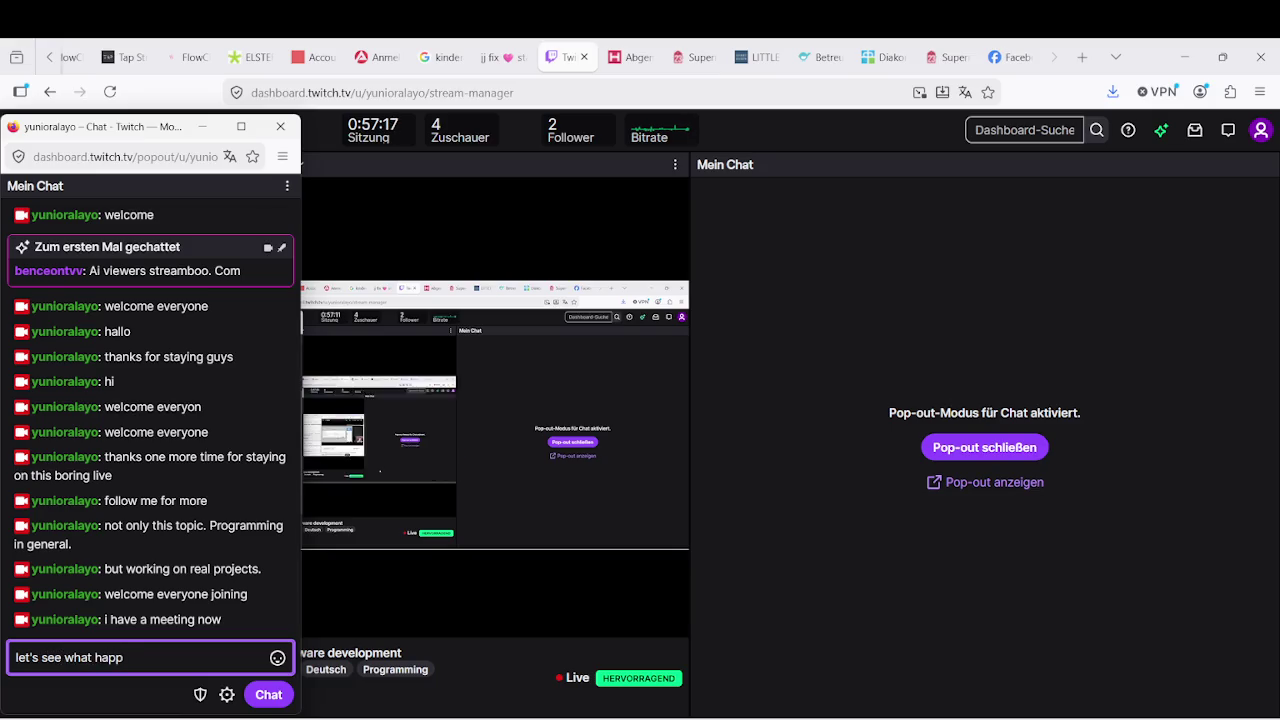
pyautogui.write('ens')
pyautogui.press('Return')
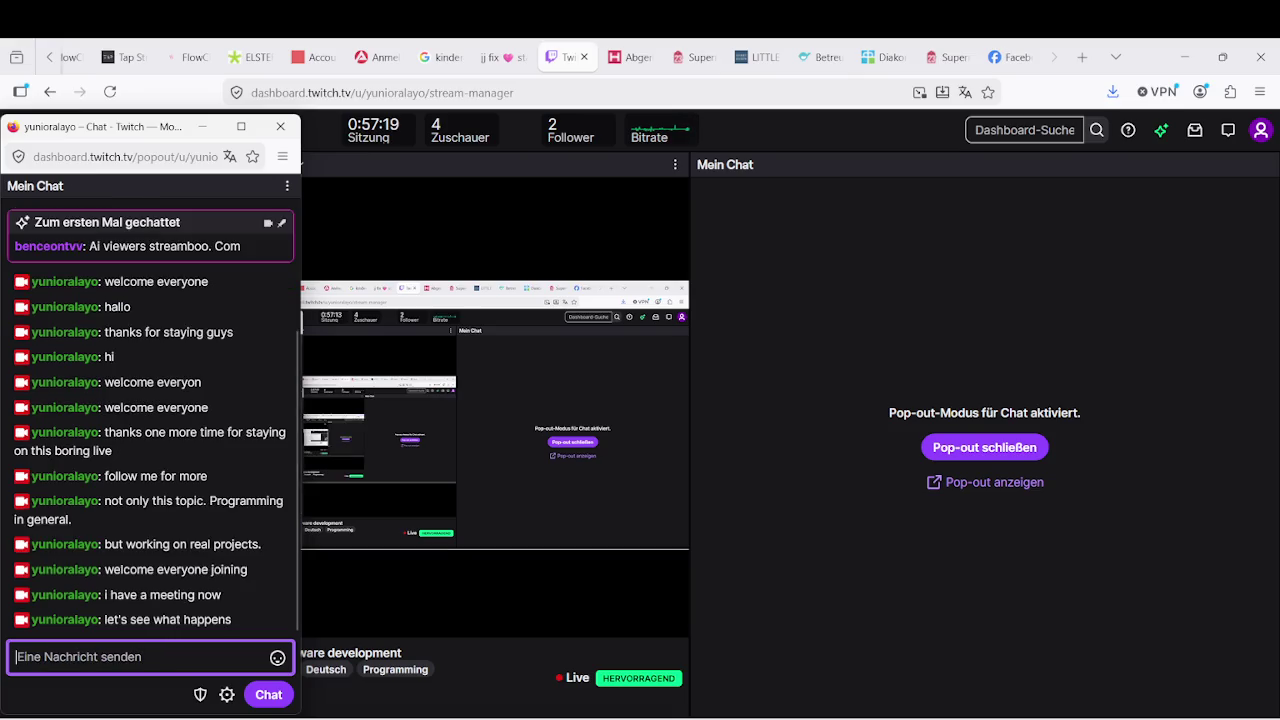
# Bring up the Microsoft Teams window from the hidden tray icons.
pyautogui.moveTo(845, 714)
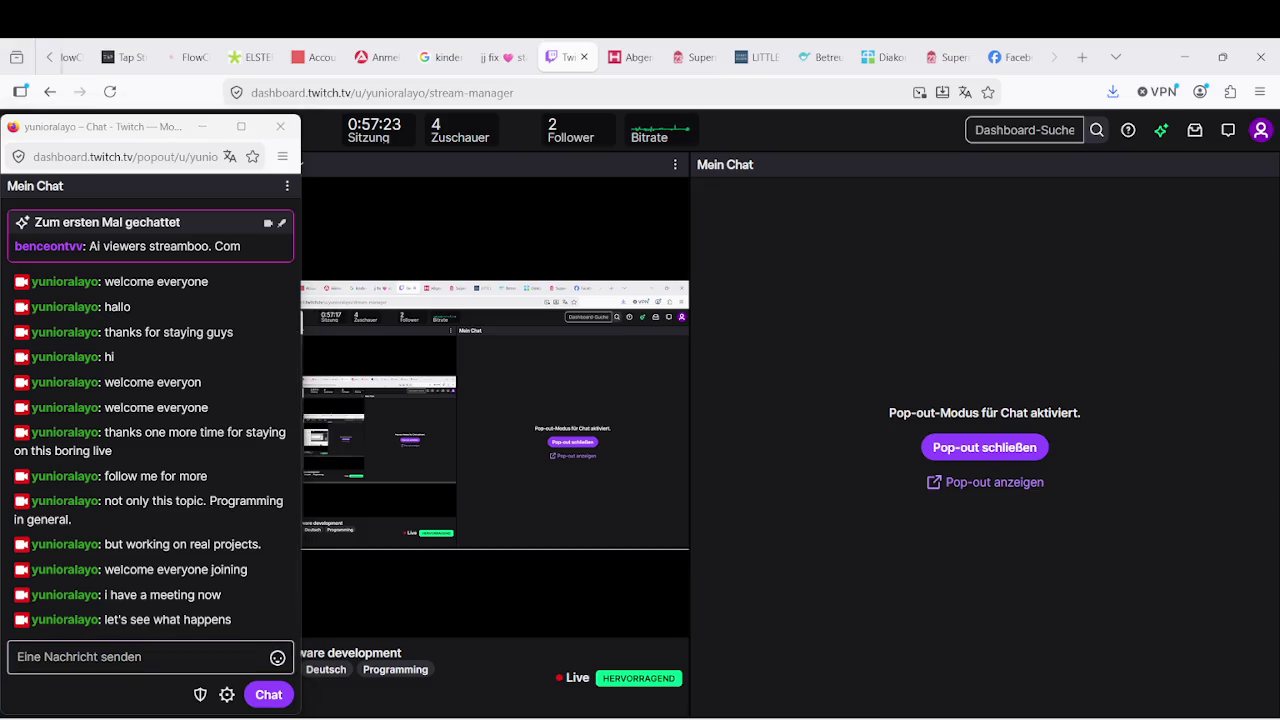
pyautogui.click(1045, 714)
pyautogui.click(979, 688)
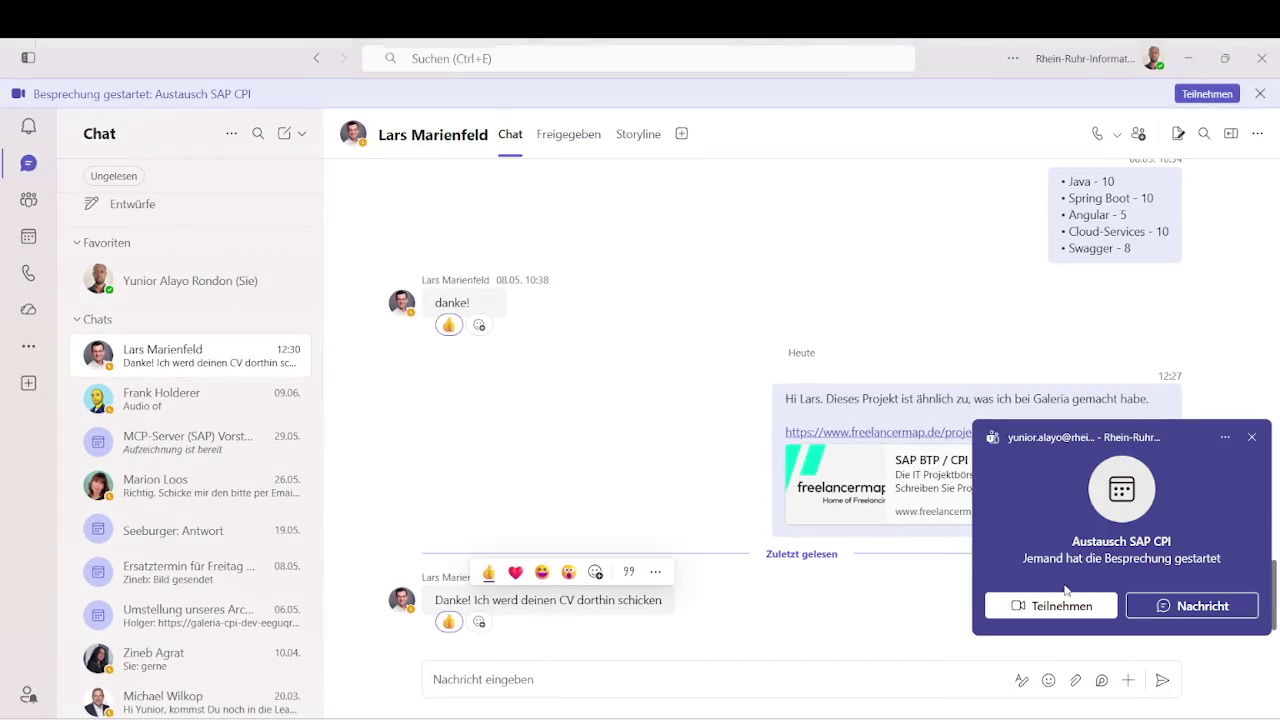
# Join the Austausch SAP CPI meeting via Teilnehmen and Jetzt teilnehmen, then maximize the call window.
pyautogui.click(1074, 608)
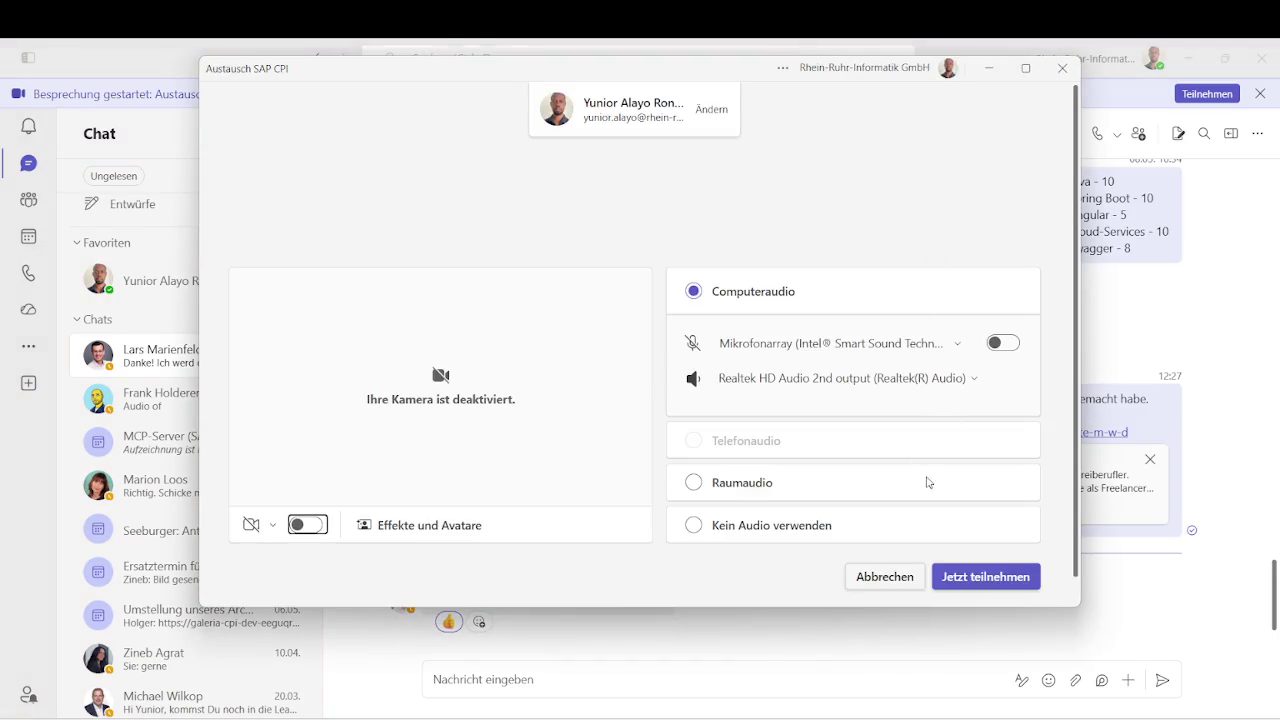
pyautogui.click(985, 576)
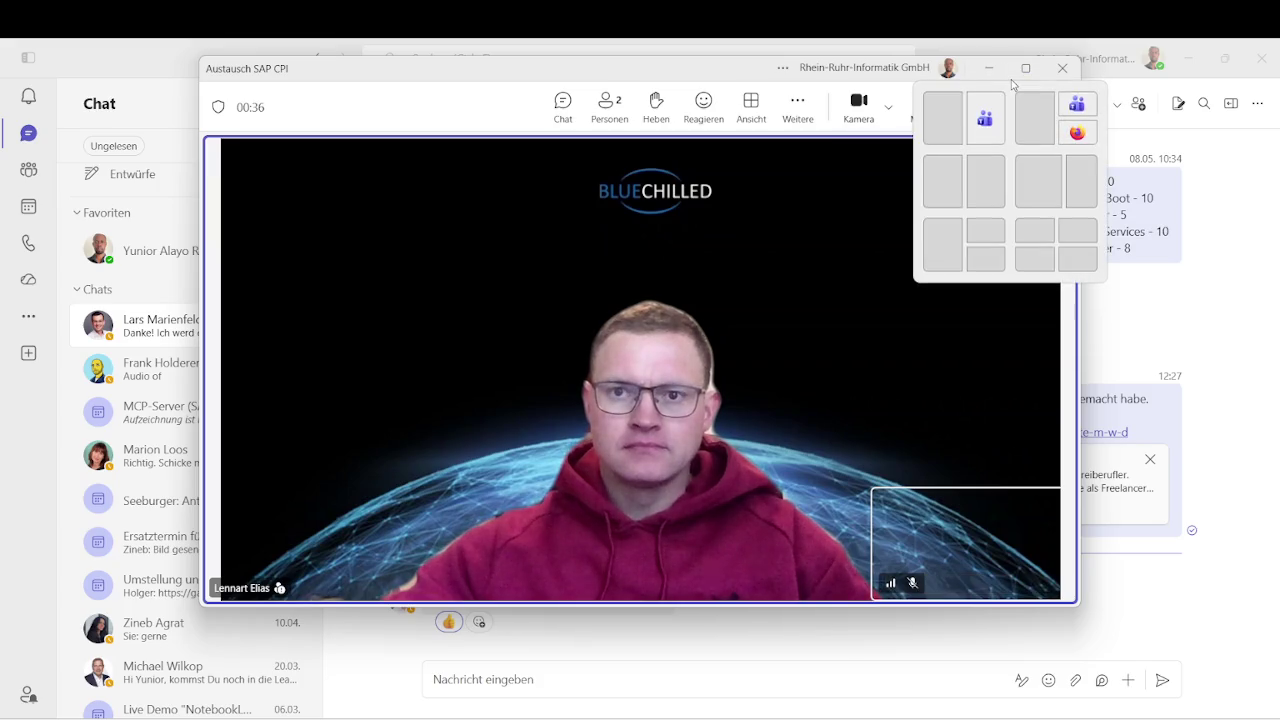
pyautogui.click(1025, 70)
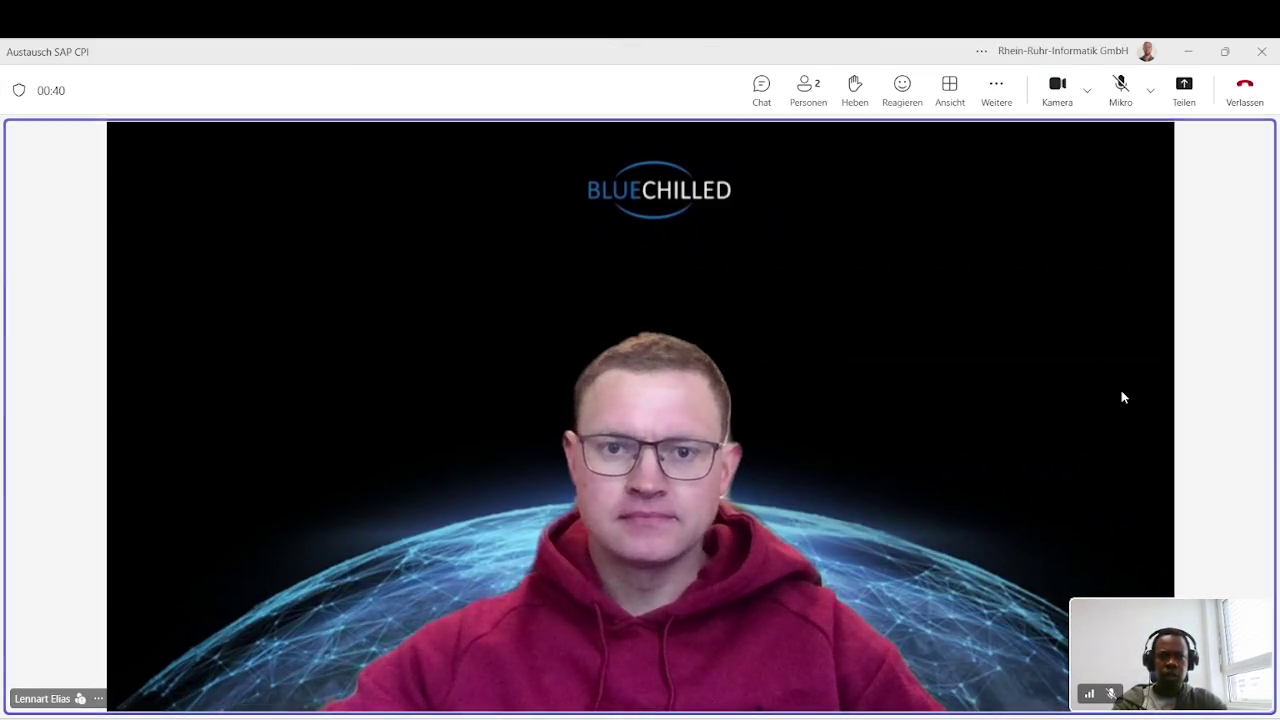
# Unmute the microphone and raise the system volume to hear the other participant better.
pyautogui.click(1121, 99)
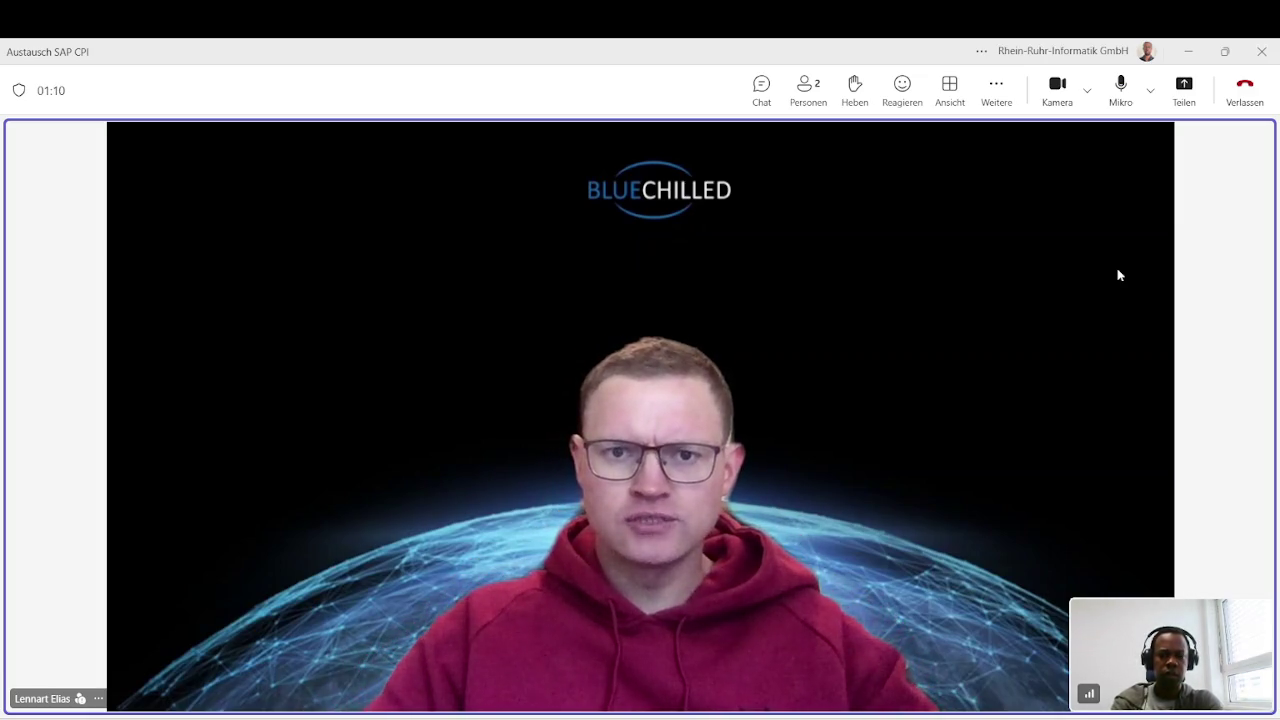
pyautogui.press('XF86AudioLowerVolume')
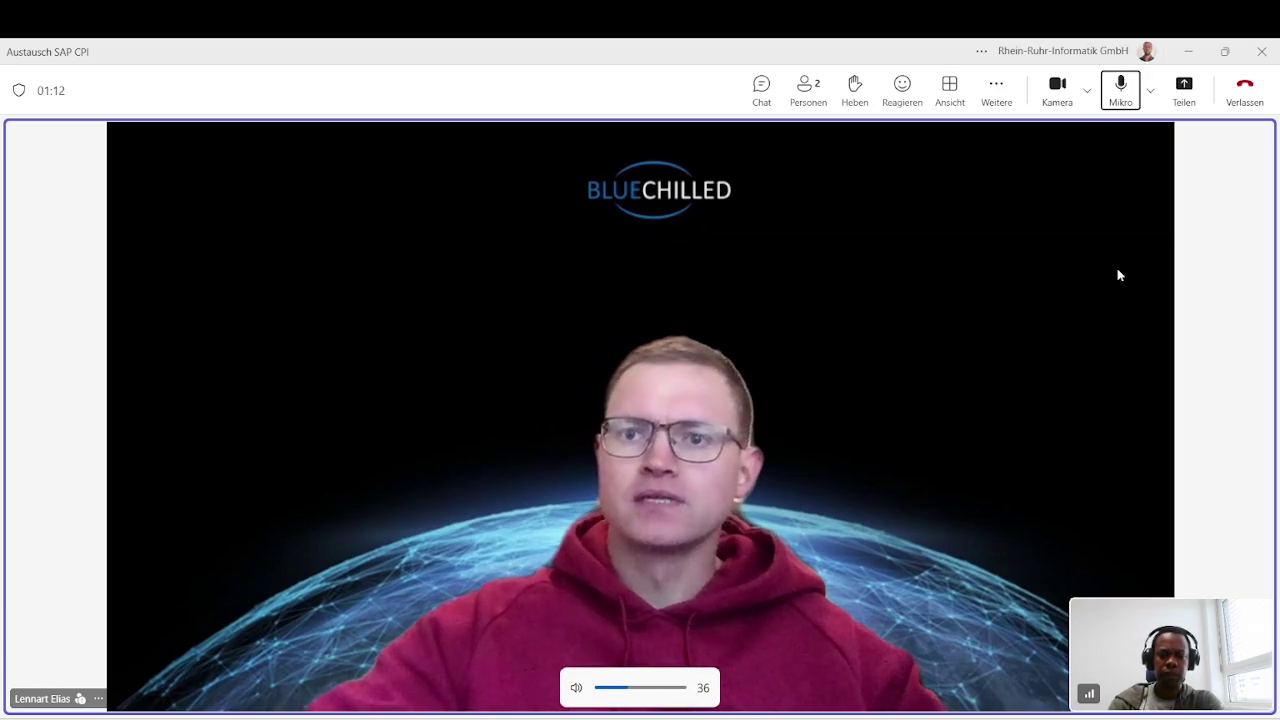
pyautogui.press('XF86AudioRaiseVolume')
pyautogui.press('XF86AudioRaiseVolume')
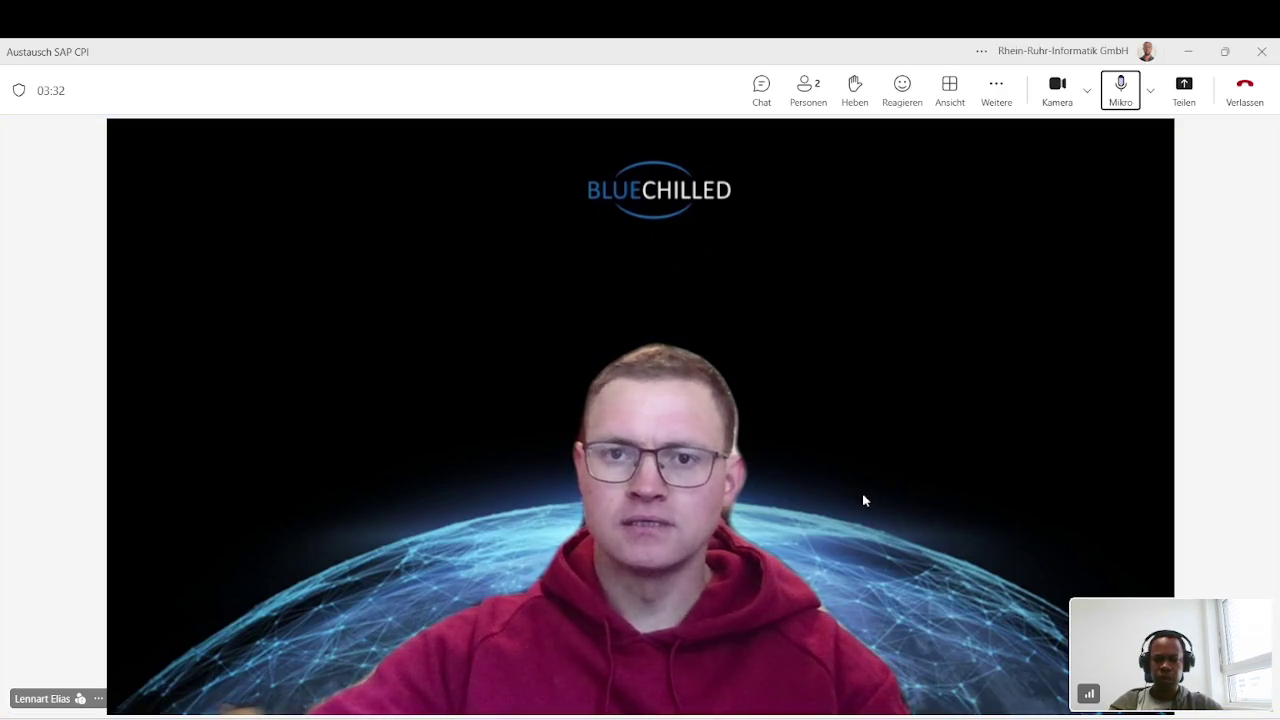
pyautogui.click(672, 718)
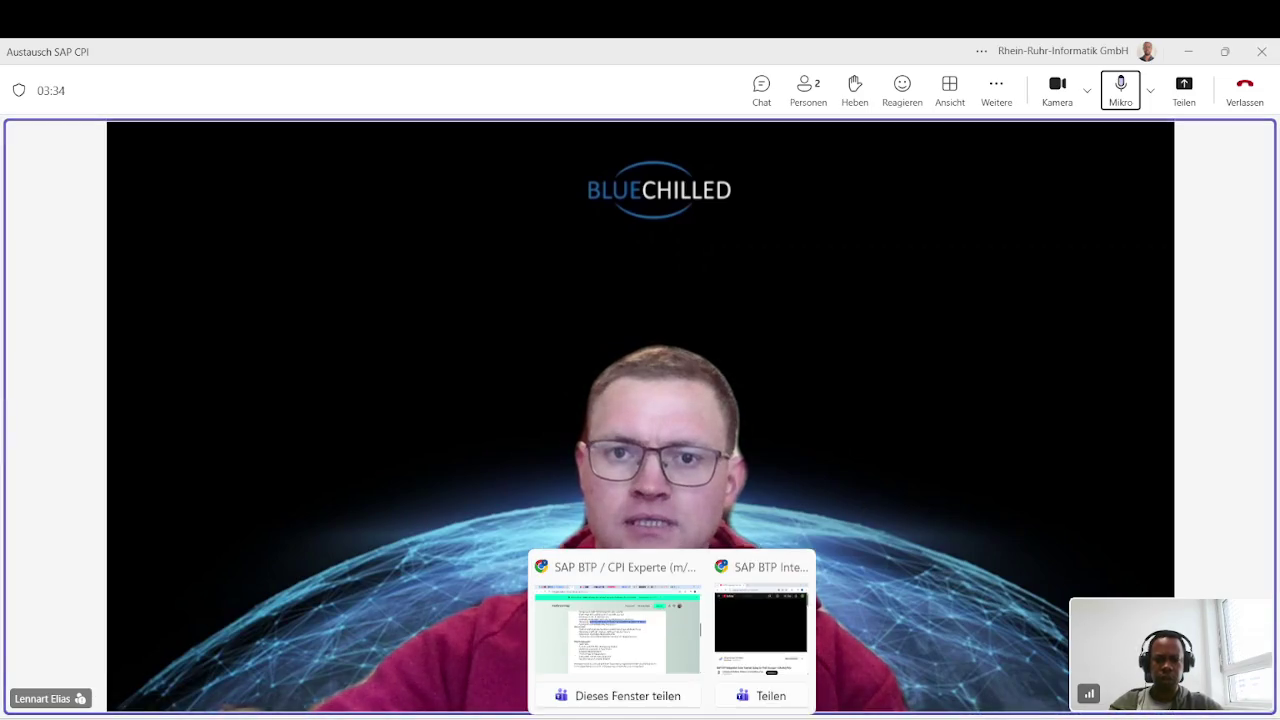
pyautogui.click(647, 660)
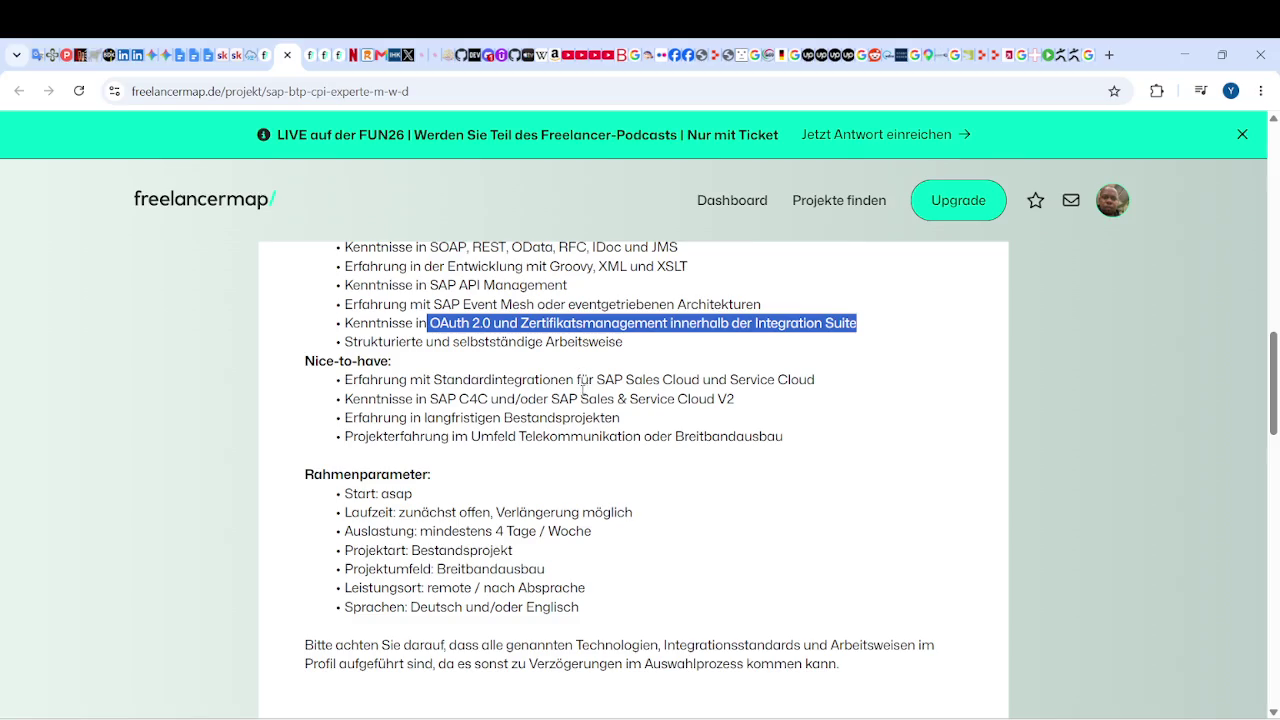
pyautogui.scroll(1, 590, 415)
pyautogui.scroll(1, 590, 417)
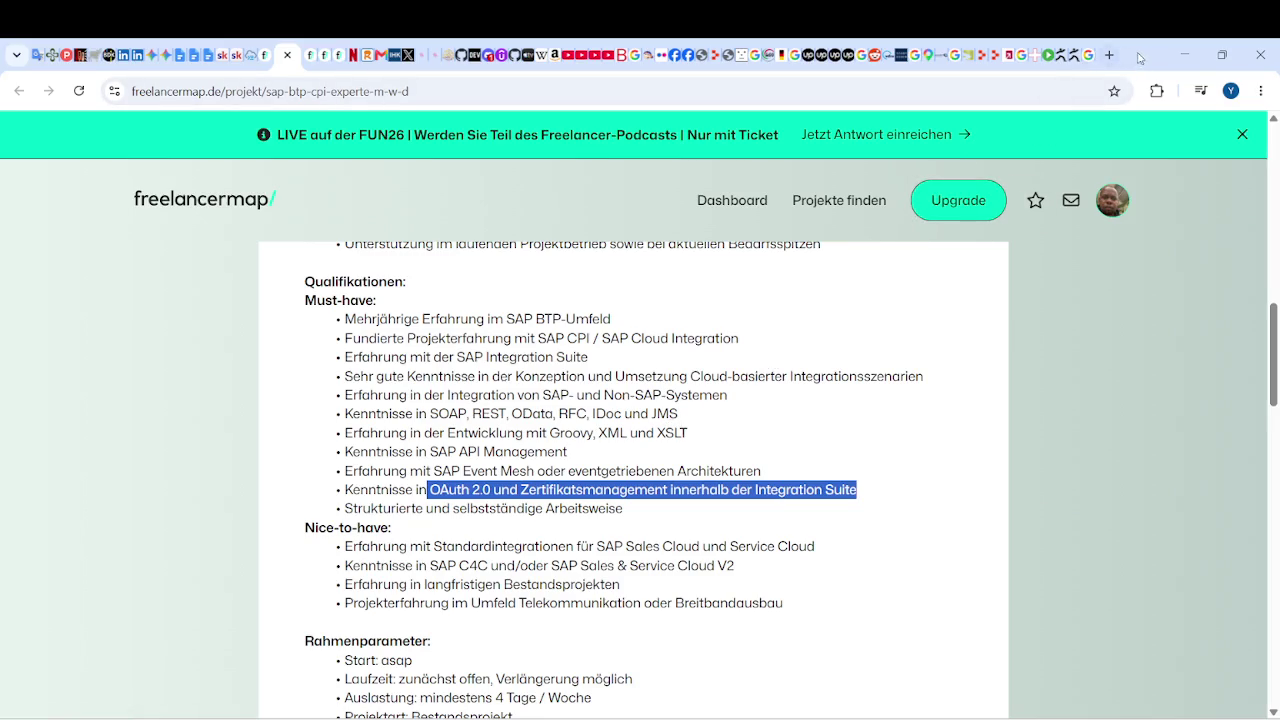
pyautogui.click(1184, 55)
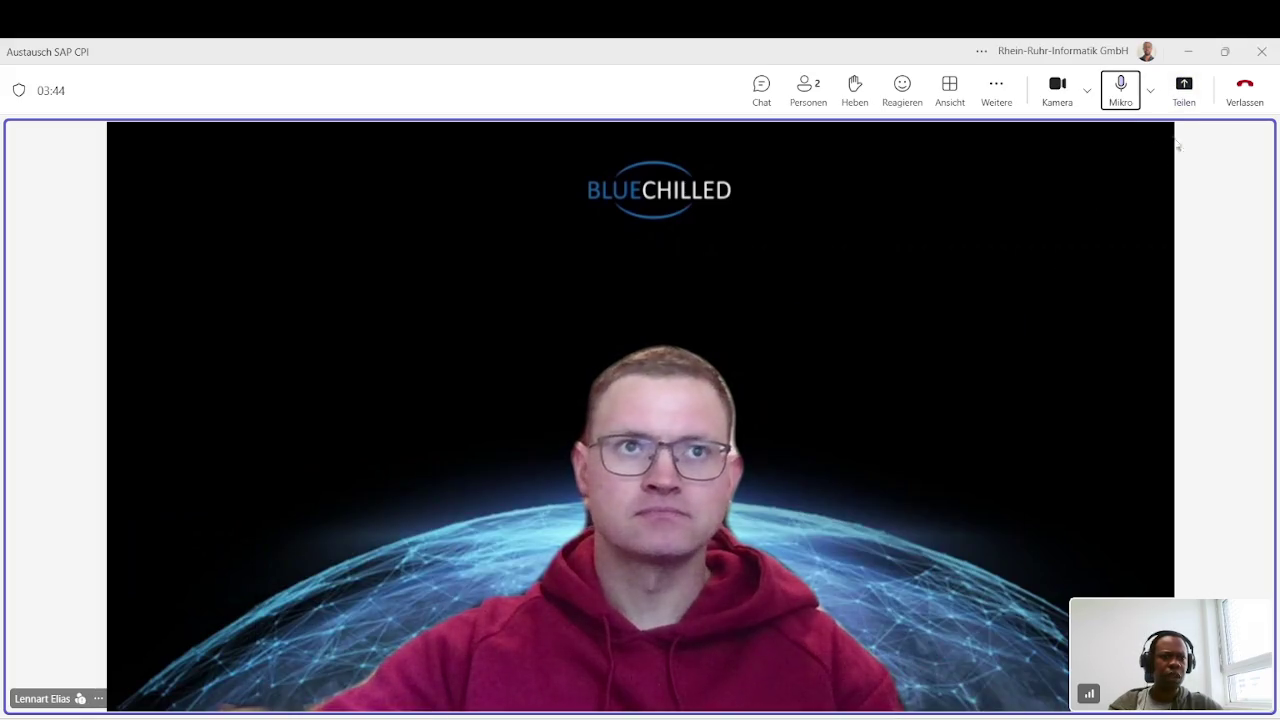
# Share the entire Bildschirm, then bring the freelancermap job posting forward and clear its OAuth highlight.
pyautogui.click(1186, 95)
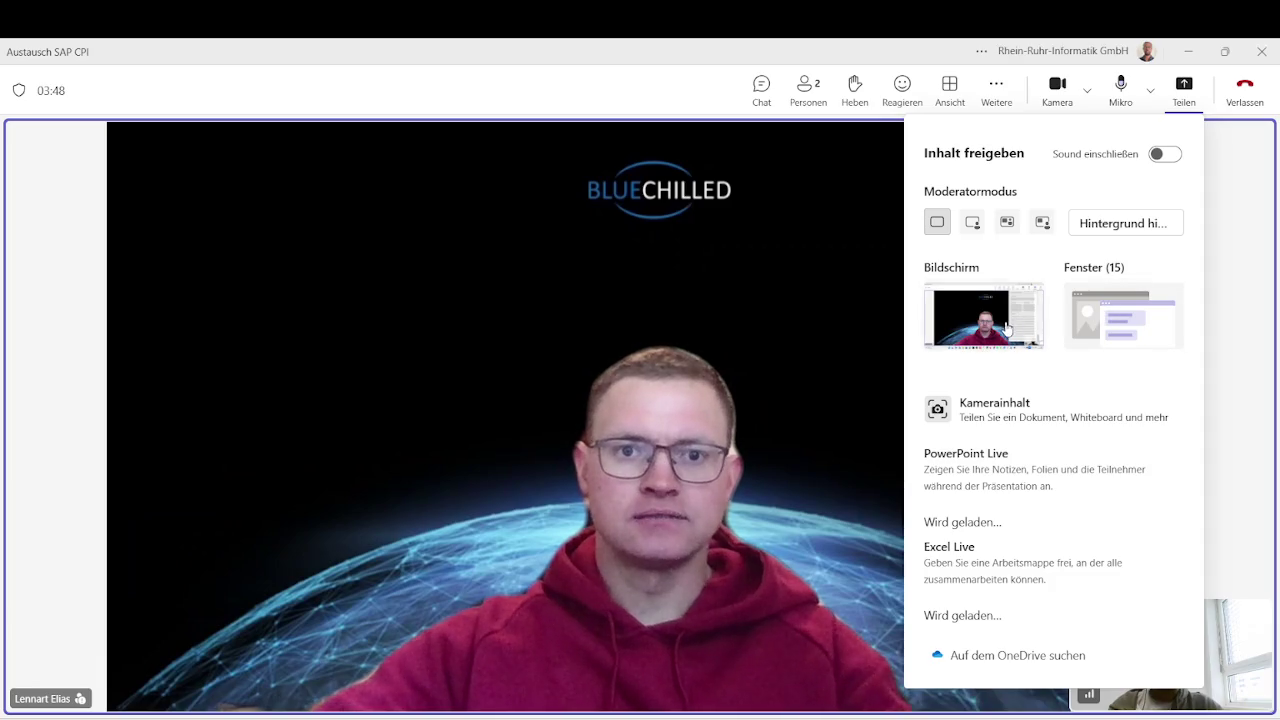
pyautogui.click(984, 316)
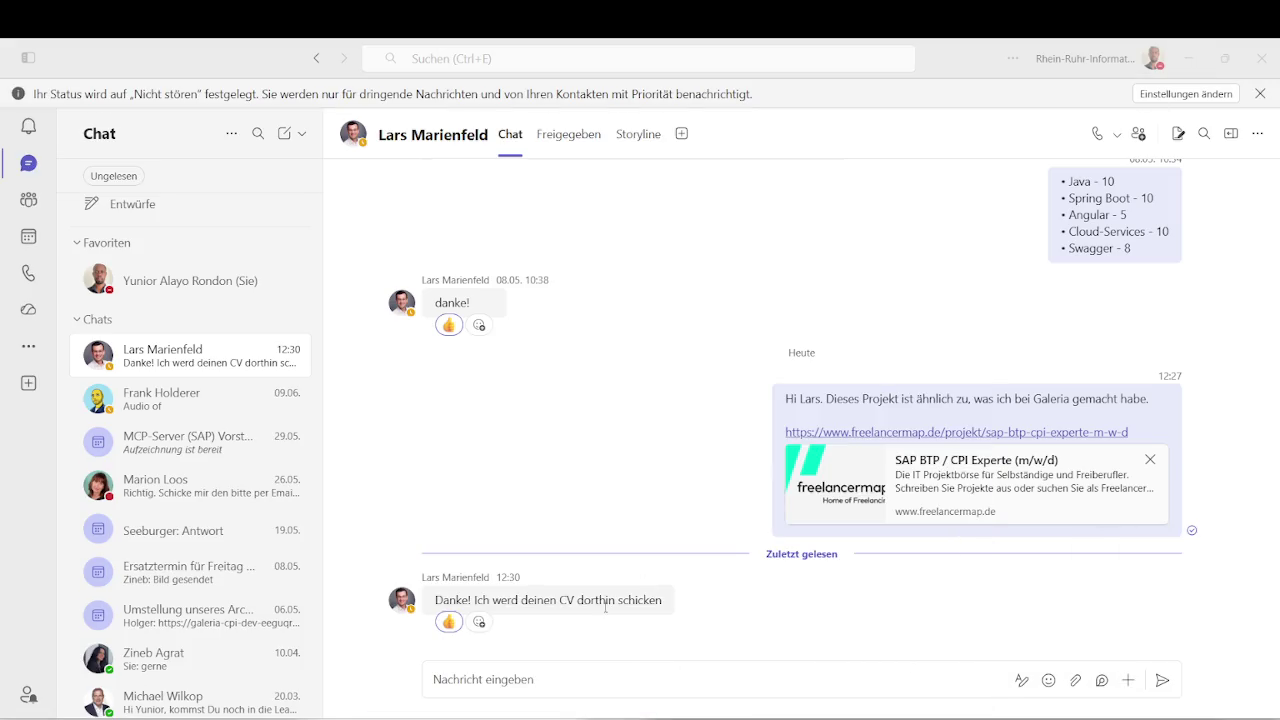
pyautogui.moveTo(640, 715)
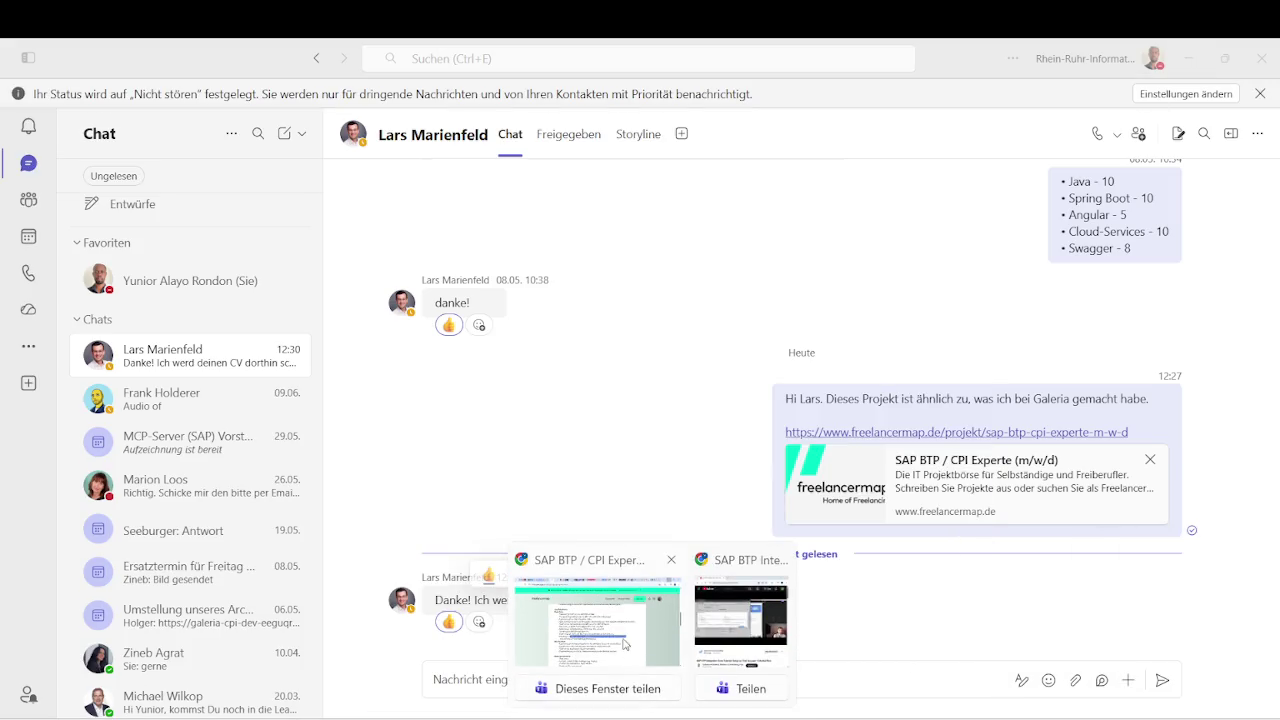
pyautogui.click(598, 560)
pyautogui.click(526, 328)
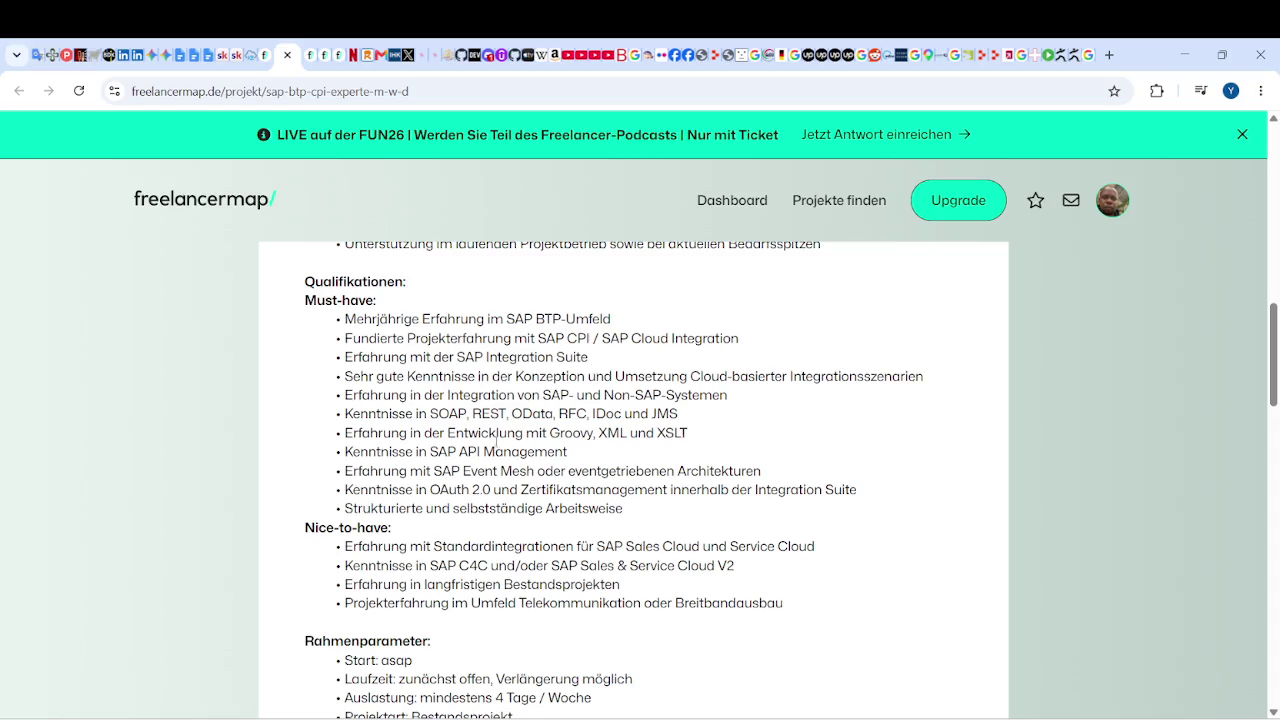
pyautogui.moveTo(408, 432); pyautogui.dragTo(588, 433)
pyautogui.click(588, 433)
pyautogui.moveTo(599, 436); pyautogui.dragTo(628, 434)
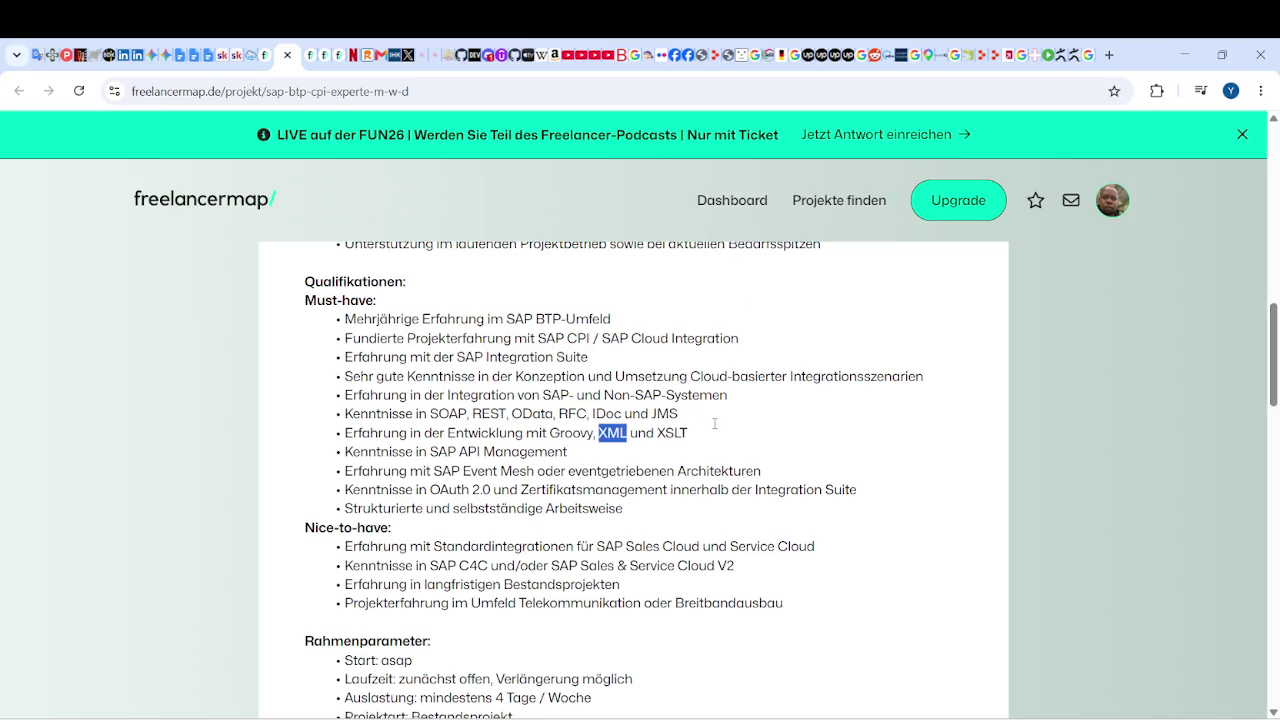
# Review the freelancermap SAP BTP/CPI job requirements, then switch back to the Word CV.
pyautogui.scroll(-1, 689, 451)
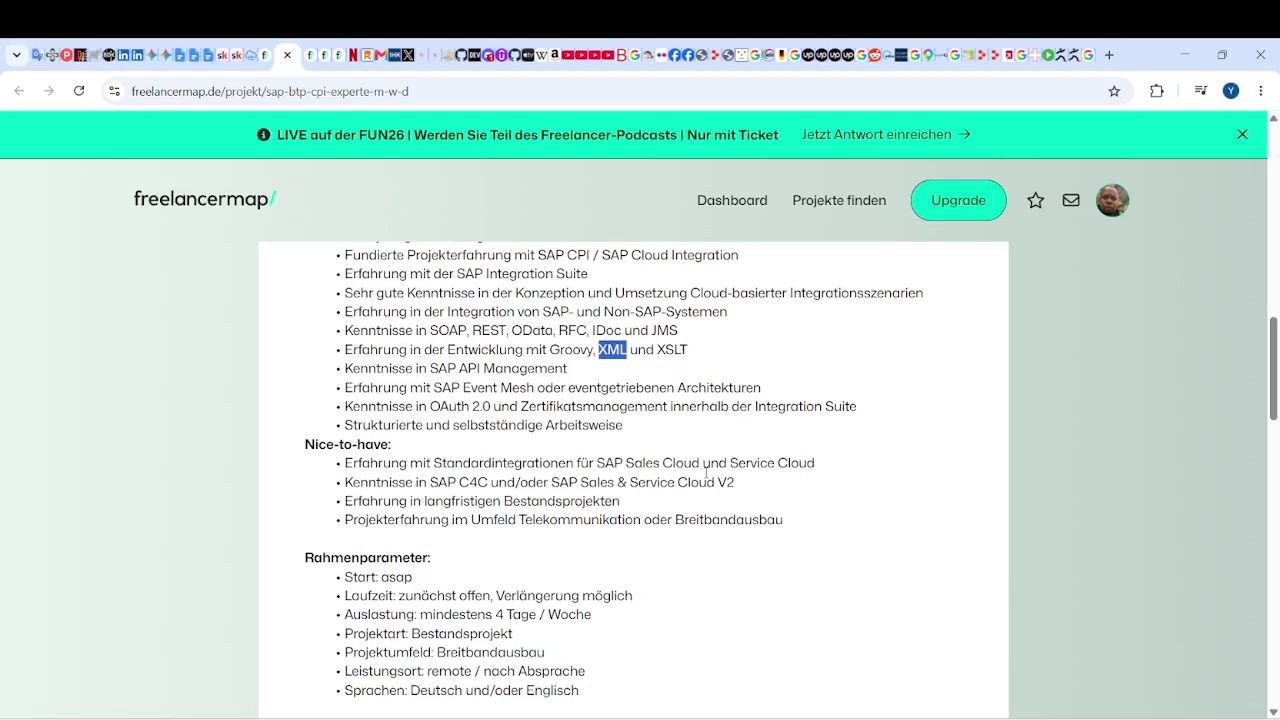
pyautogui.scroll(1, 706, 472)
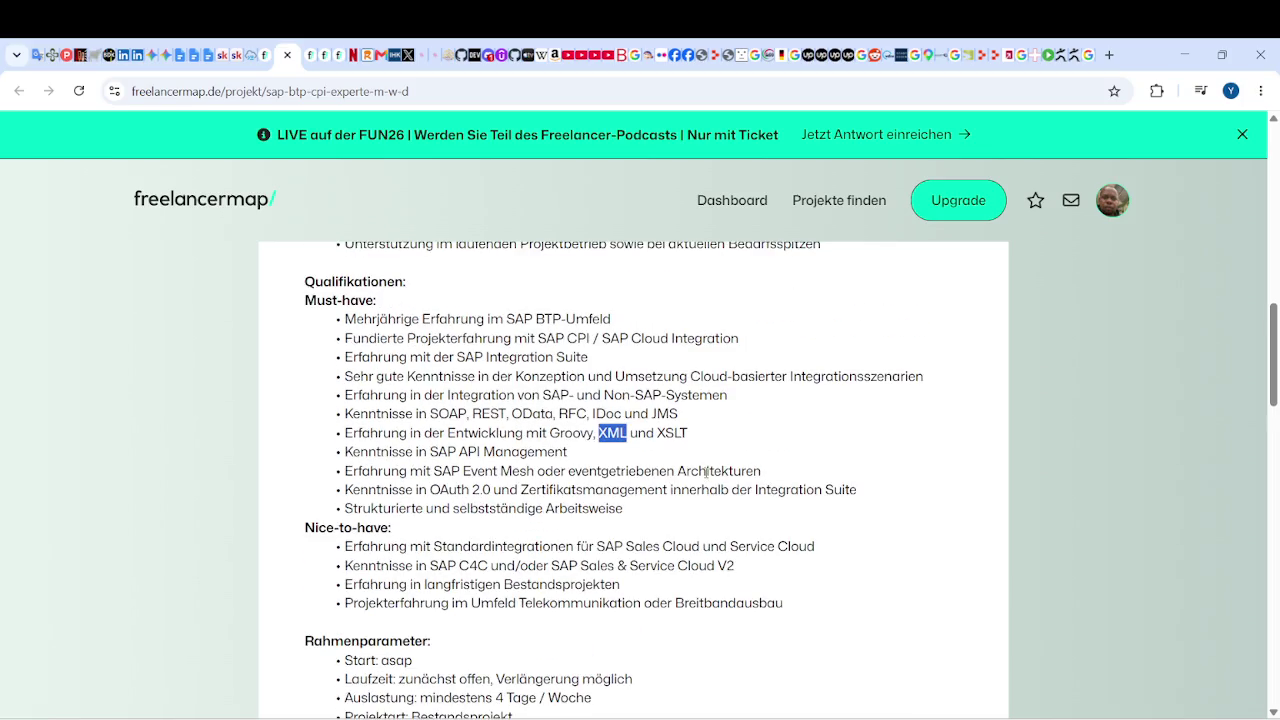
pyautogui.scroll(1, 706, 472)
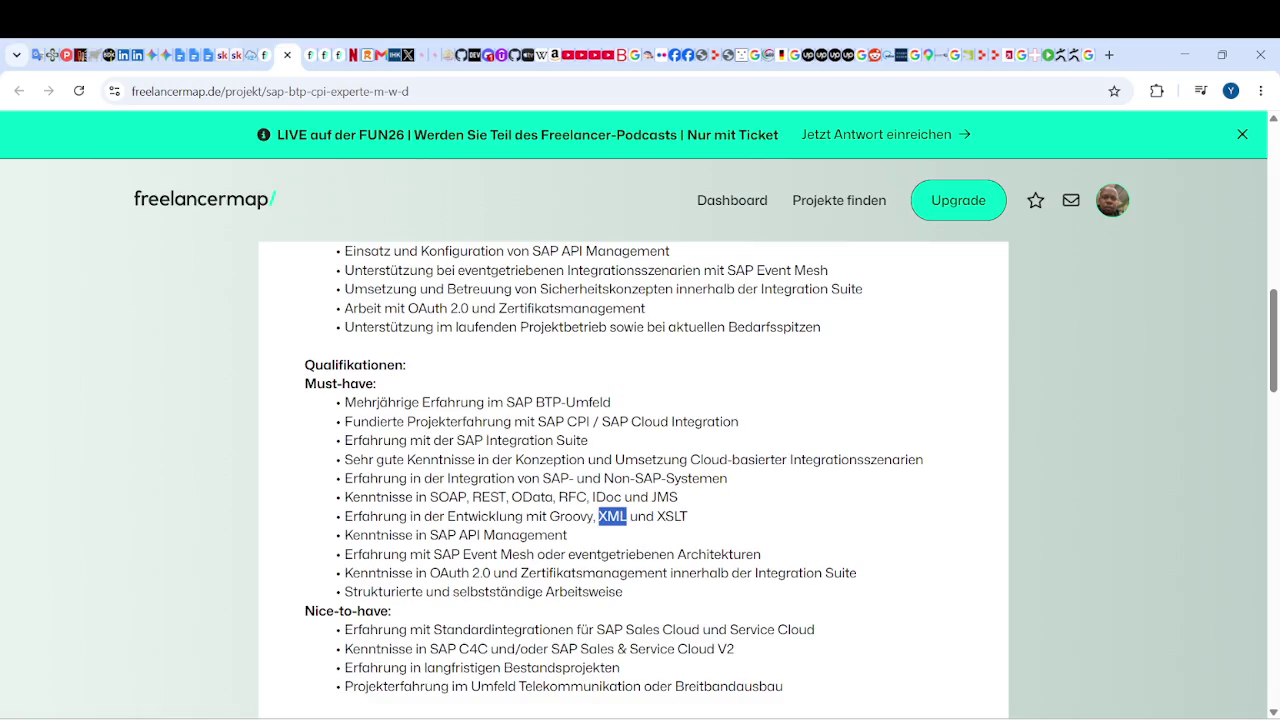
pyautogui.moveTo(908, 719)
pyautogui.click(908, 620)
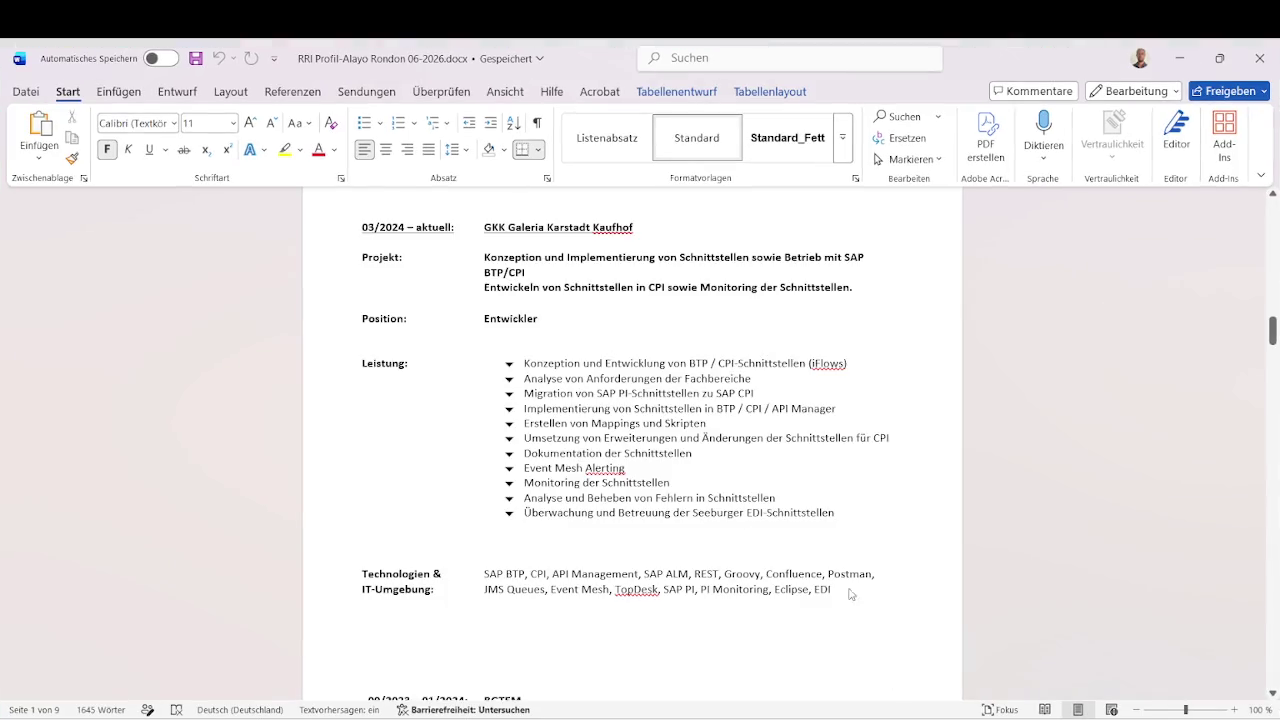
# Scroll back through the CV to the project task list and the Übersicht heading.
pyautogui.scroll(1, 678, 484)
pyautogui.scroll(1, 678, 484)
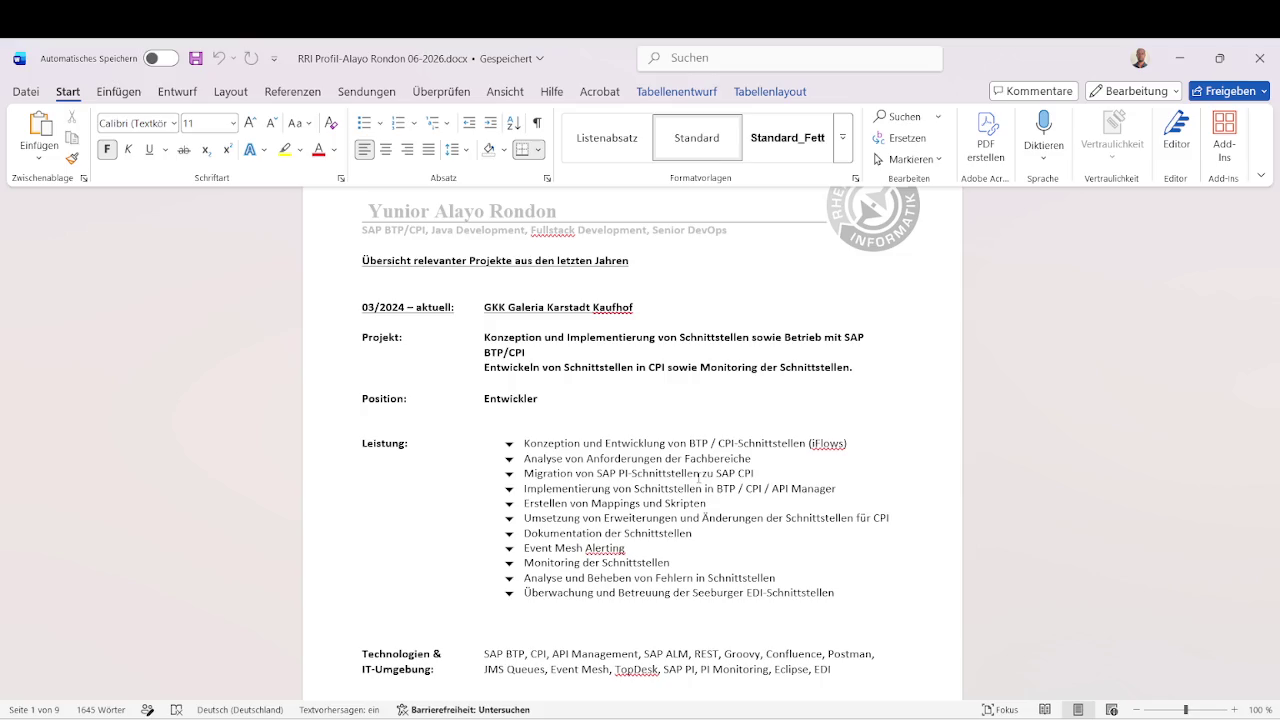
pyautogui.click(540, 446)
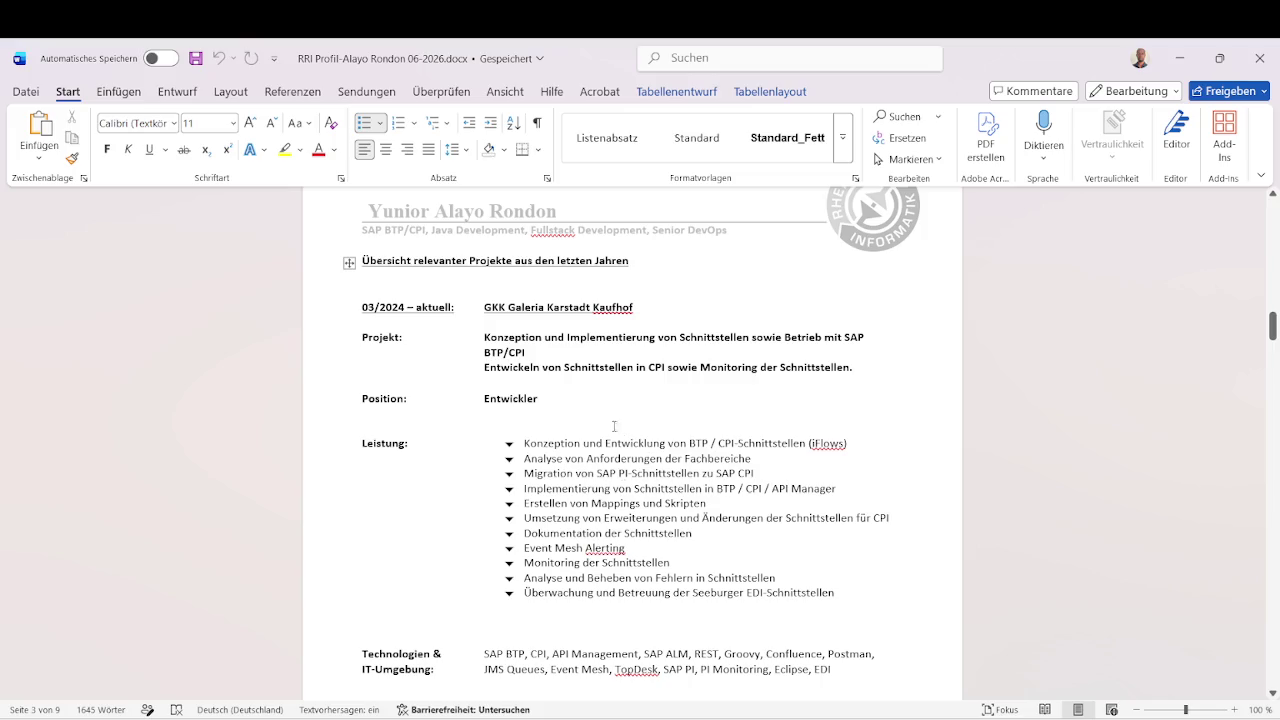
pyautogui.scroll(1, 540, 440)
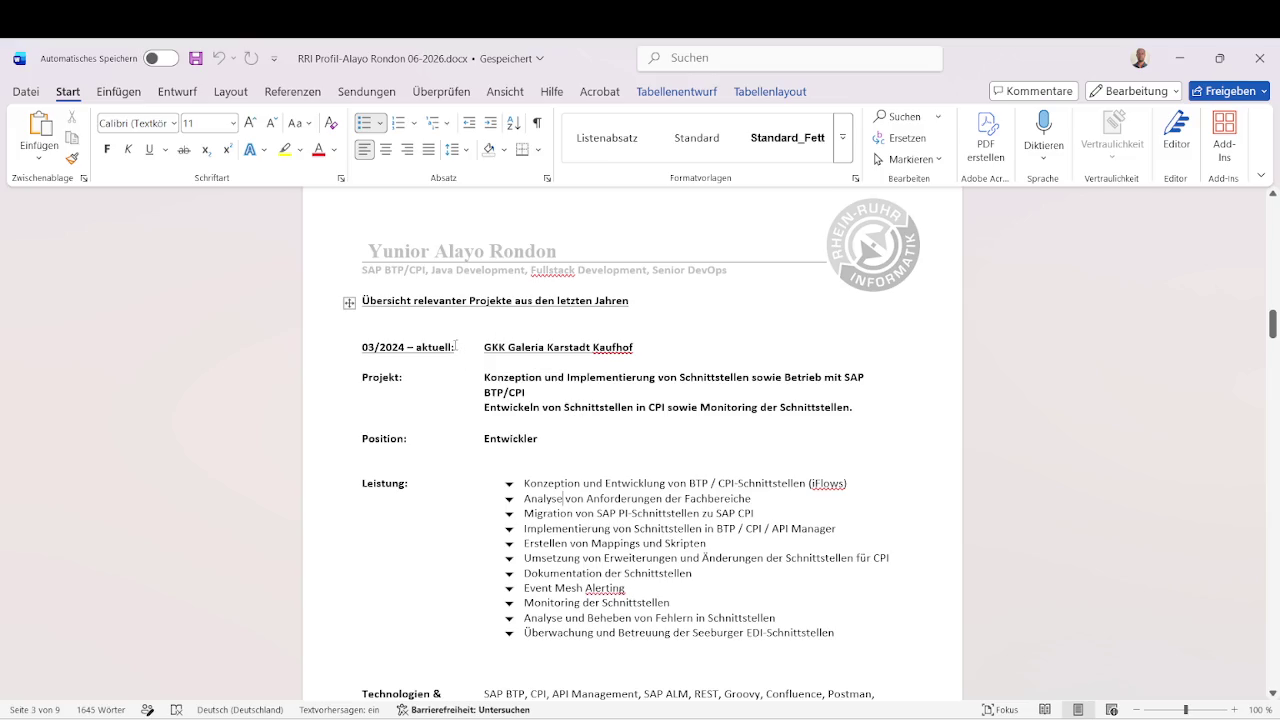
pyautogui.scroll(2, 558, 413)
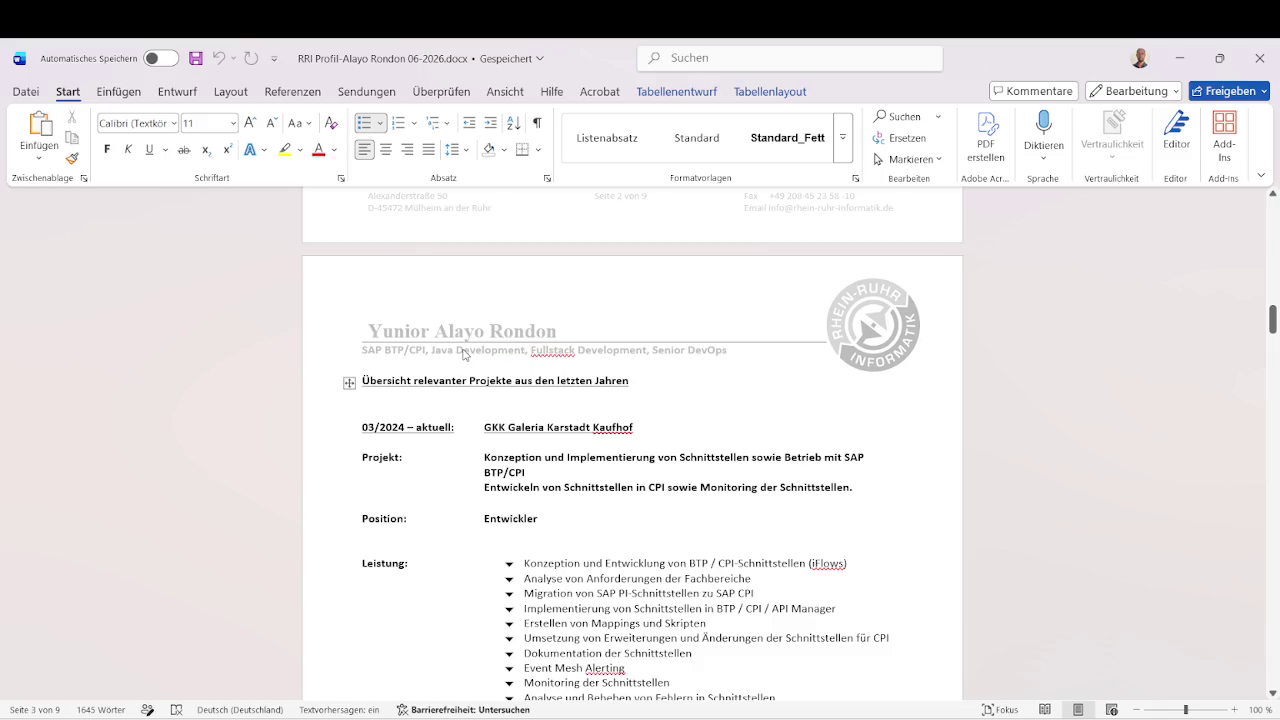
pyautogui.click(464, 354)
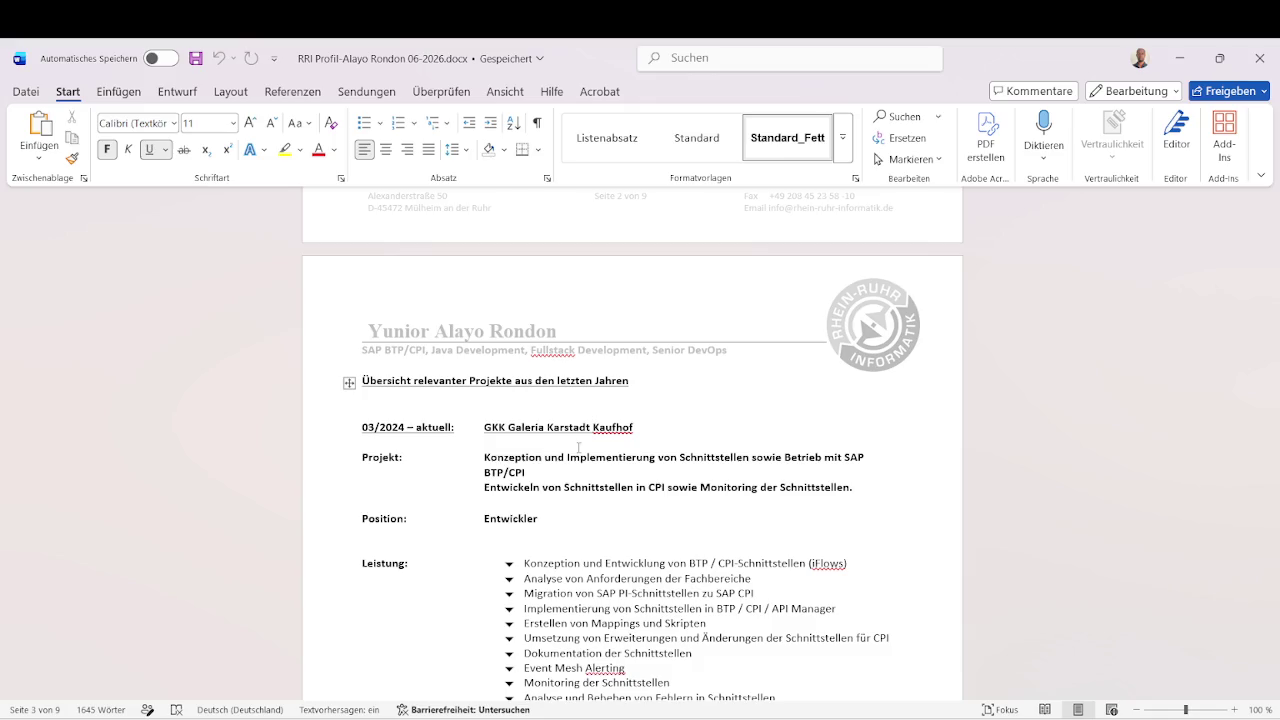
# Open the page 3 header with the name and SAP BTP/CPI subtitle for editing.
pyautogui.scroll(-3, 578, 447)
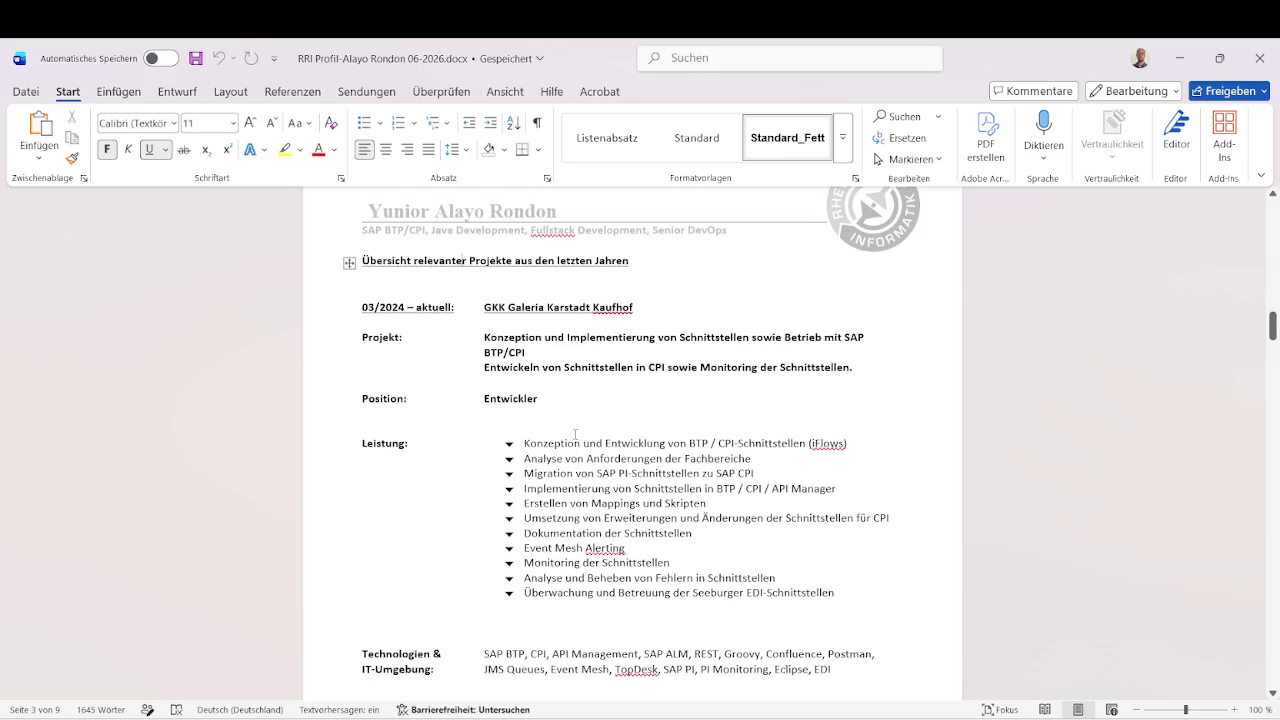
pyautogui.scroll(-8, 575, 433)
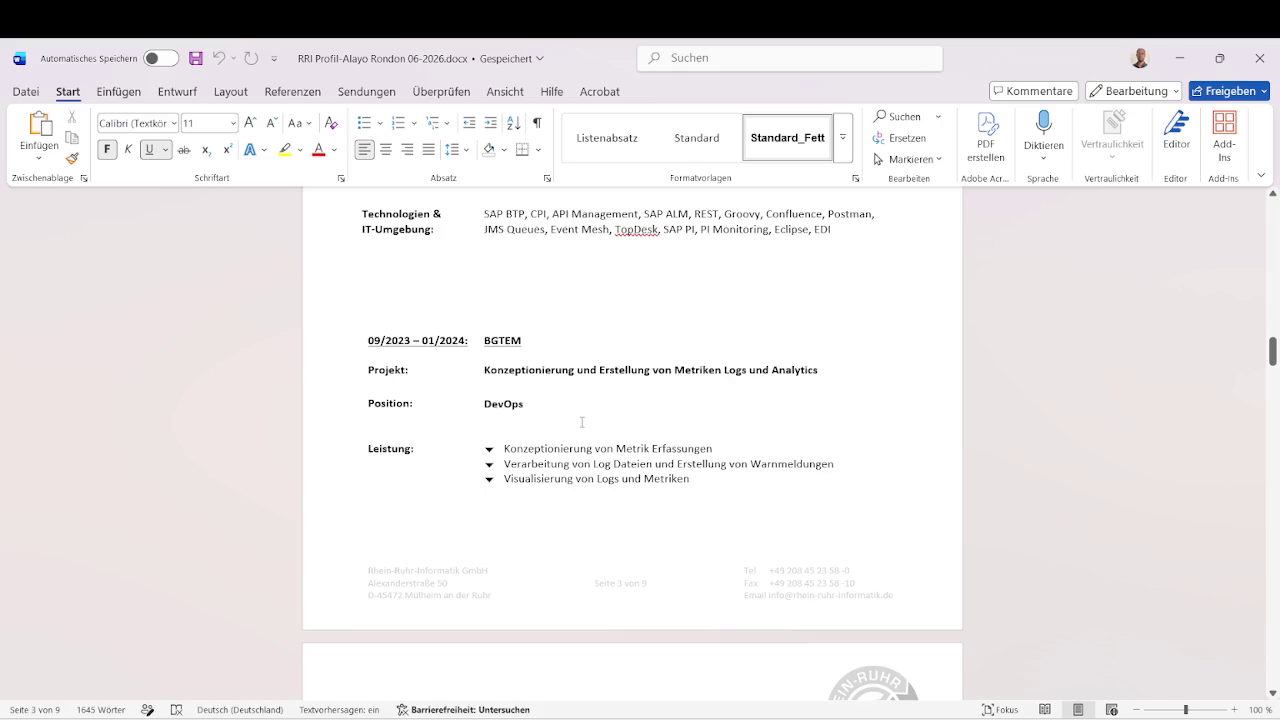
pyautogui.scroll(10, 581, 422)
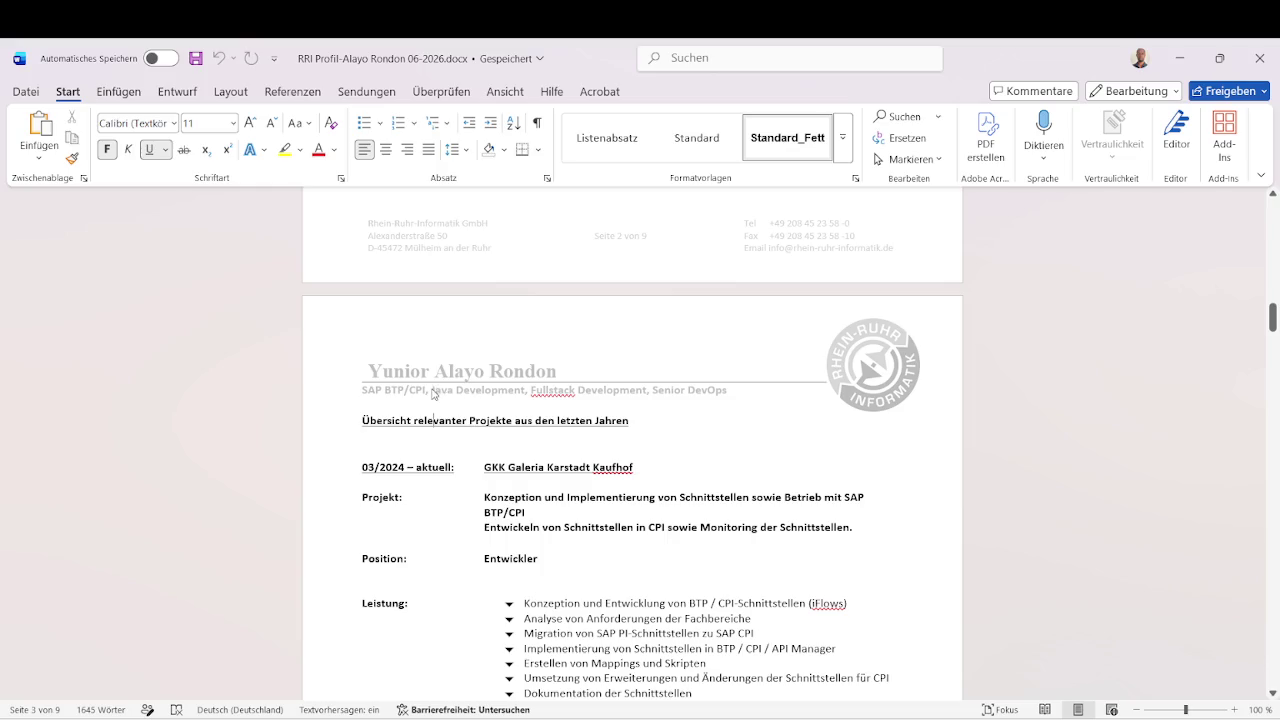
pyautogui.doubleClick(463, 384)
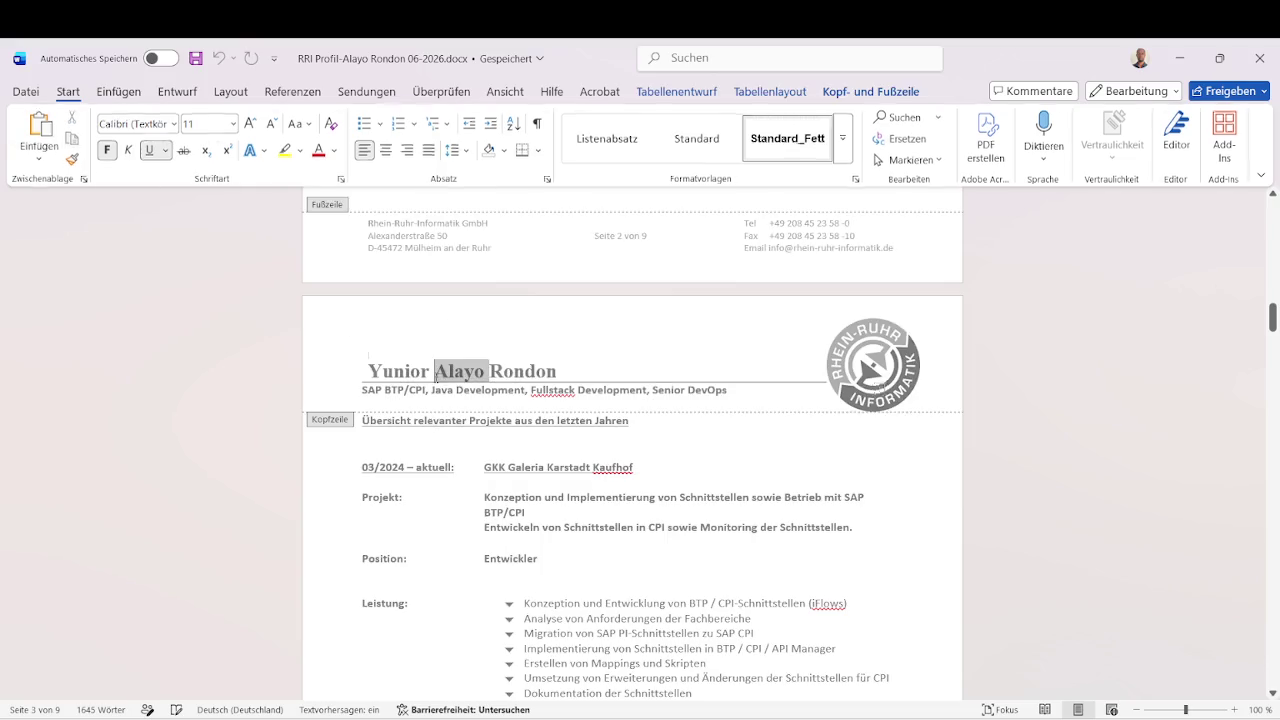
# Trim the header subtitle to end at 'SAP BTP/CPI', deleting the Fullstack text after it.
pyautogui.click(426, 389)
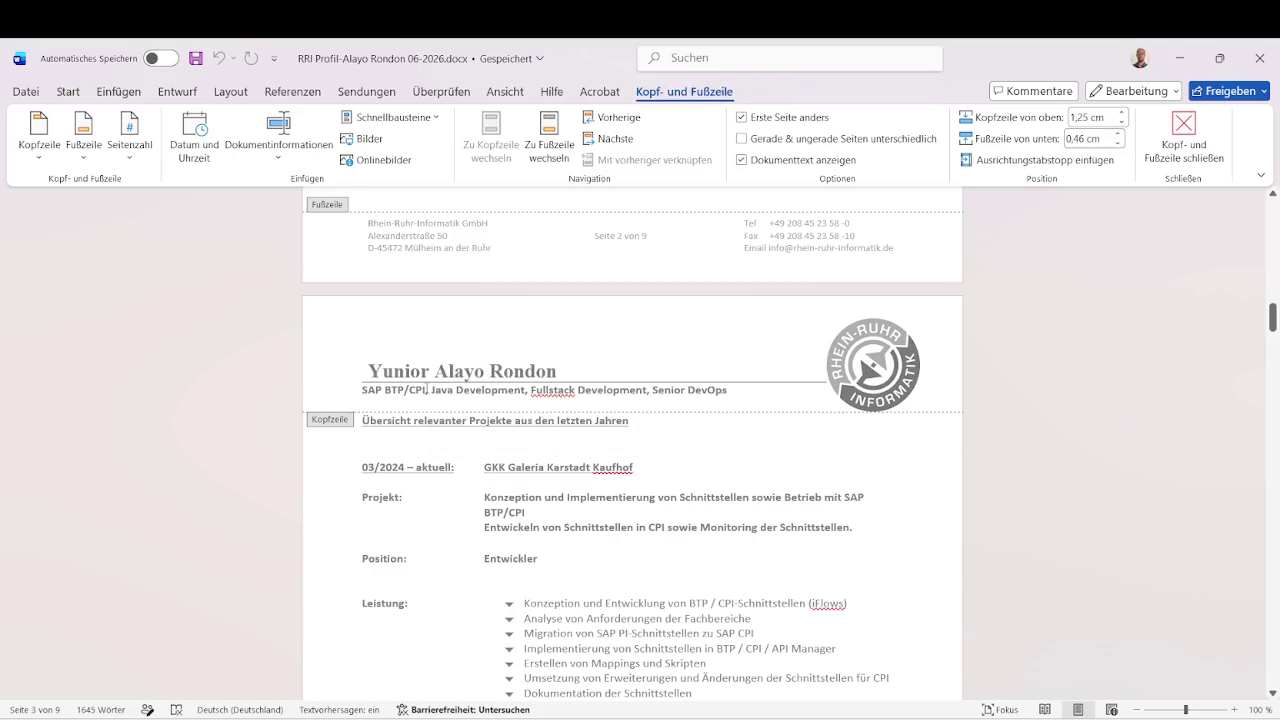
pyautogui.doubleClick(541, 390)
pyautogui.click(541, 390)
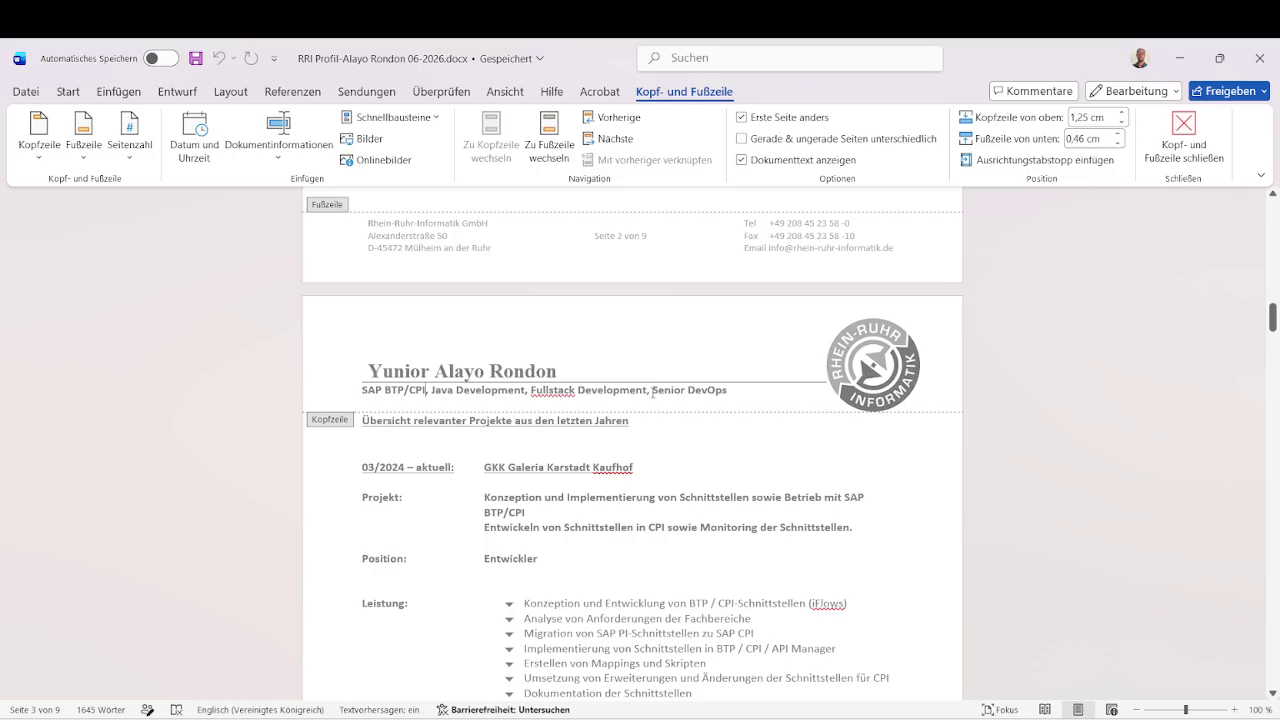
pyautogui.keyDown('shift'); pyautogui.click(734, 392); pyautogui.keyUp('shift')
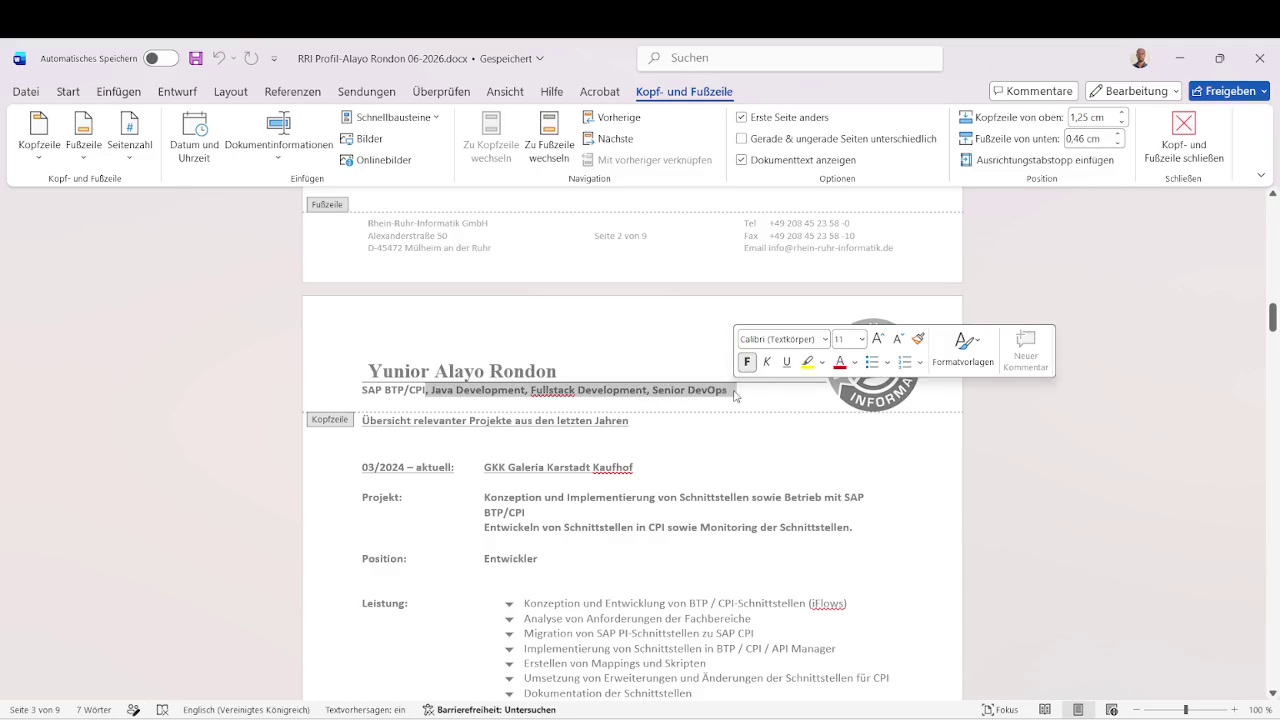
pyautogui.click(733, 396)
pyautogui.press('Delete')
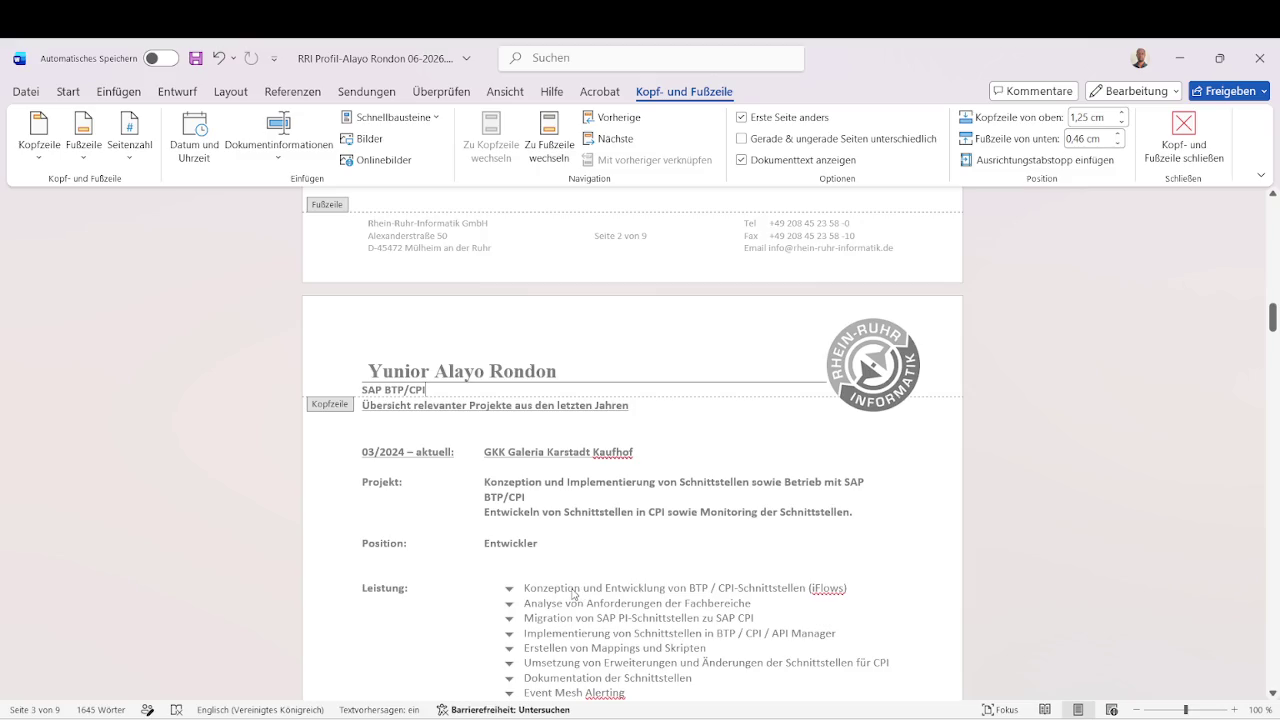
# Close header editing to return to the body, and leave the Teams meeting.
pyautogui.scroll(-2, 573, 594)
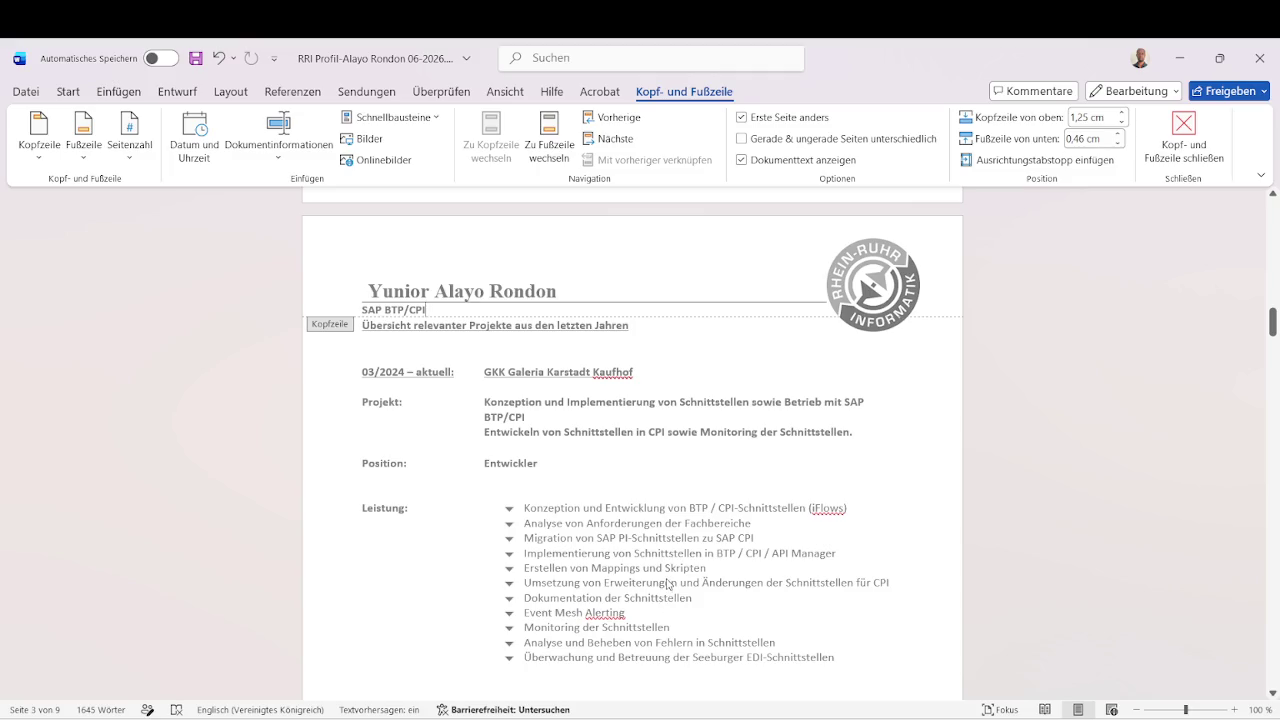
pyautogui.doubleClick(665, 512)
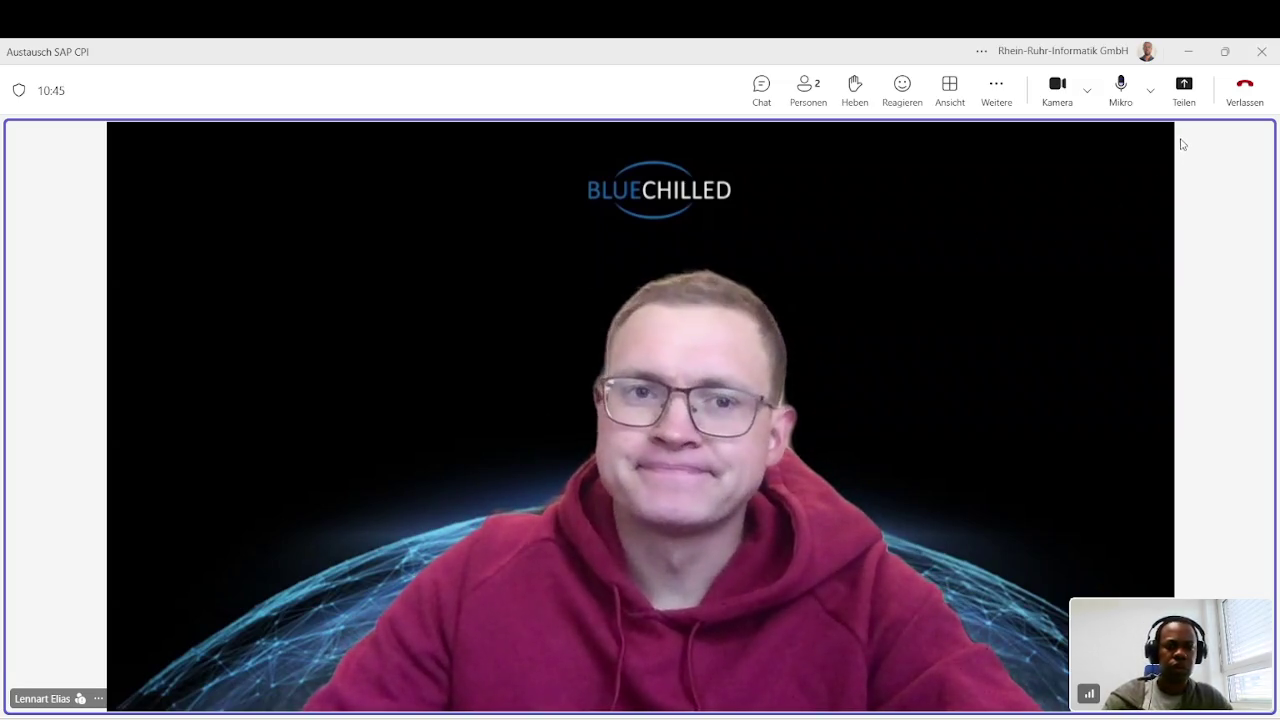
pyautogui.click(1244, 100)
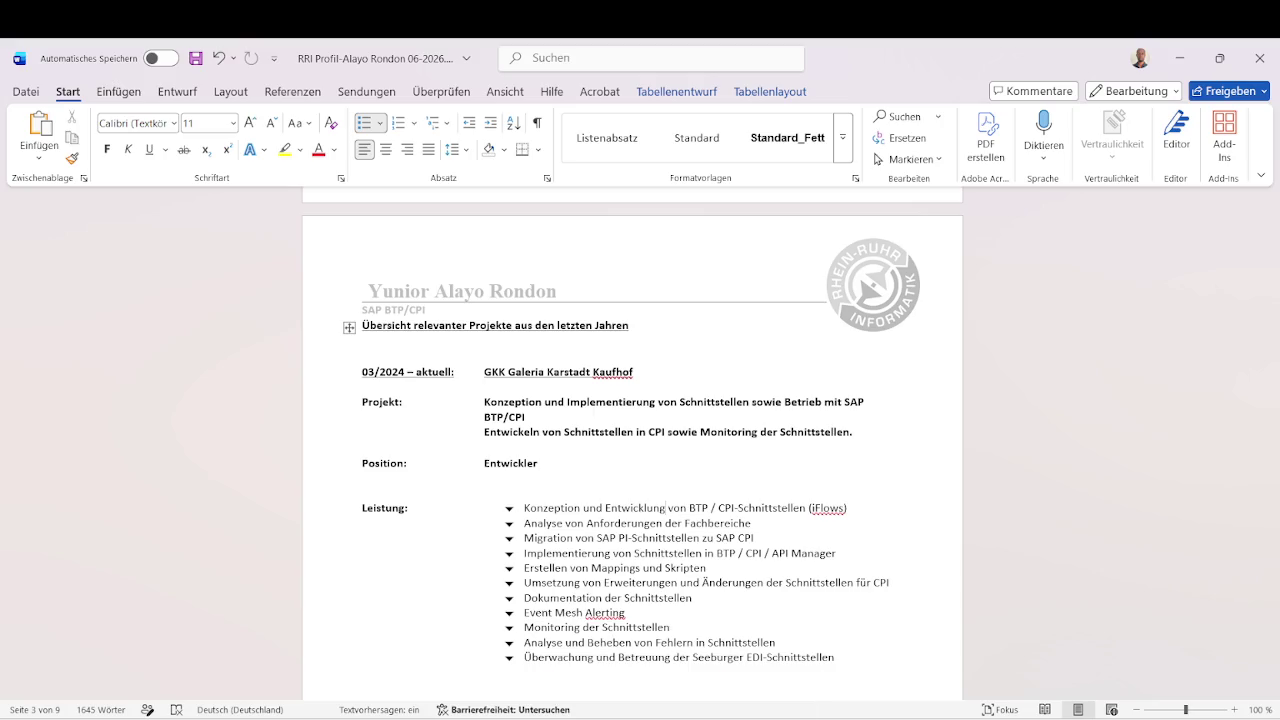
# Copy the job title 'SAP BTP / CPI Experte' from the freelancermap posting, then return to Word.
pyautogui.moveTo(671, 719)
pyautogui.click(650, 662)
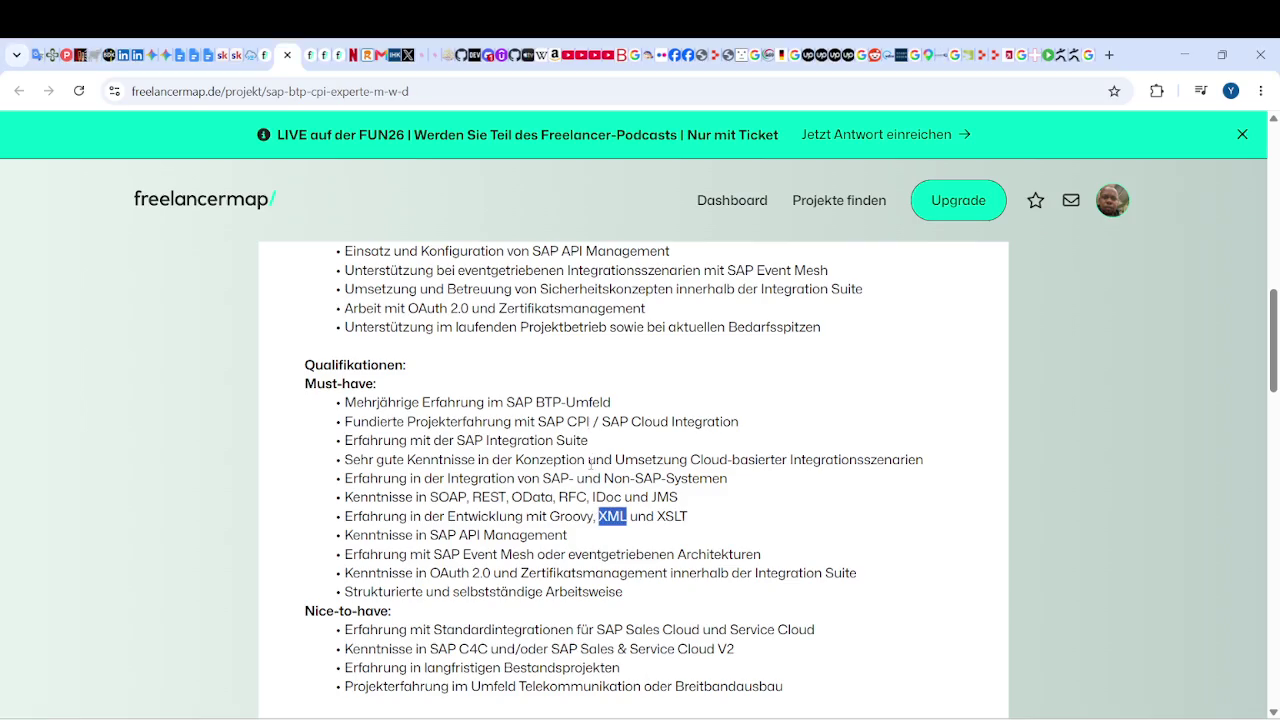
pyautogui.scroll(6, 590, 463)
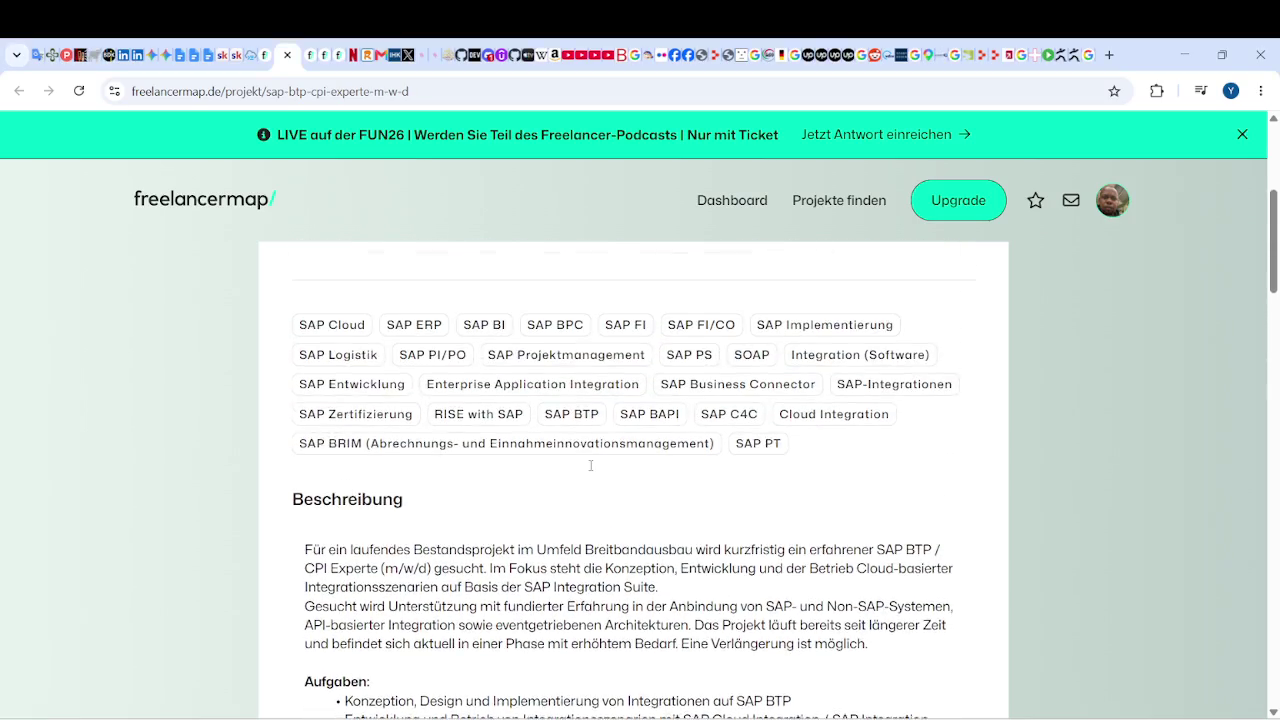
pyautogui.scroll(2, 591, 468)
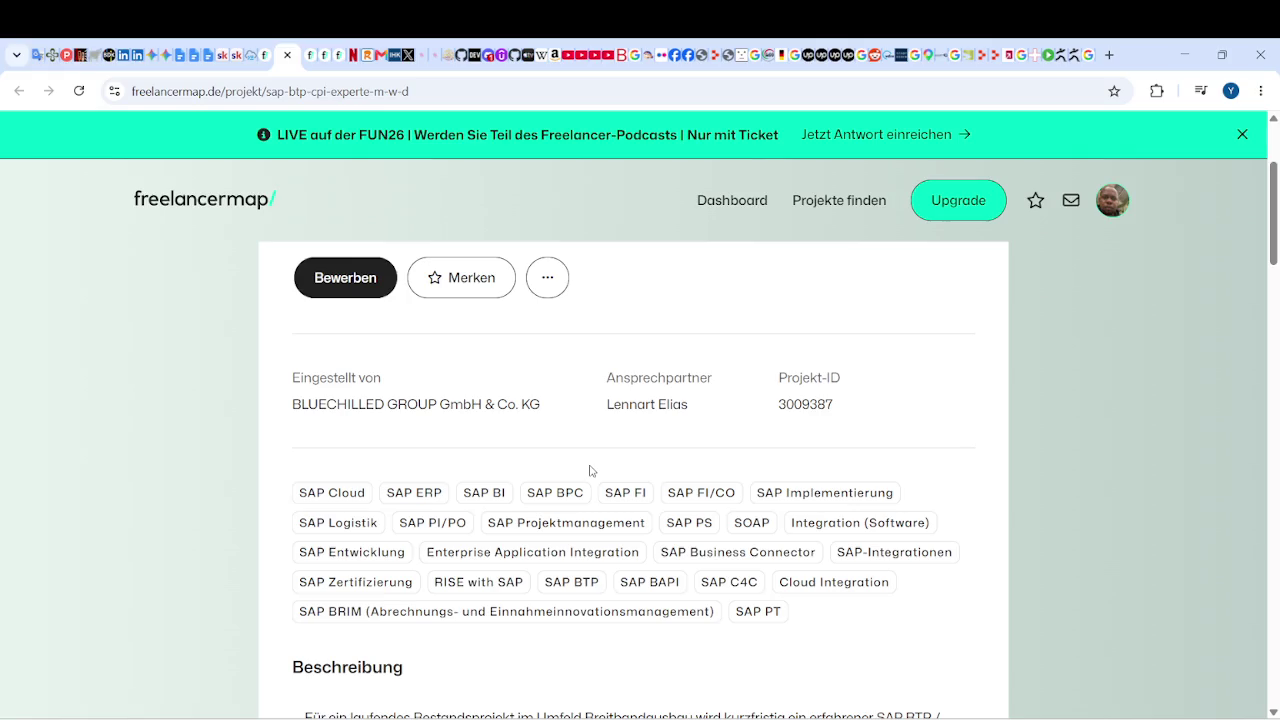
pyautogui.scroll(-4, 590, 471)
pyautogui.scroll(3, 590, 471)
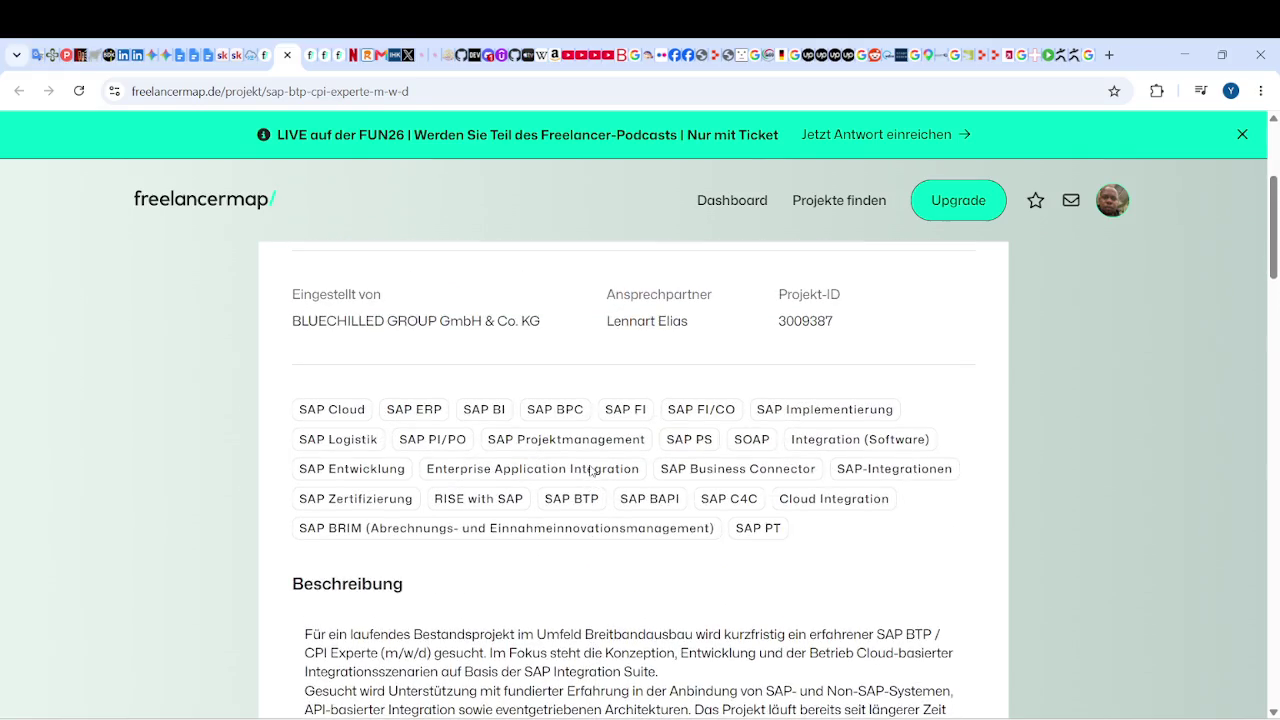
pyautogui.scroll(3, 591, 470)
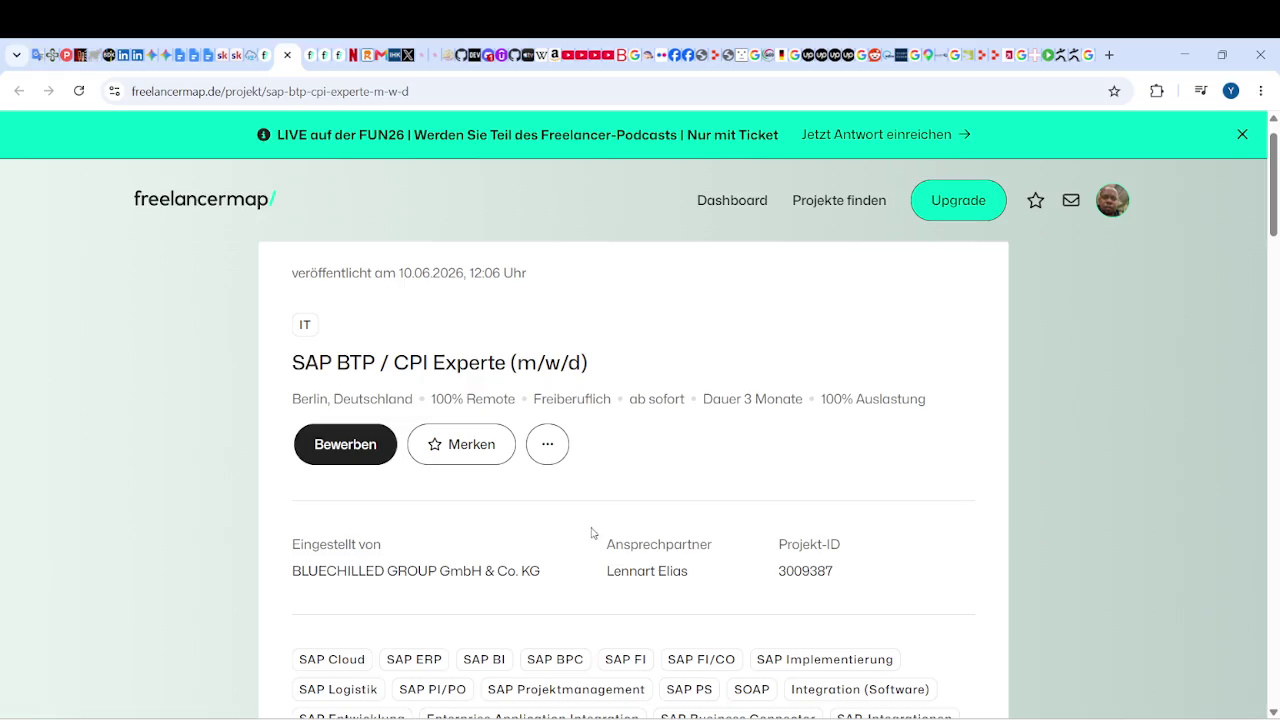
pyautogui.moveTo(292, 364); pyautogui.dragTo(506, 364)
pyautogui.hotkey('ctrl', 'c')
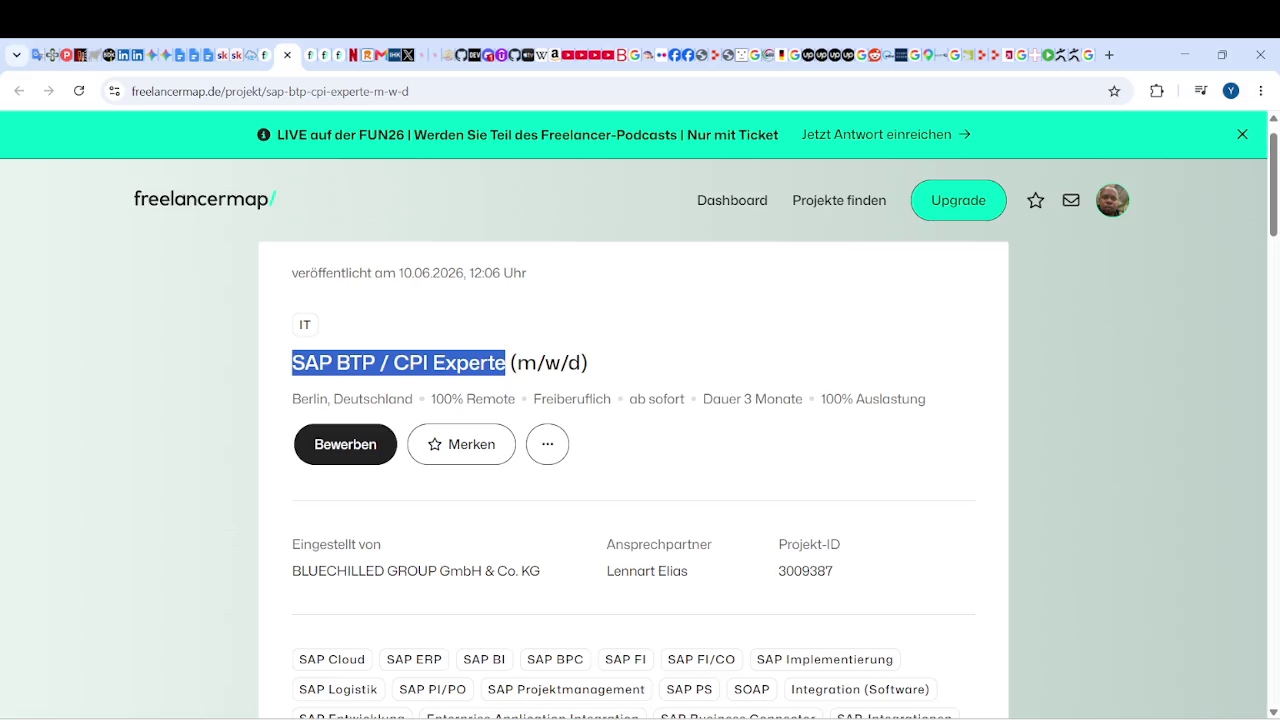
pyautogui.hotkey('alt', 'Tab')
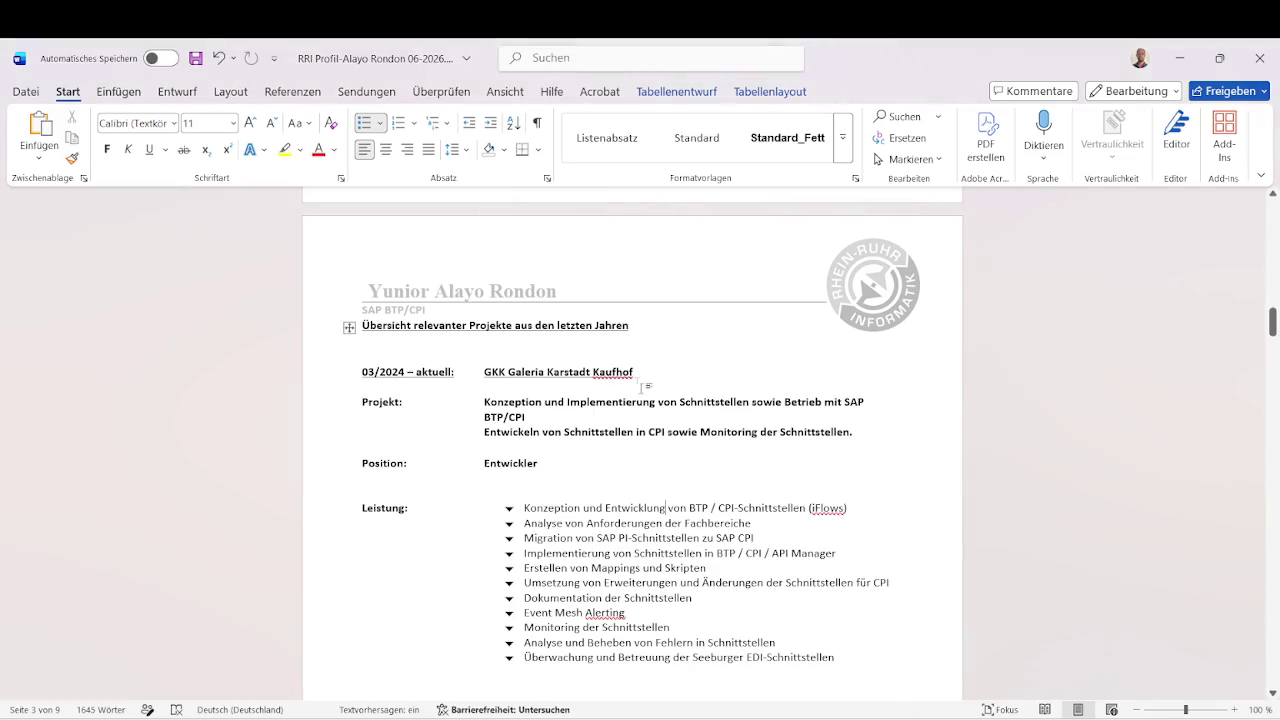
# Replace the header subtitle line with the pasted 'SAP BTP / CPI Experte' title.
pyautogui.doubleClick(426, 310)
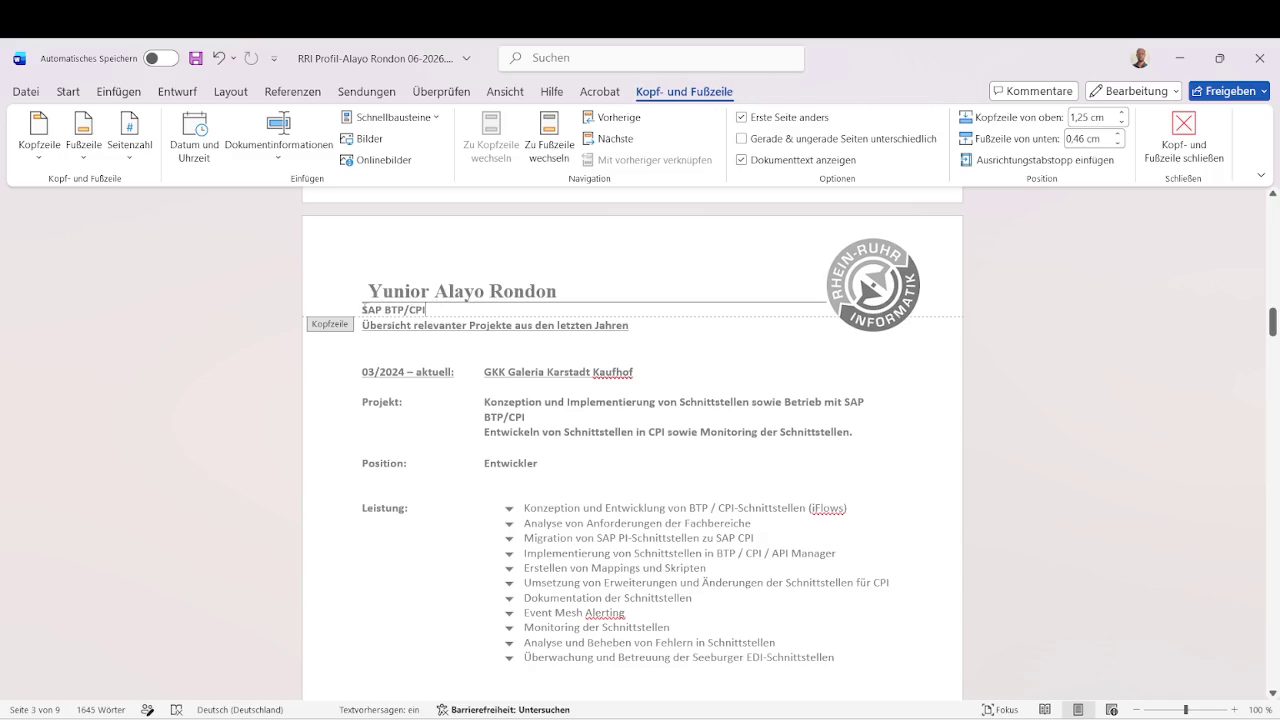
pyautogui.hotkey('shift', 'Home')
pyautogui.hotkey('ctrl', 'v')
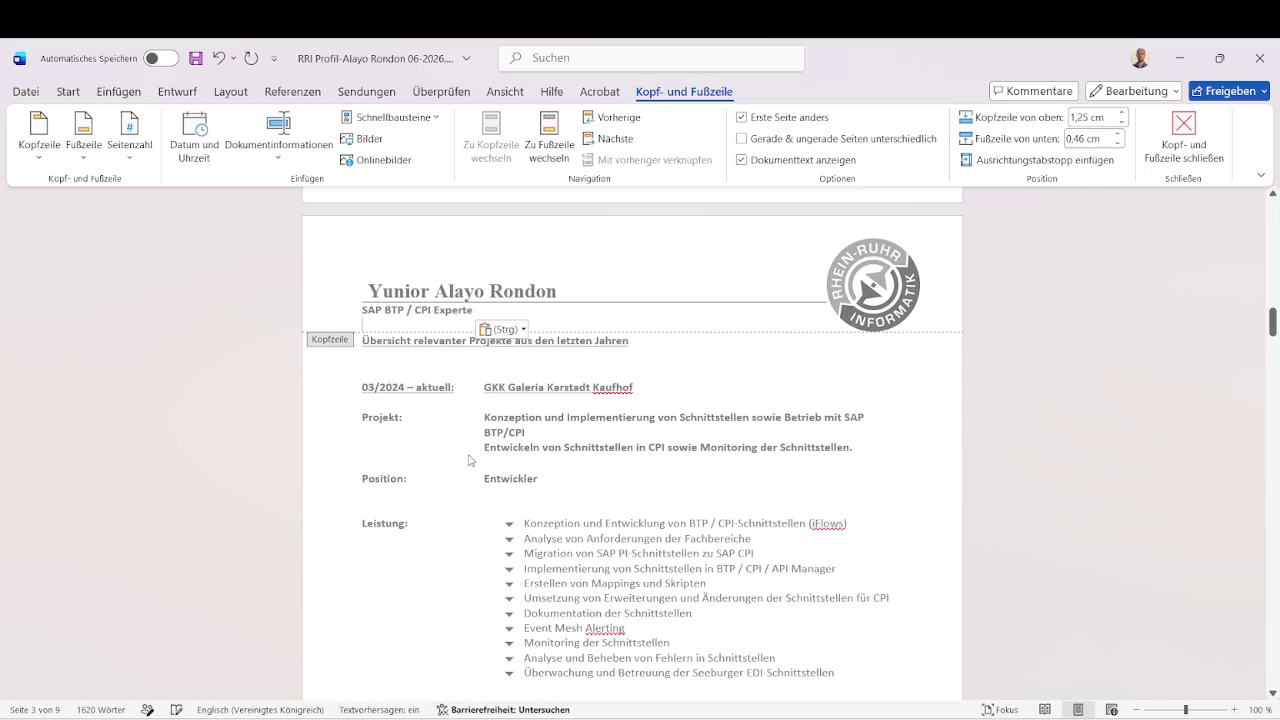
pyautogui.press('Escape')
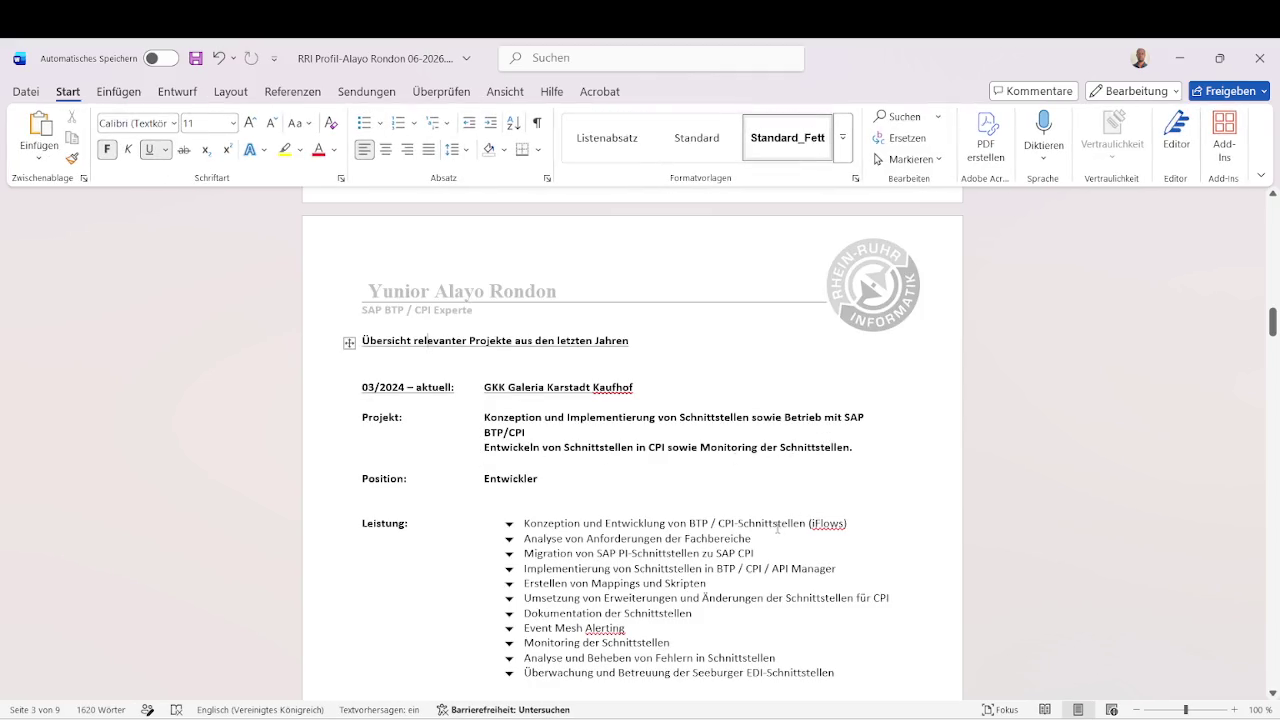
# Scroll through the CV pages to check the updated header subtitle.
pyautogui.scroll(10, 725, 508)
pyautogui.scroll(10, 725, 505)
pyautogui.scroll(-2, 726, 503)
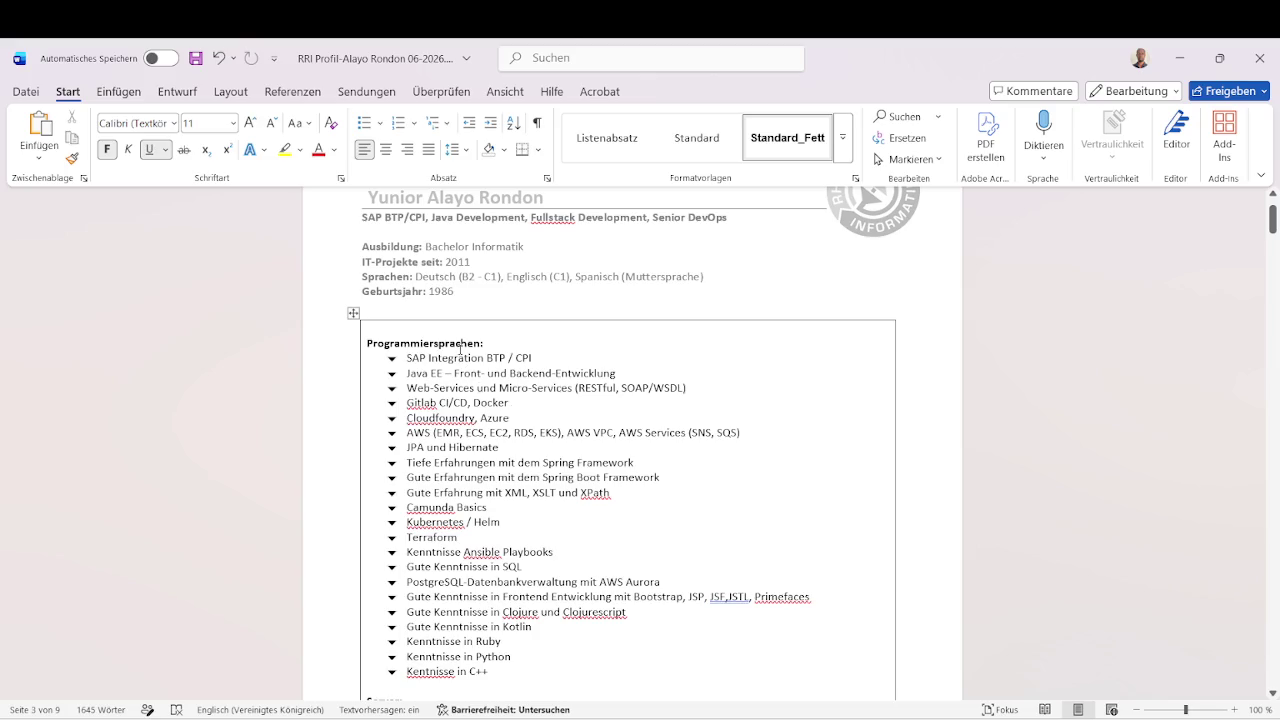
pyautogui.click(460, 352)
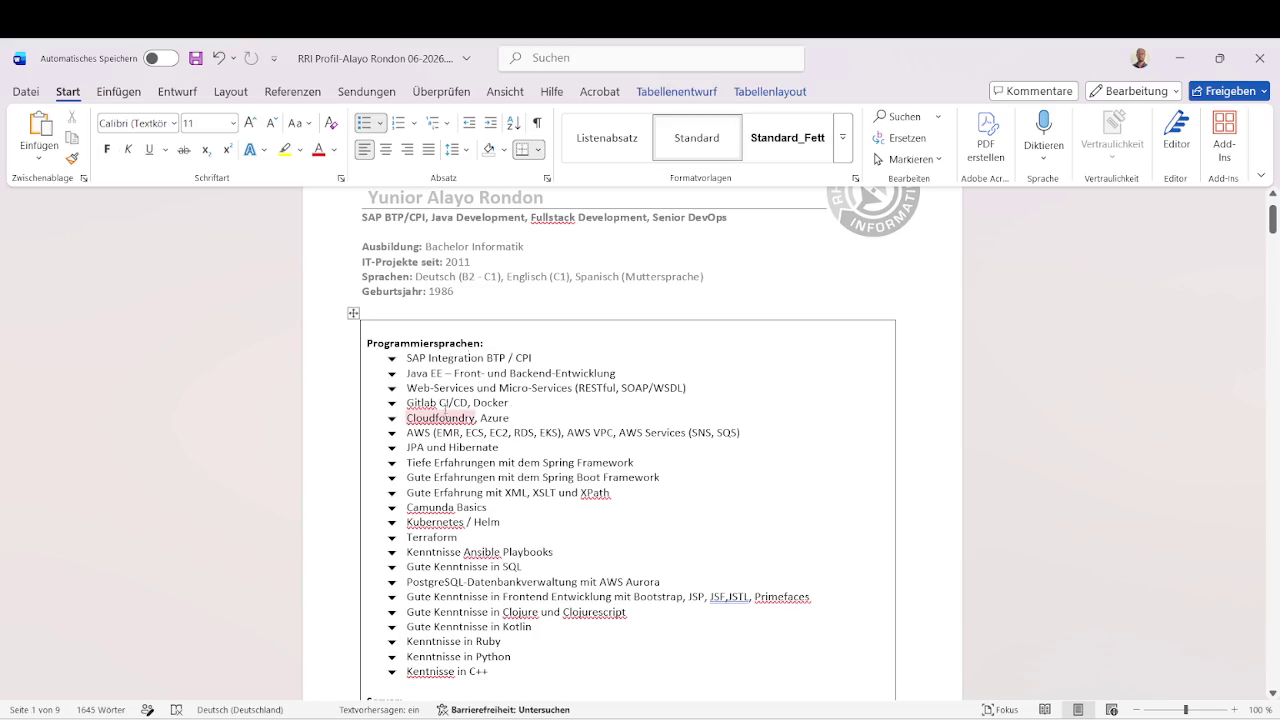
pyautogui.scroll(-4, 512, 500)
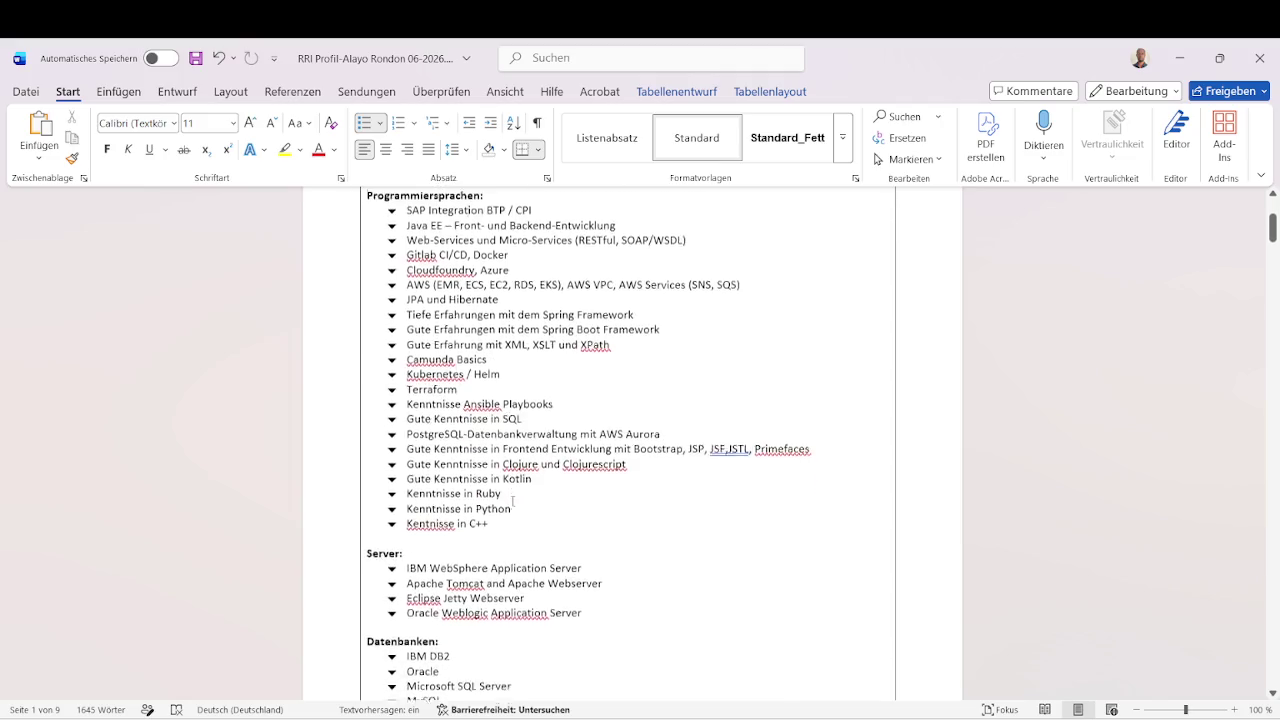
pyautogui.scroll(-7, 512, 500)
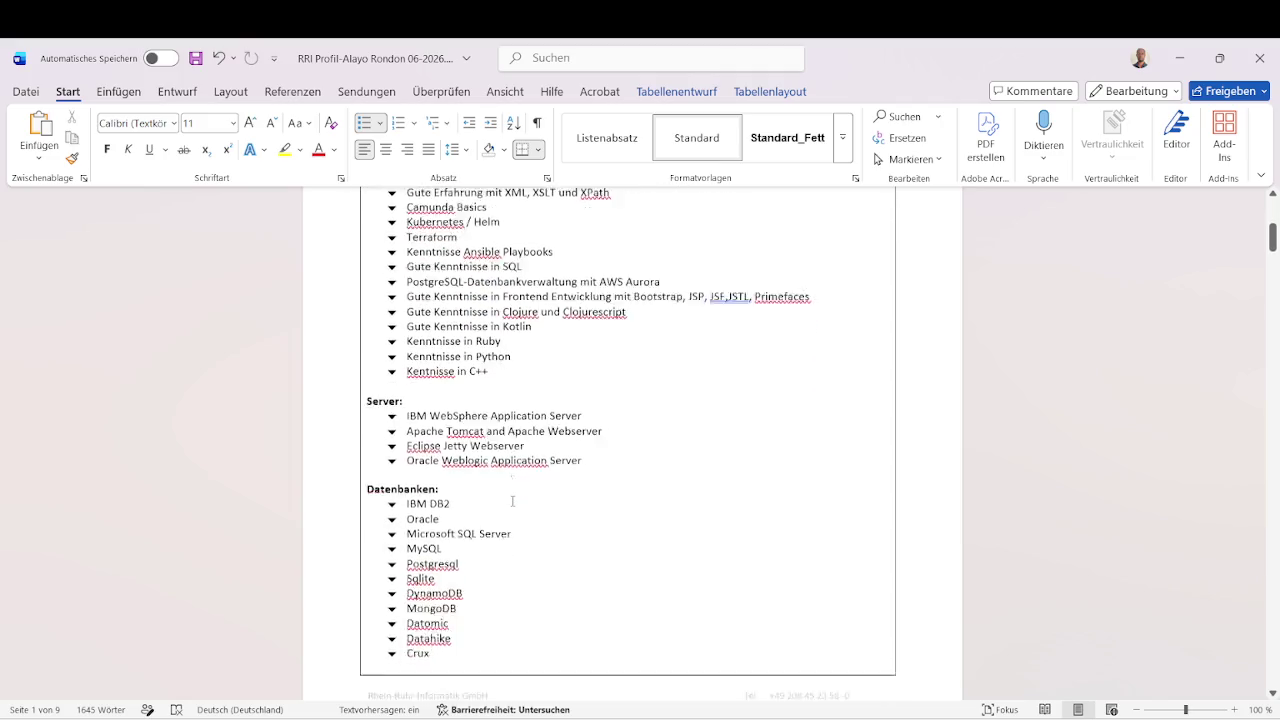
pyautogui.scroll(-10, 512, 498)
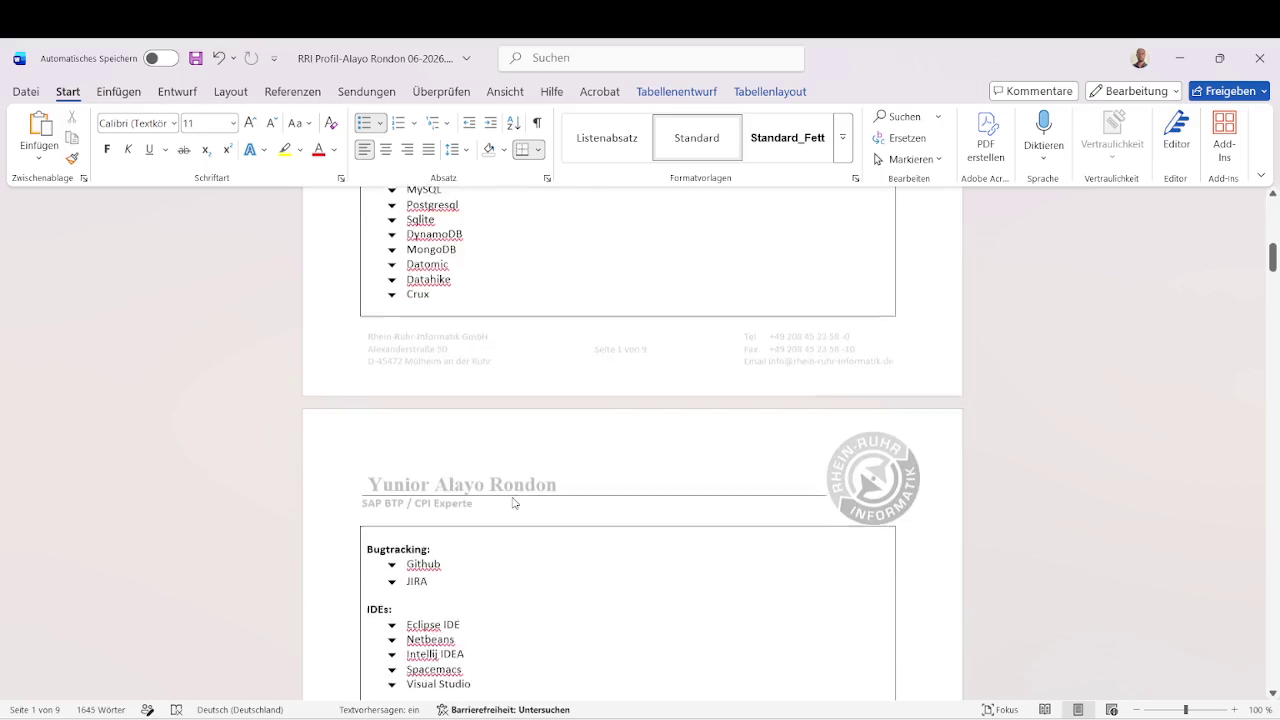
pyautogui.scroll(-1, 514, 496)
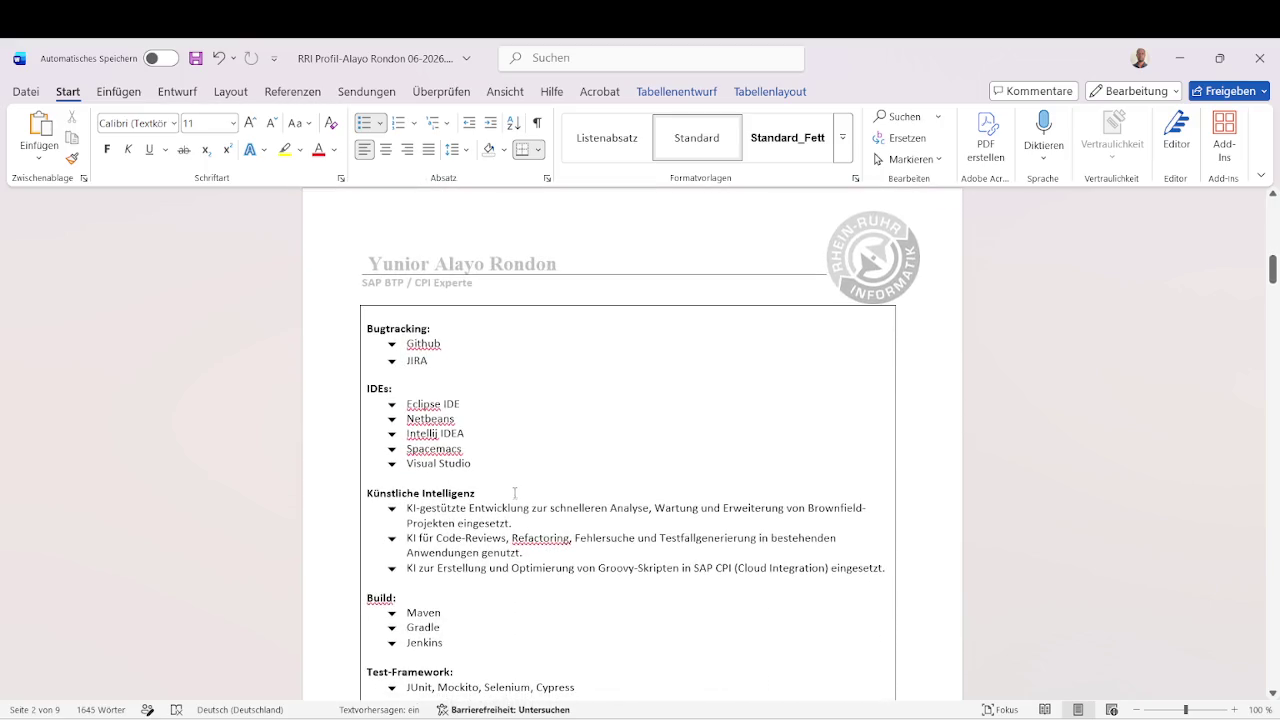
pyautogui.click(32, 92)
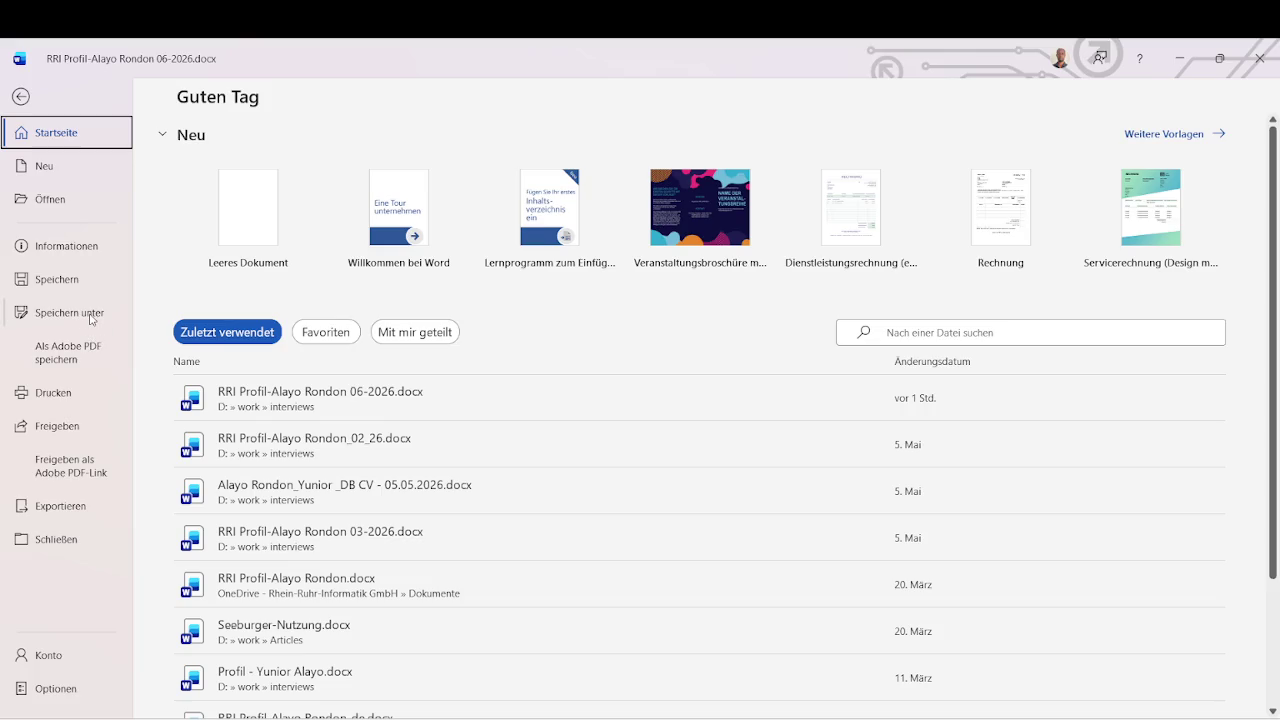
# Choose Speichern unter for the CV, targeting the D: > work > interviews folder.
pyautogui.click(90, 316)
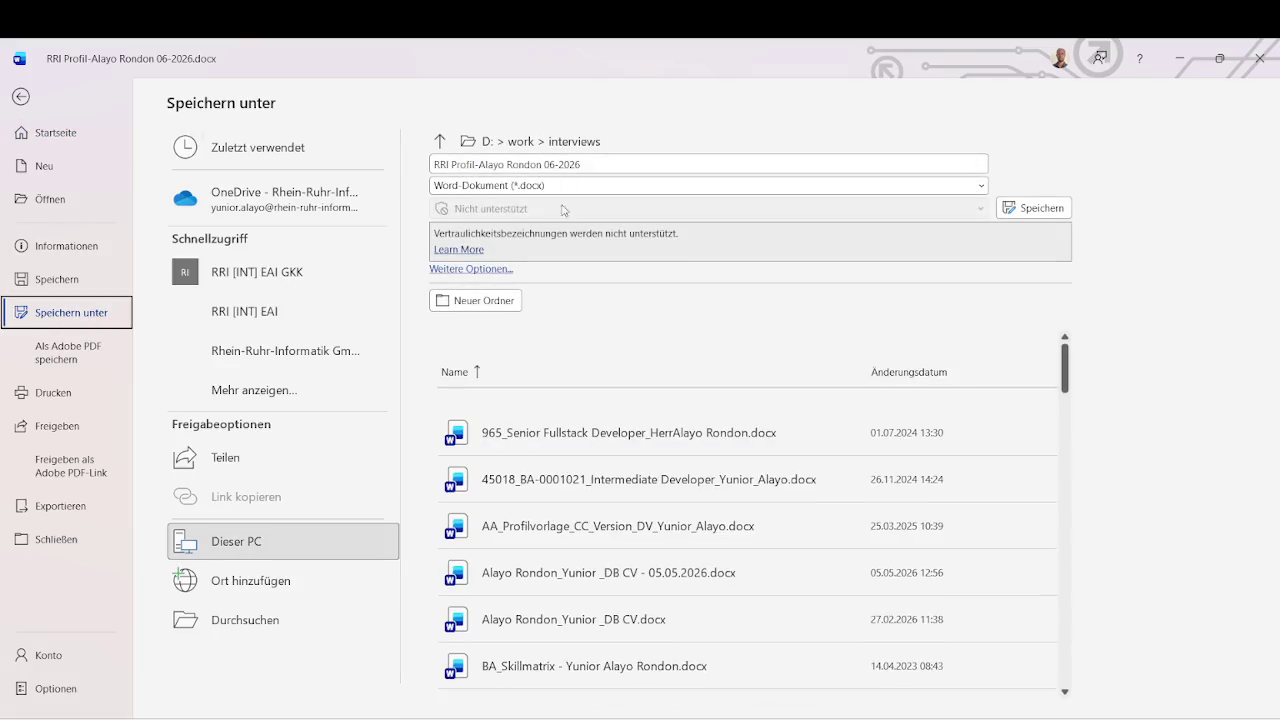